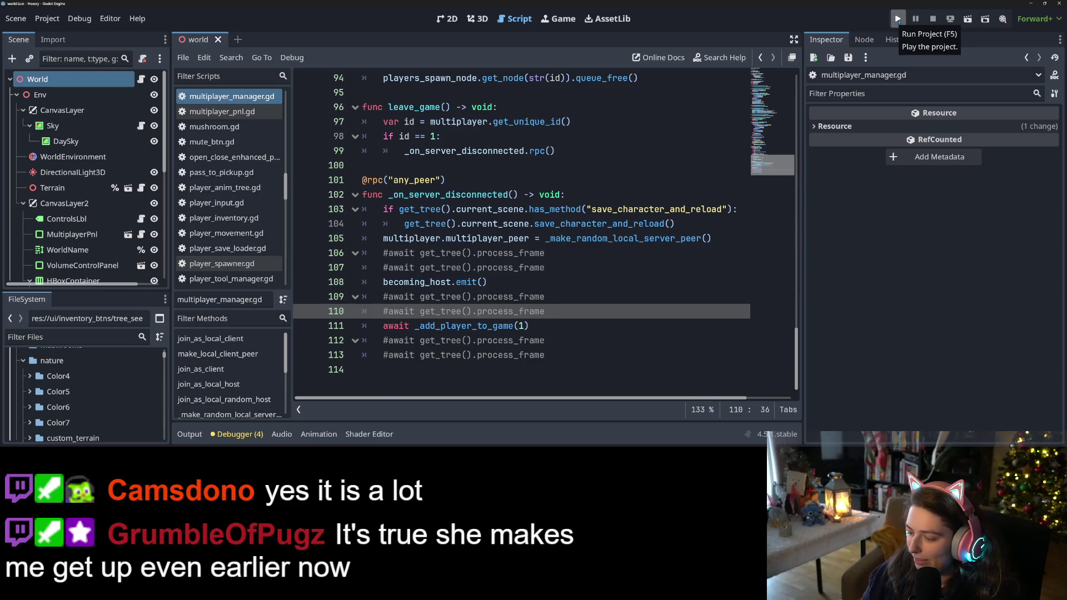
# Step: Launch the Hexery project from the Run Project (F5) button in the top-right toolbar
pyautogui.click(898, 20)
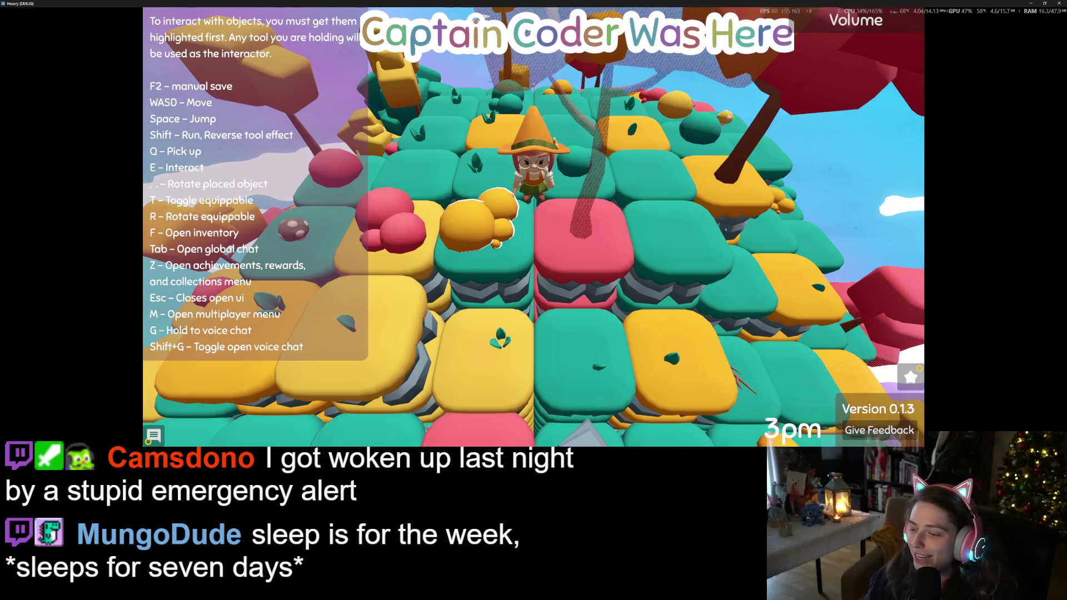
# Step: Restore the maximized game into a smaller window centred over the editor
pyautogui.moveTo(915, 3)
pyautogui.mouseDown()
pyautogui.moveTo(658, 96)
pyautogui.moveTo(542, 71)
pyautogui.mouseUp()
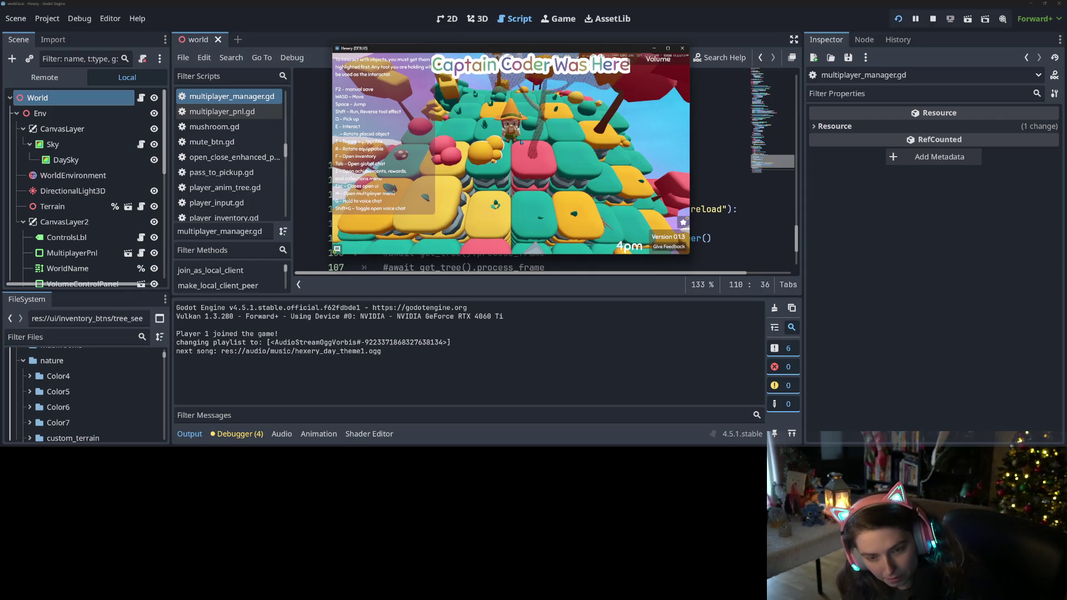
# Step: Submit a custom lobby ID in the game's multiplayer menu to join that lobby
pyautogui.press('m')
pyautogui.click(603, 204)
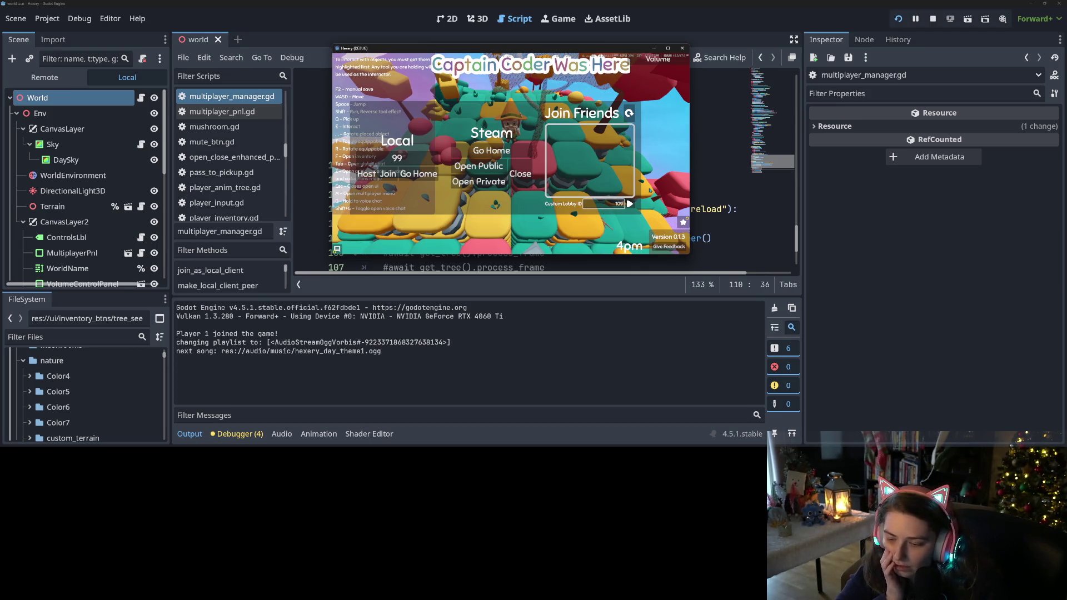
pyautogui.write('77524')
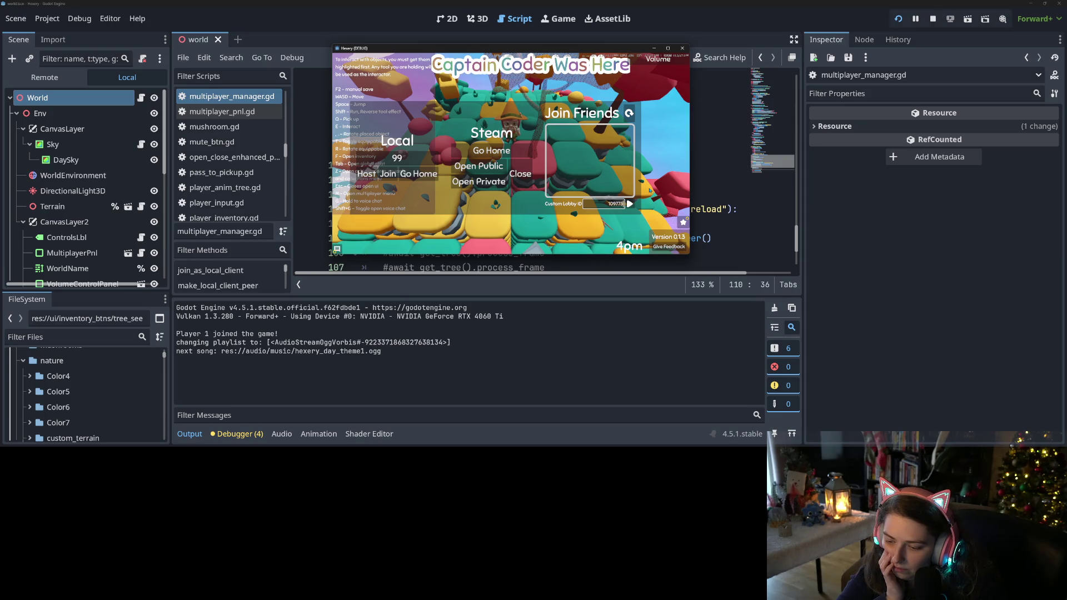
pyautogui.write('108386')
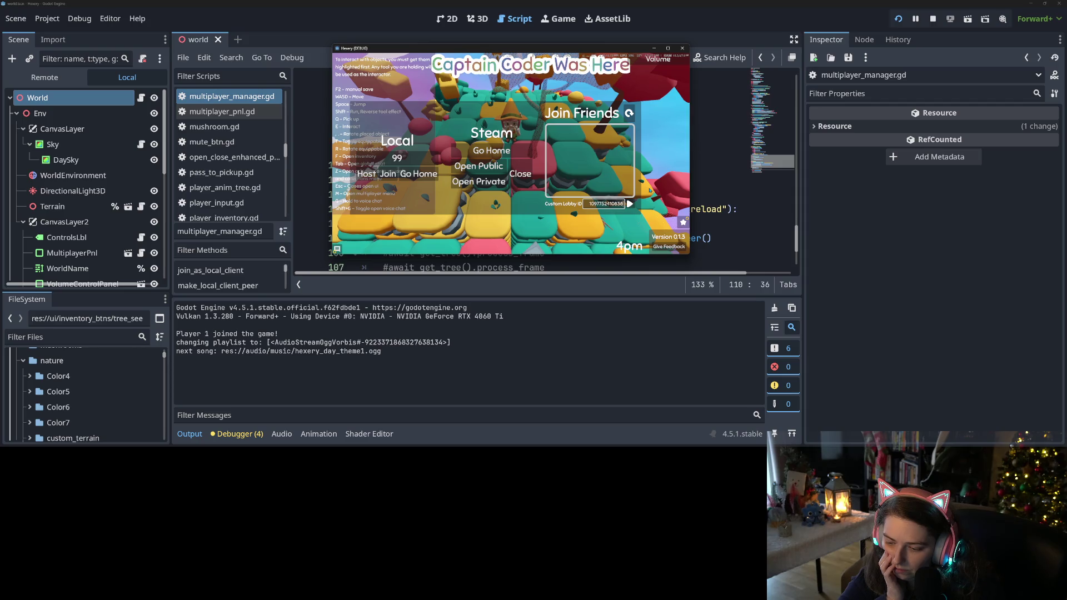
pyautogui.write('9412')
pyautogui.press('Return')
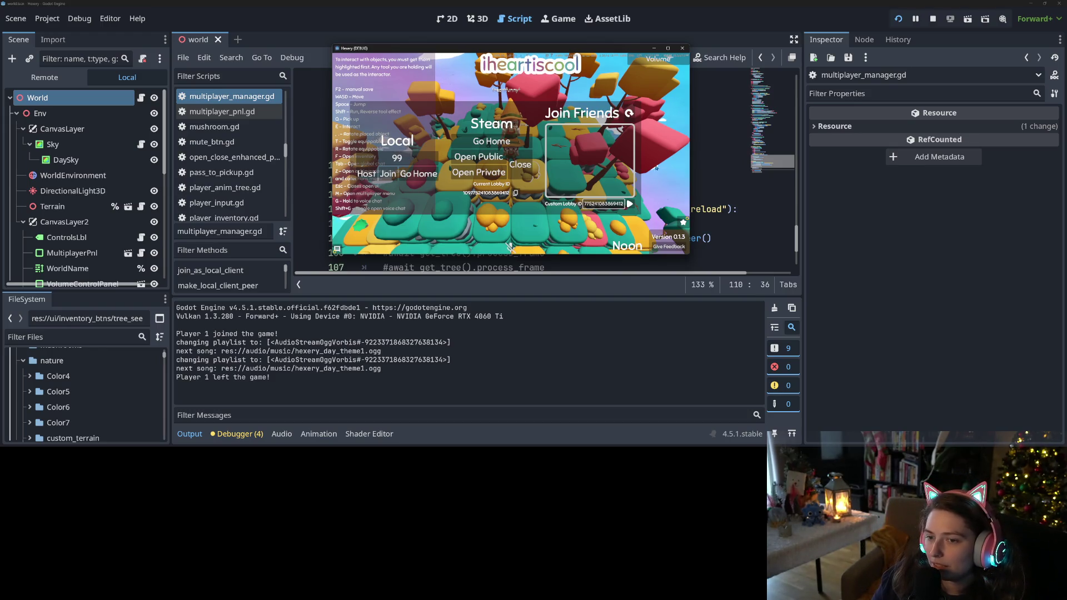
# Step: Toggle the multiplayer menu closed and open a few times, then return to the editor
pyautogui.press('Escape')
pyautogui.press('m')
pyautogui.press('Escape')
pyautogui.press('m')
pyautogui.press('Escape')
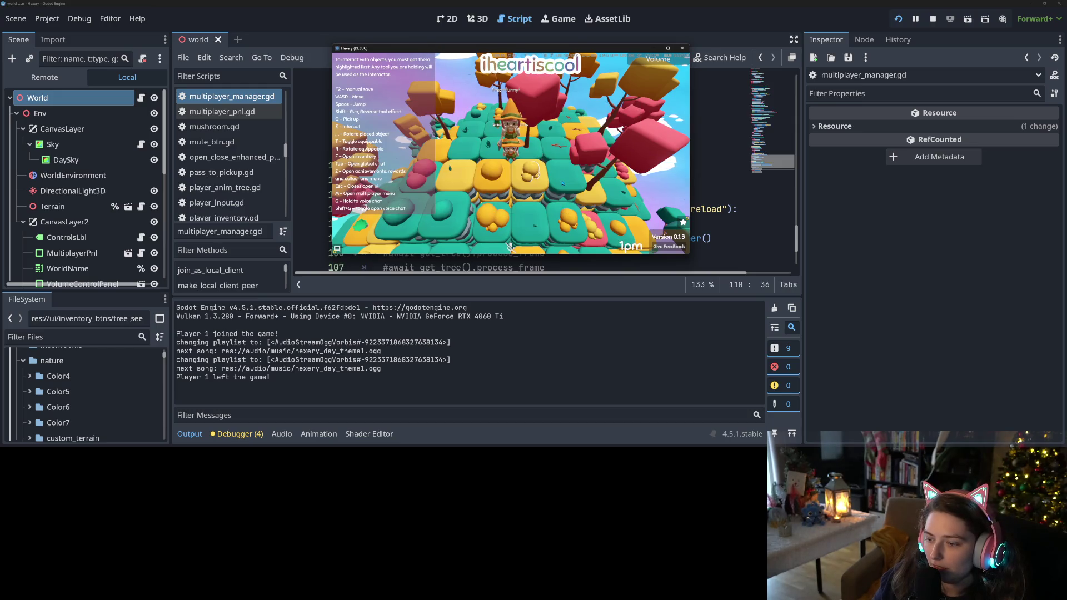
pyautogui.press('m')
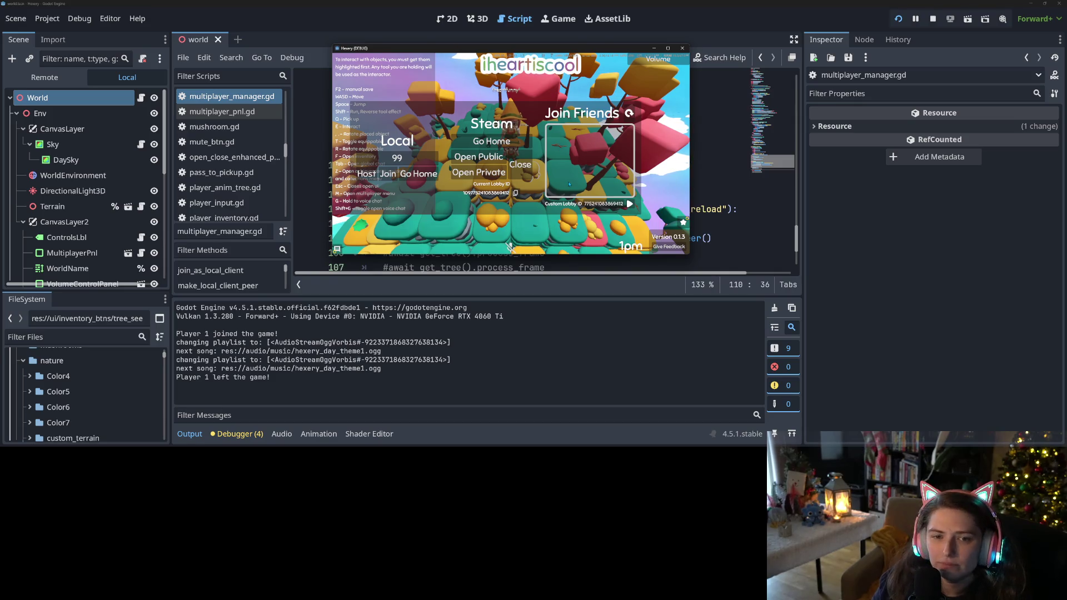
pyautogui.press('Escape')
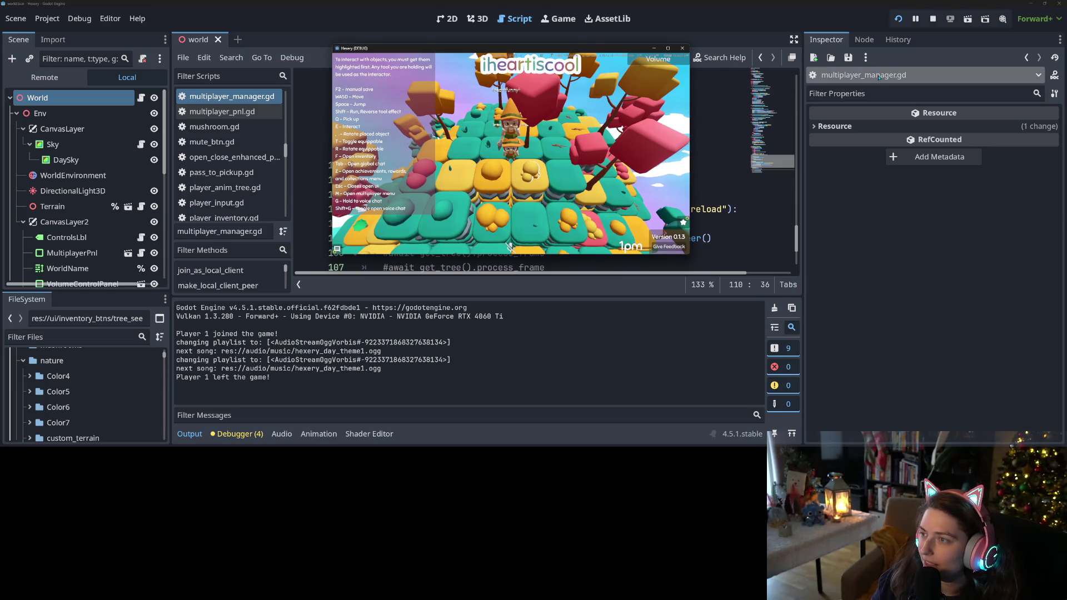
pyautogui.hotkey('alt', 'Tab')
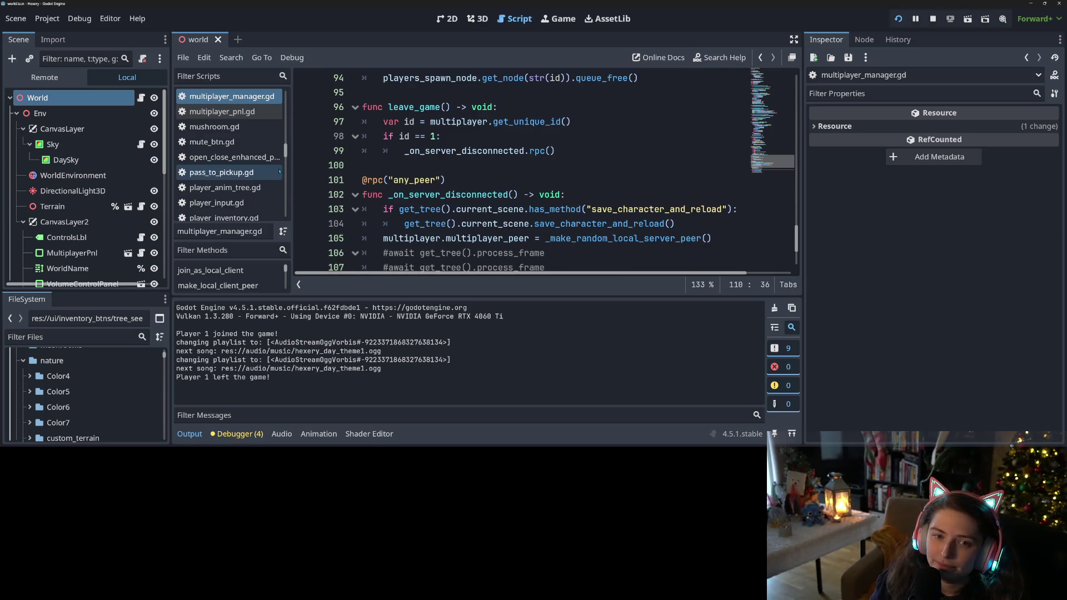
# Step: Open multiplayer_pnl.gd and inspect the result variable and 'visible = false' in _on_custom_lobby_id_text_submitted
pyautogui.click(256, 116)
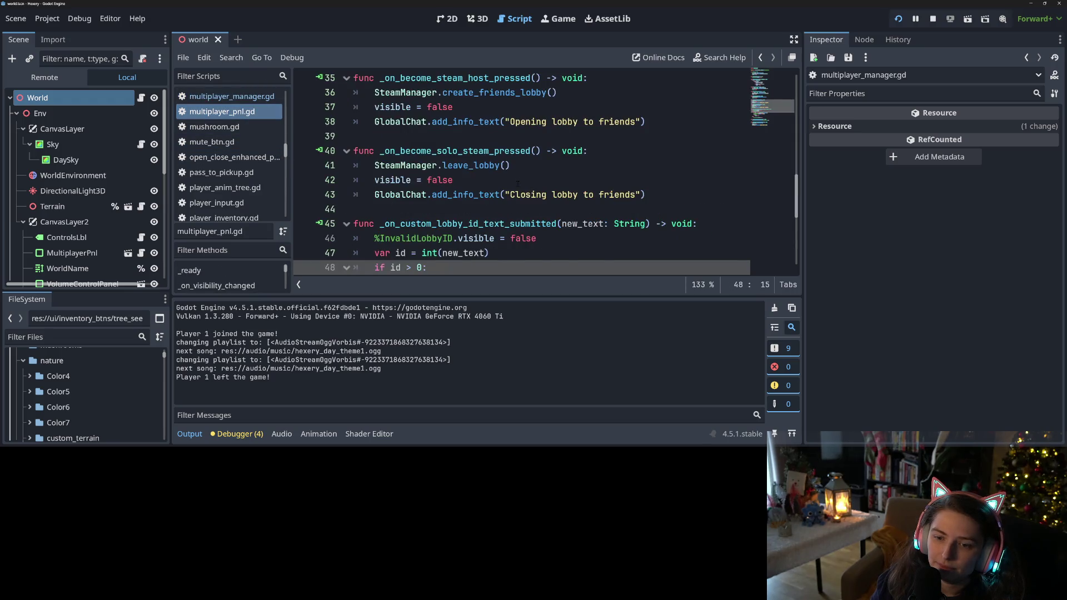
pyautogui.scroll(-2, 517, 185)
pyautogui.doubleClick(437, 194)
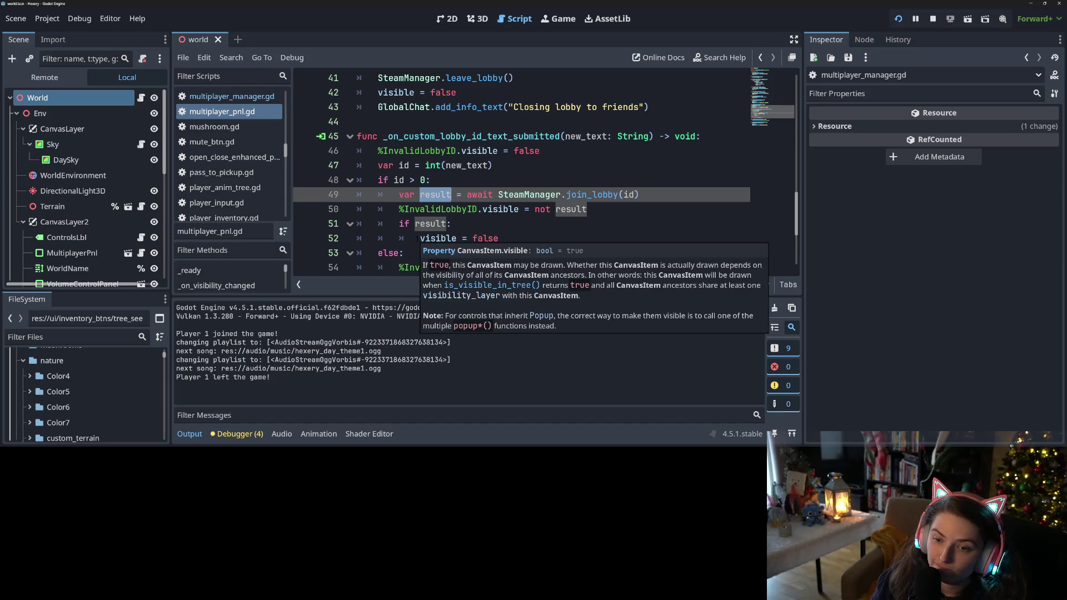
pyautogui.moveTo(417, 238); pyautogui.dragTo(536, 241)
pyautogui.click(536, 243)
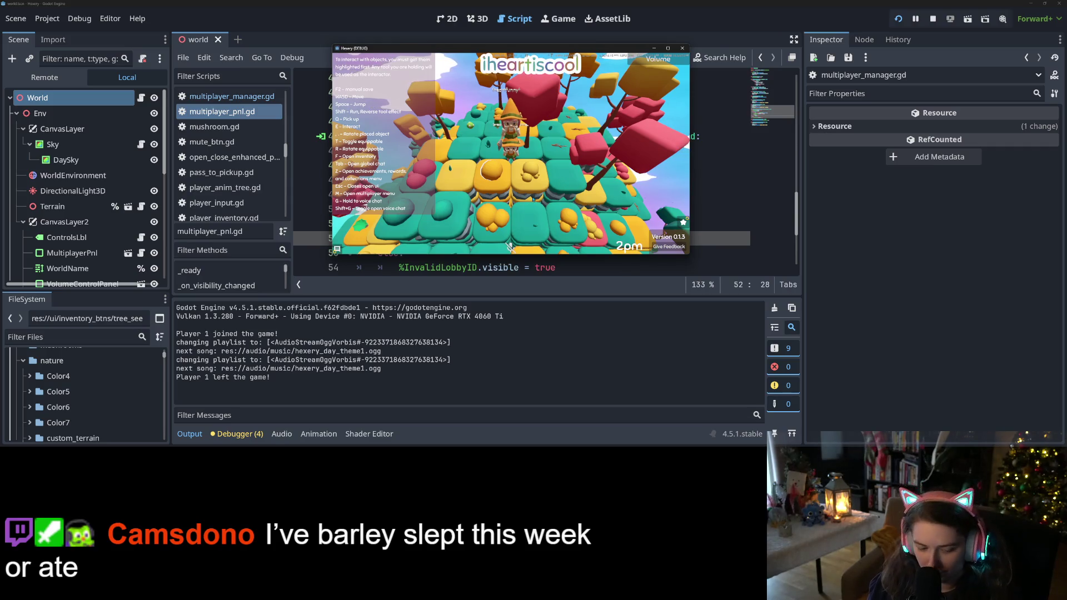
# Step: Open and close the game's multiplayer menu so the player rejoins the world
pyautogui.press('m')
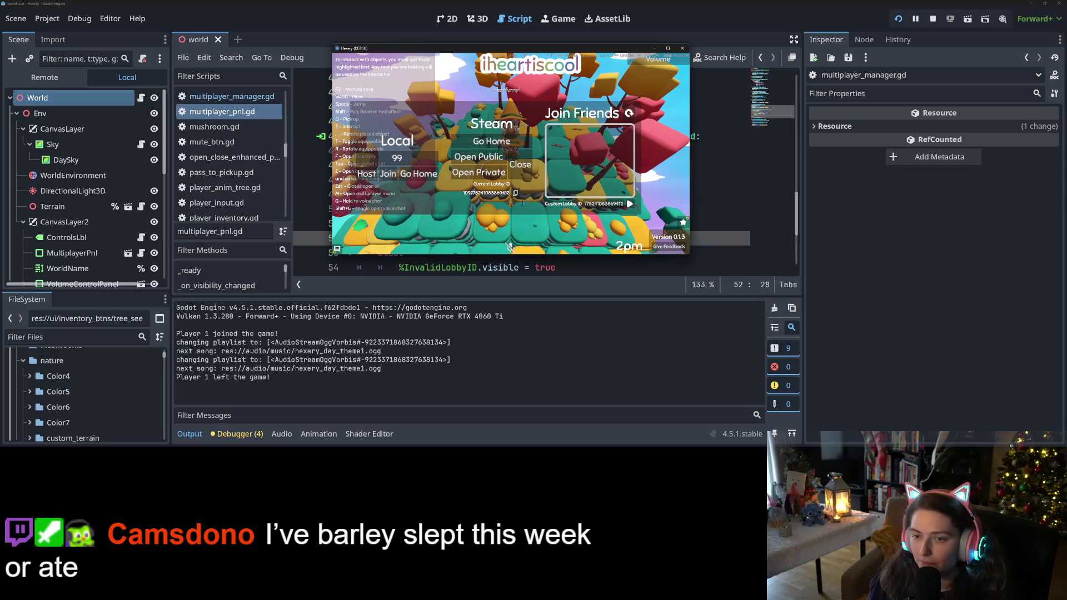
pyautogui.press('Escape')
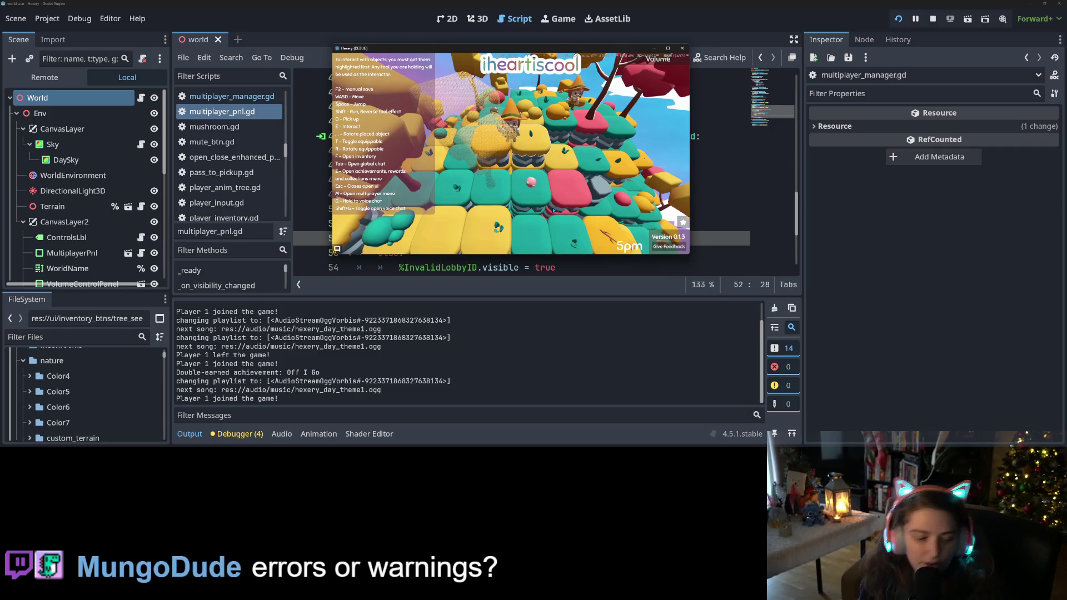
# Step: Walk the player forward across the terrain
pyautogui.press('w')
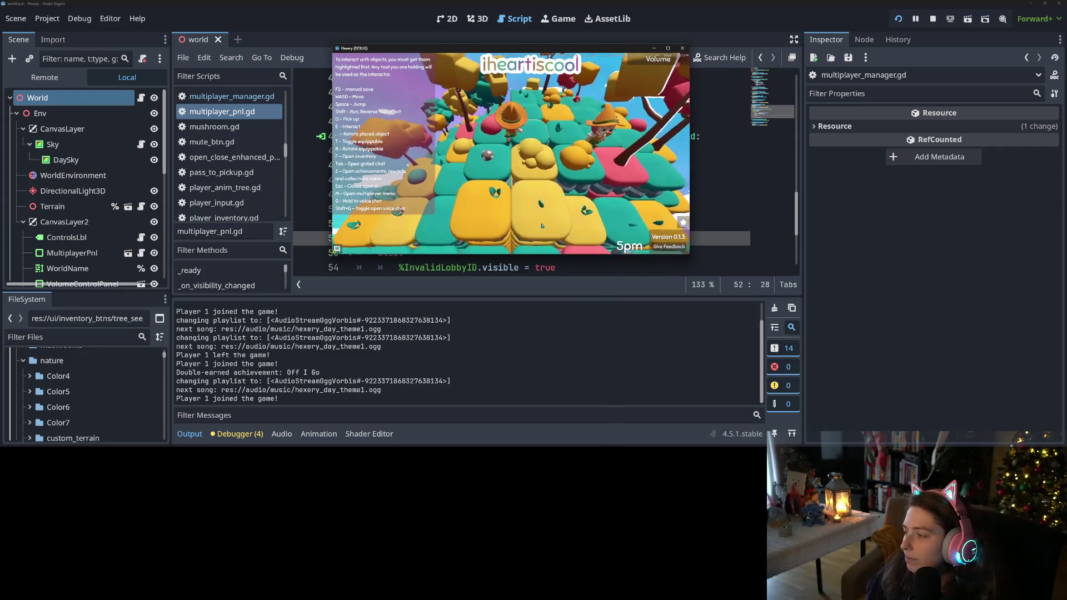
pyautogui.press('w')
pyautogui.scroll(-5, 537, 225)
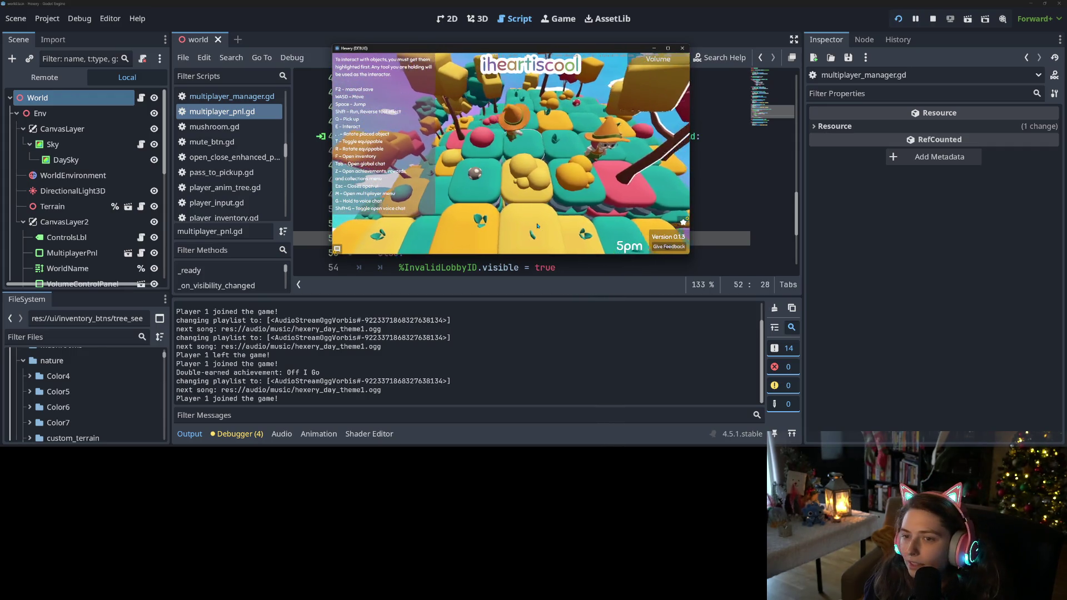
pyautogui.scroll(5, 538, 225)
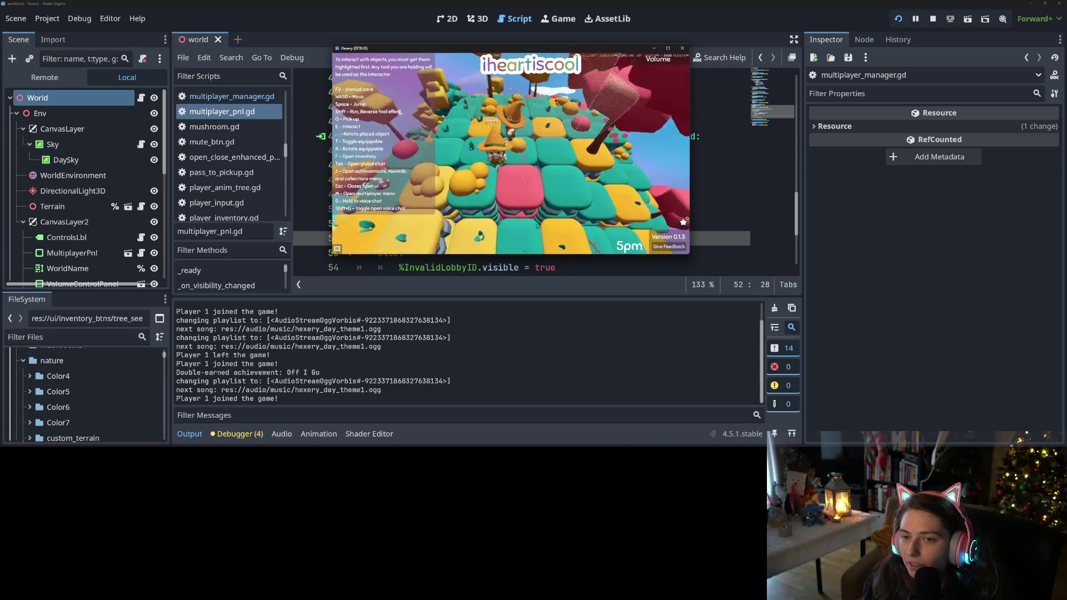
pyautogui.scroll(-3, 537, 225)
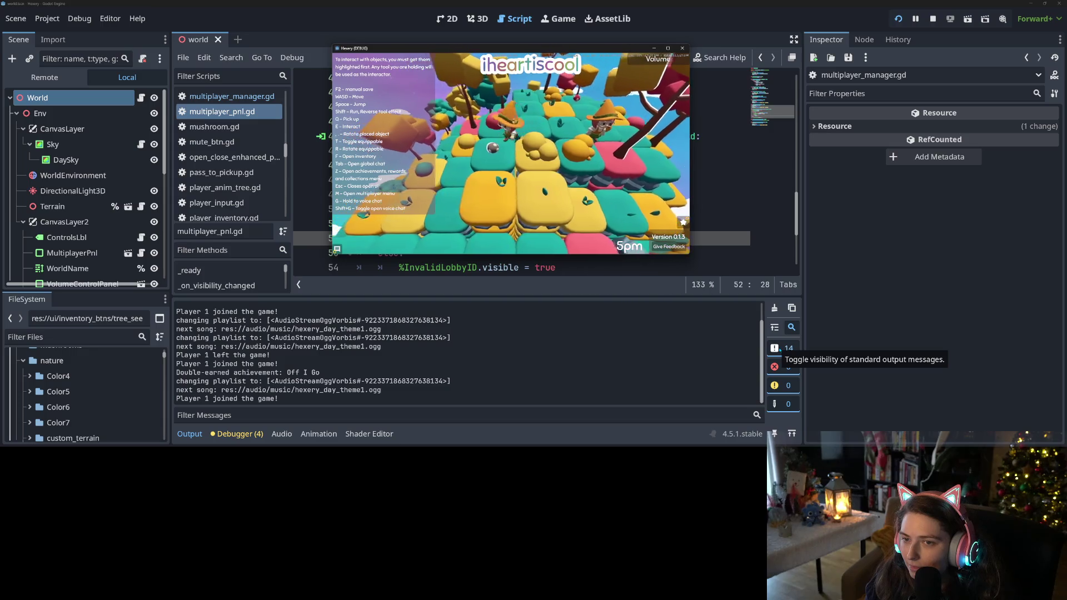
# Step: Toggle the in-game inventory with F a few times, then stop the running project
pyautogui.press('f')
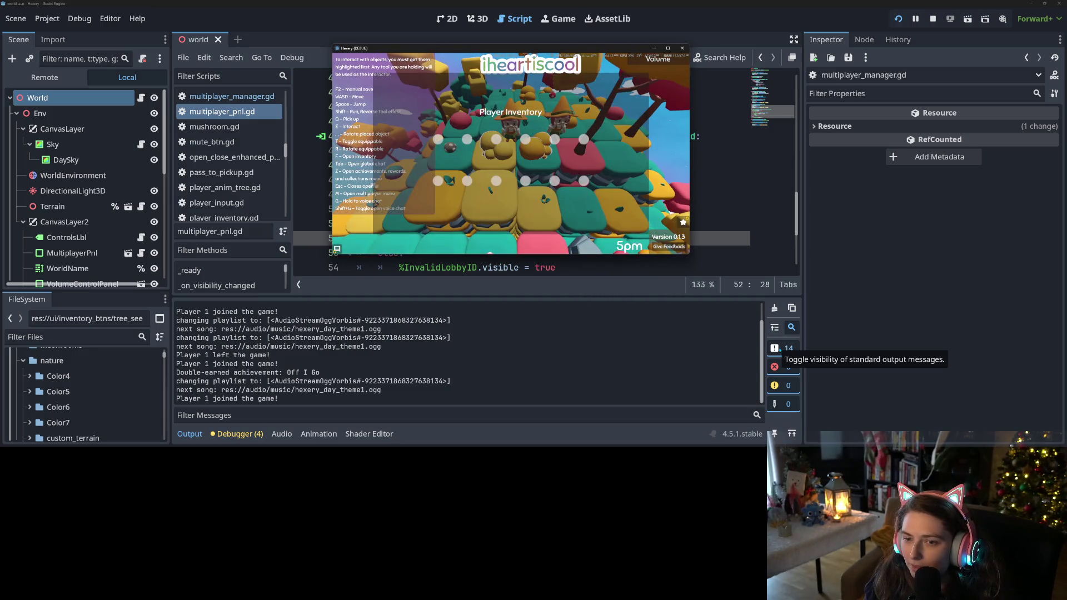
pyautogui.press('f')
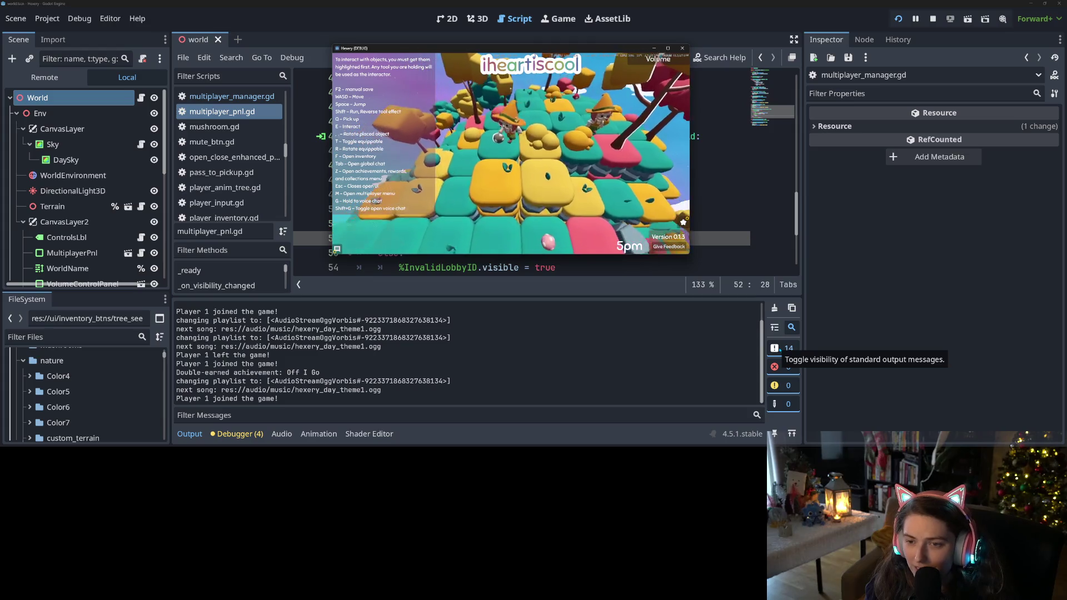
pyautogui.press('f')
pyautogui.press('f')
pyautogui.press('f')
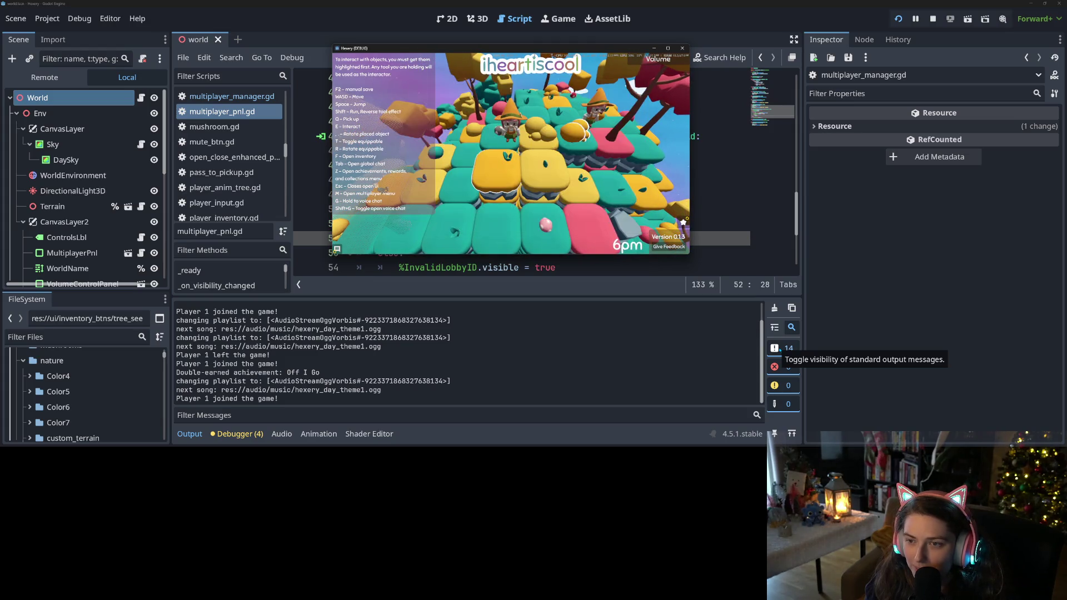
pyautogui.press('f')
pyautogui.press('f')
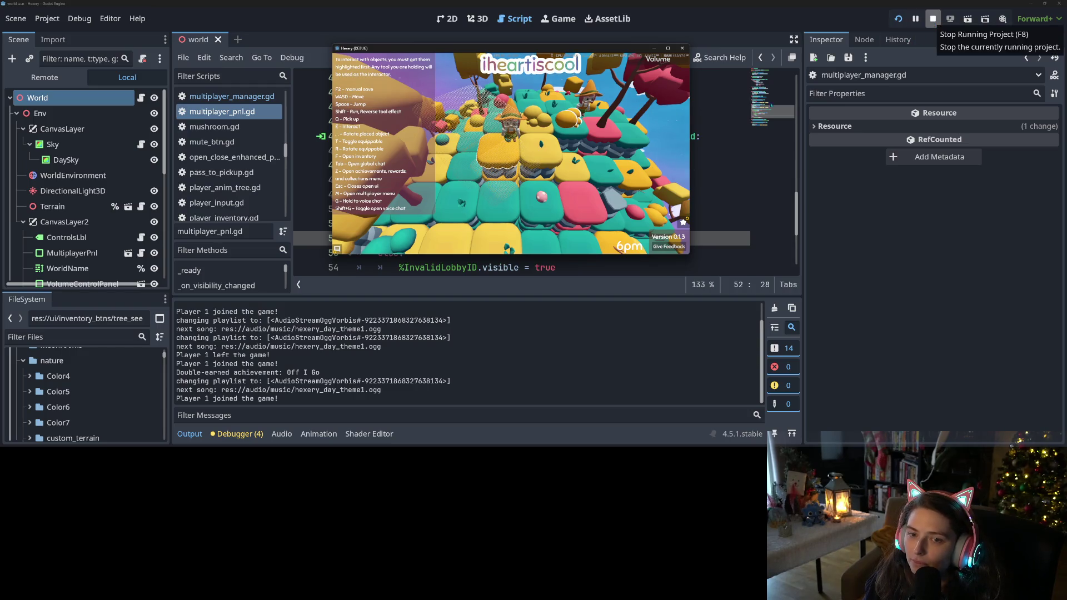
pyautogui.click(933, 18)
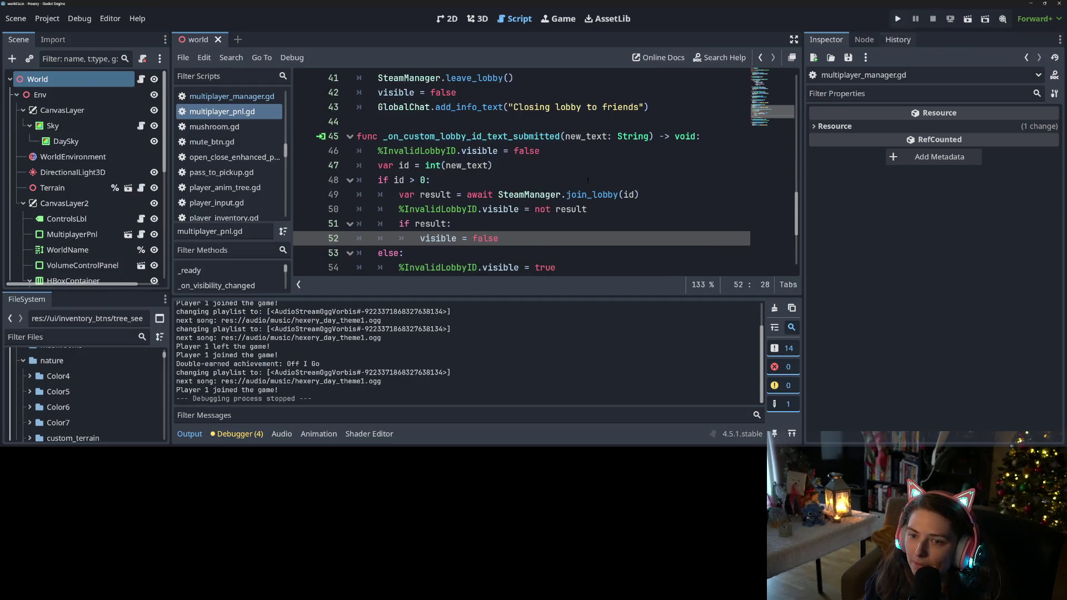
# Step: Check the debugger errors, collapse the bottom panel, and open multiplayer_manager.gd
pyautogui.click(240, 435)
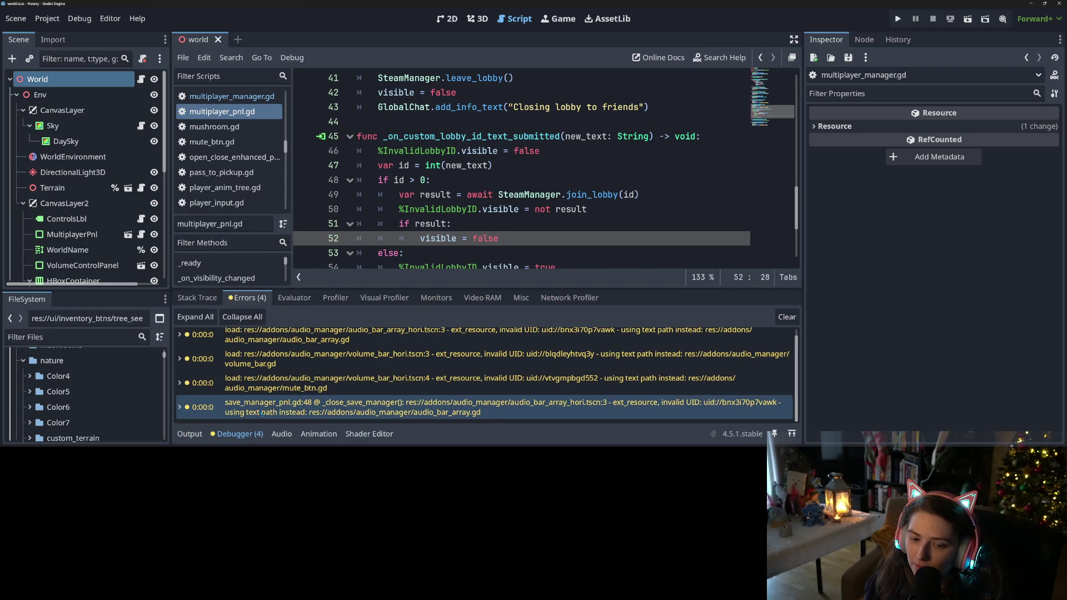
pyautogui.click(240, 434)
pyautogui.scroll(-1, 426, 319)
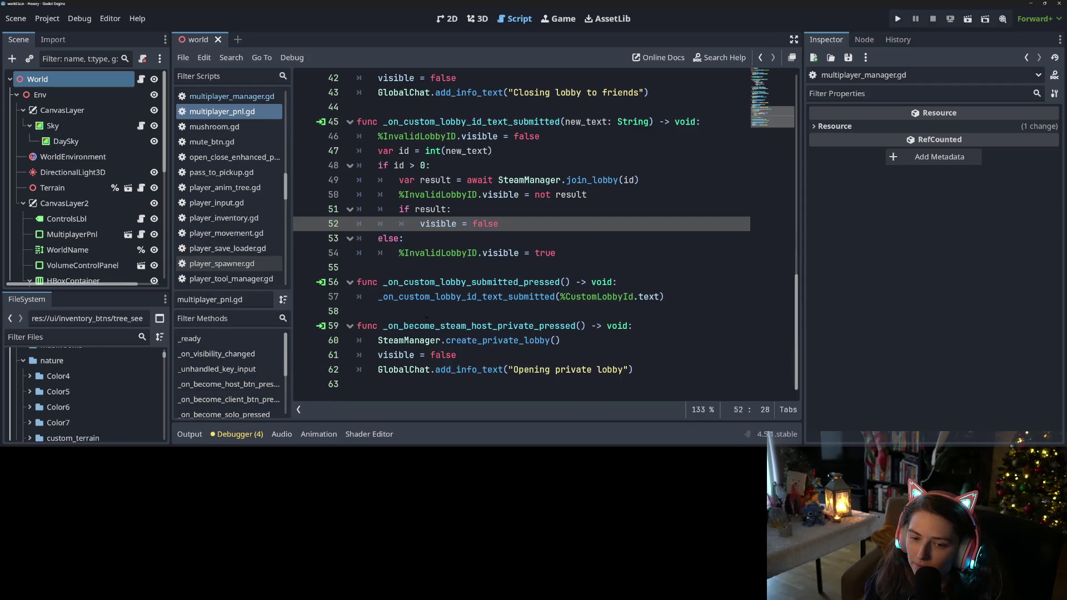
pyautogui.scroll(7, 426, 319)
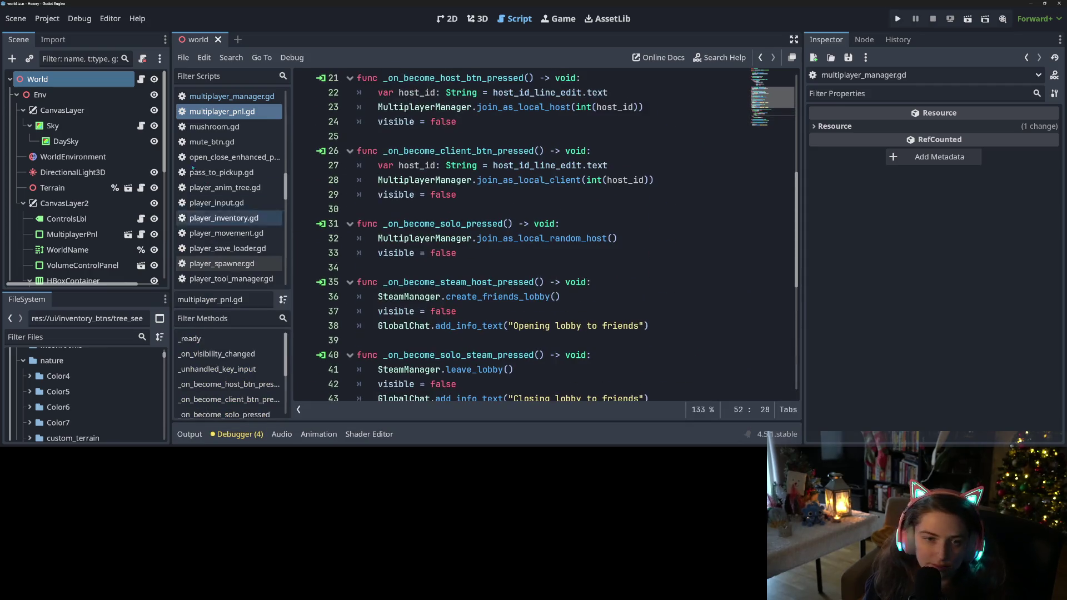
pyautogui.click(217, 96)
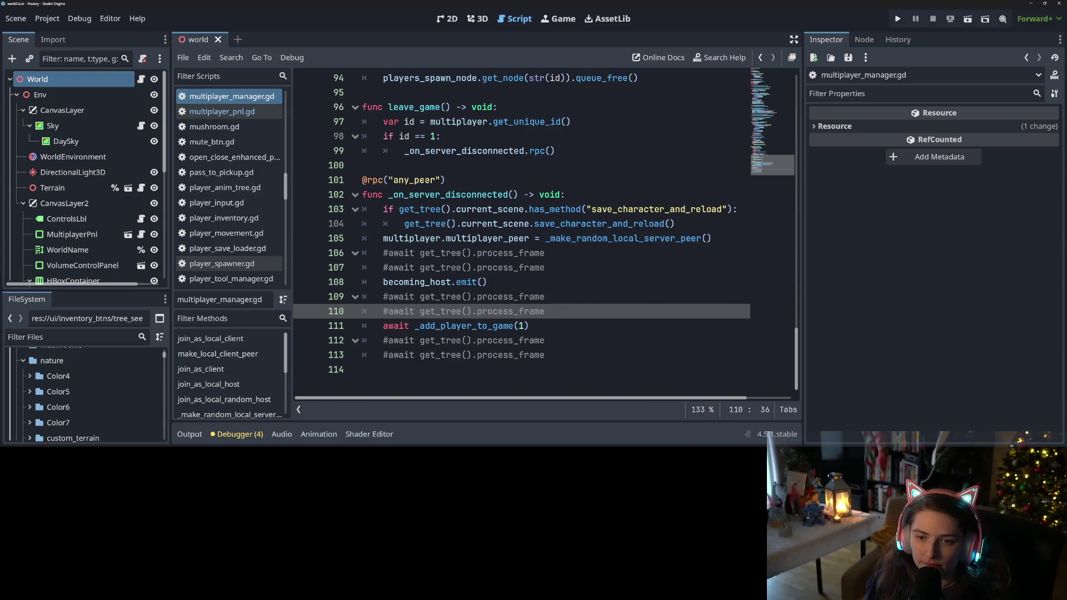
pyautogui.click(442, 180)
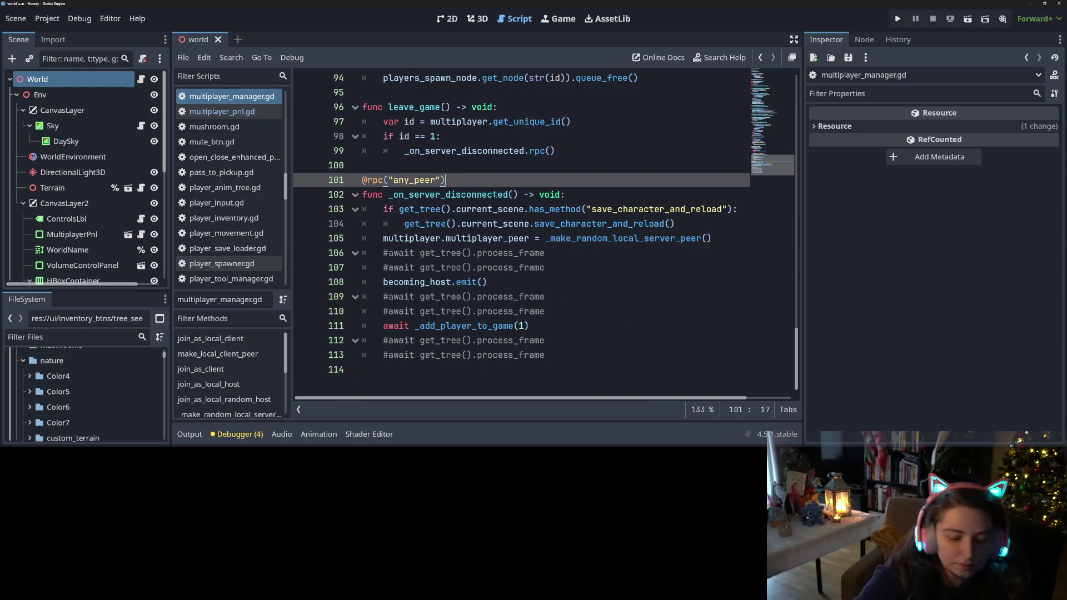
pyautogui.write('"')
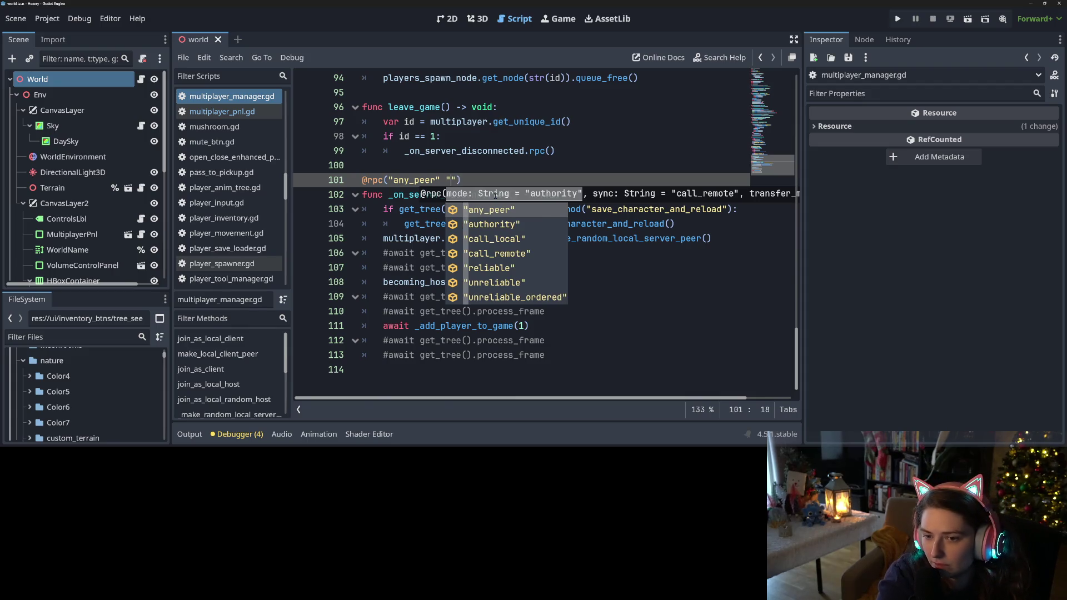
pyautogui.press('BackSpace')
pyautogui.press('BackSpace')
pyautogui.press('BackSpace')
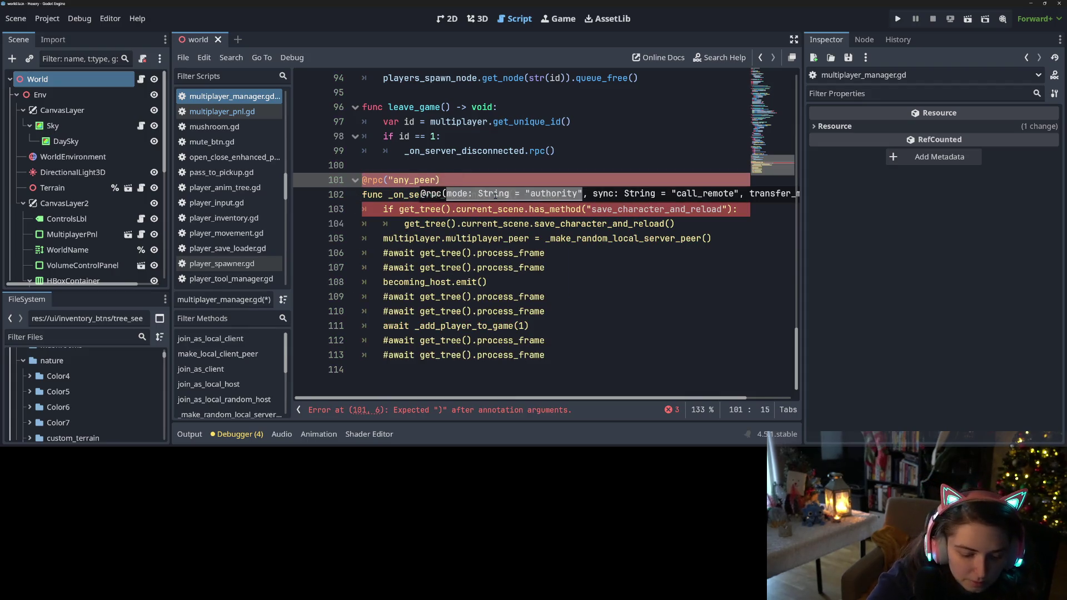
pyautogui.write('", ')
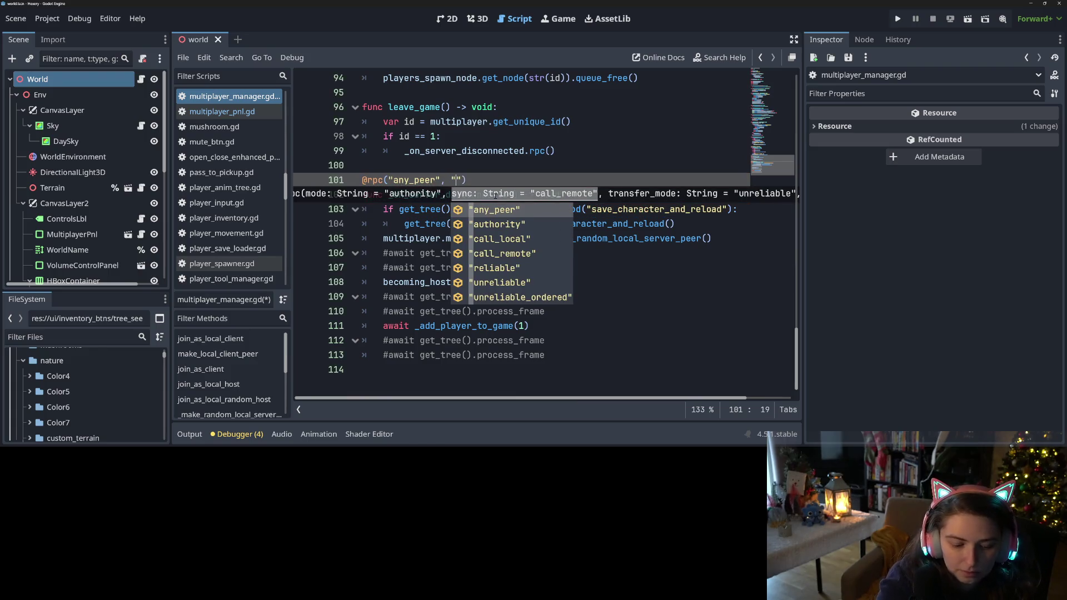
pyautogui.write('"u')
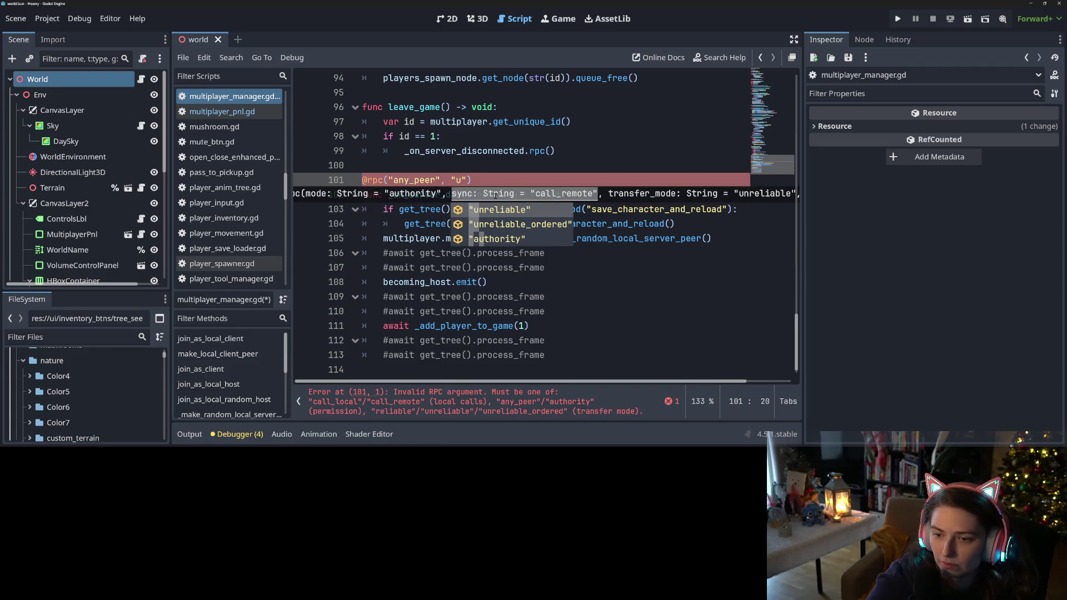
pyautogui.press('Return')
pyautogui.hotkey('ctrl', 's')
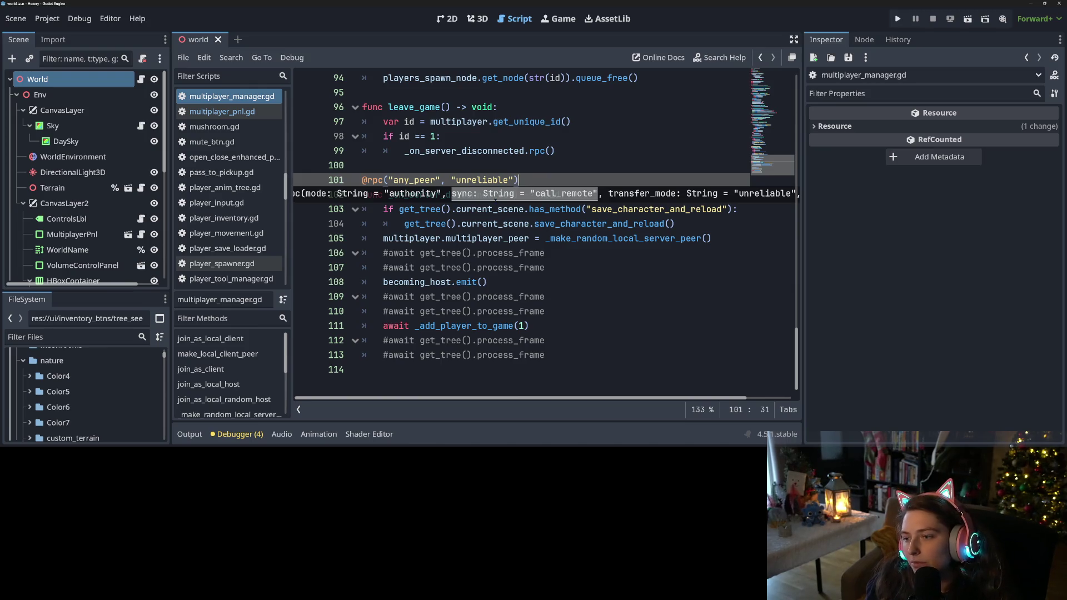
pyautogui.click(561, 237)
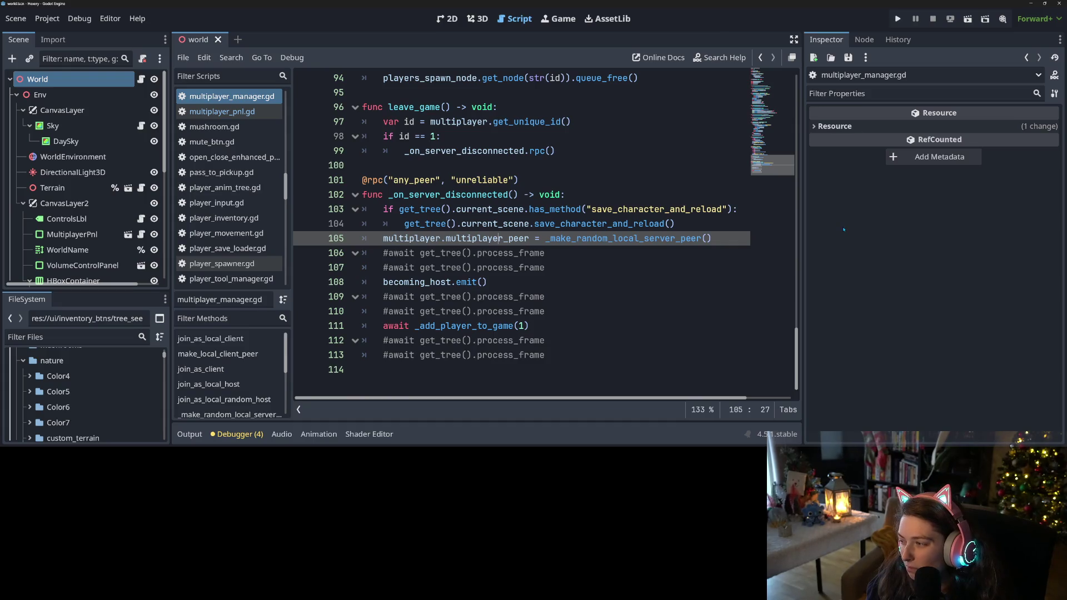
# Step: Inspect _on_server_disconnected, selecting save_character_and_reload and _add_player_to_game
pyautogui.click(439, 281)
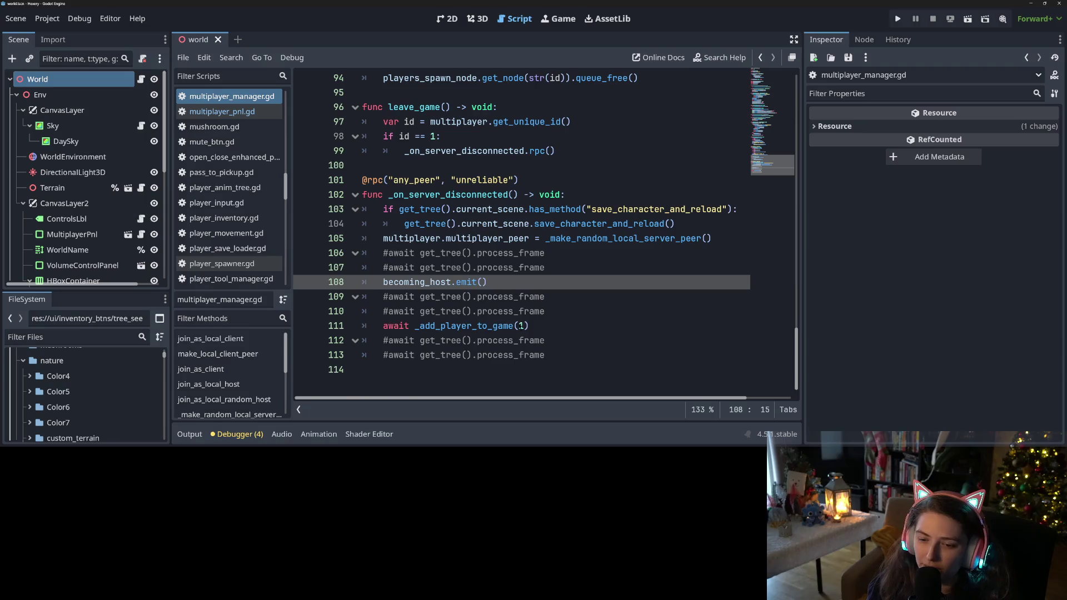
pyautogui.click(469, 325)
pyautogui.doubleClick(470, 325)
pyautogui.click(425, 273)
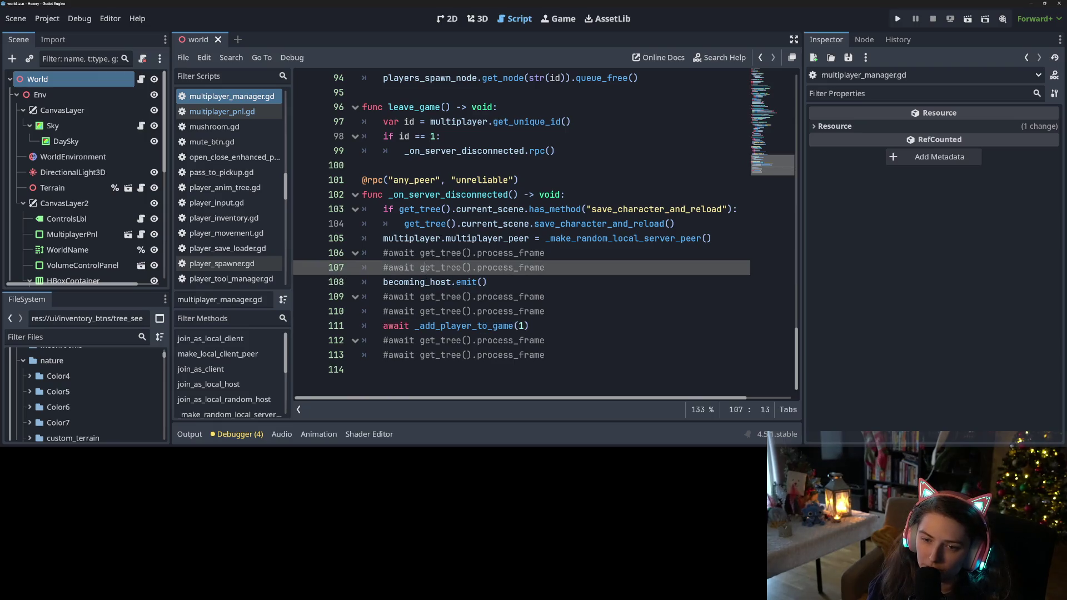
pyautogui.doubleClick(461, 197)
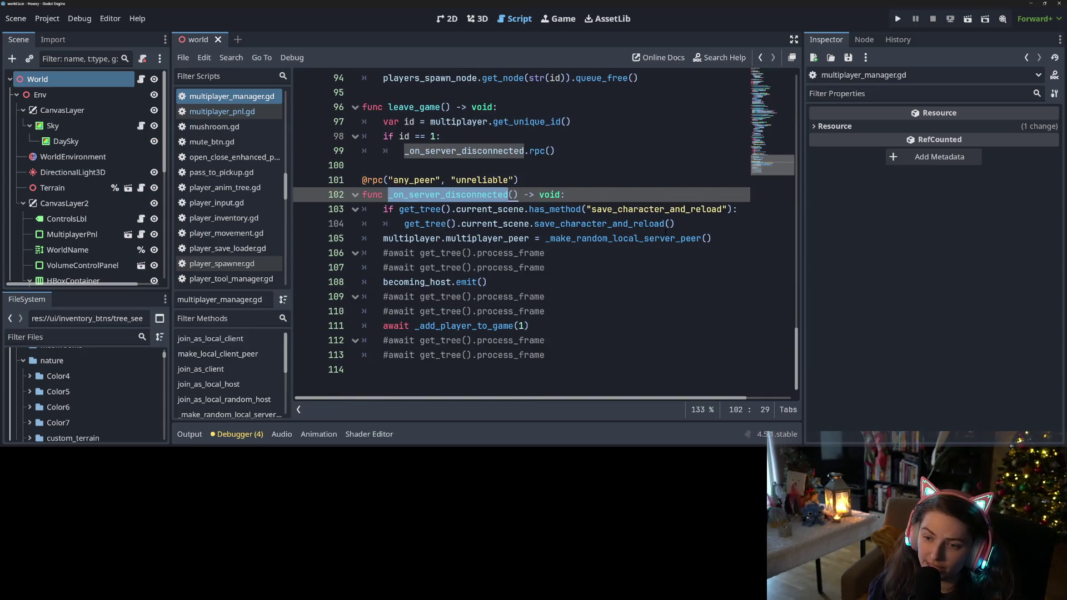
pyautogui.doubleClick(663, 224)
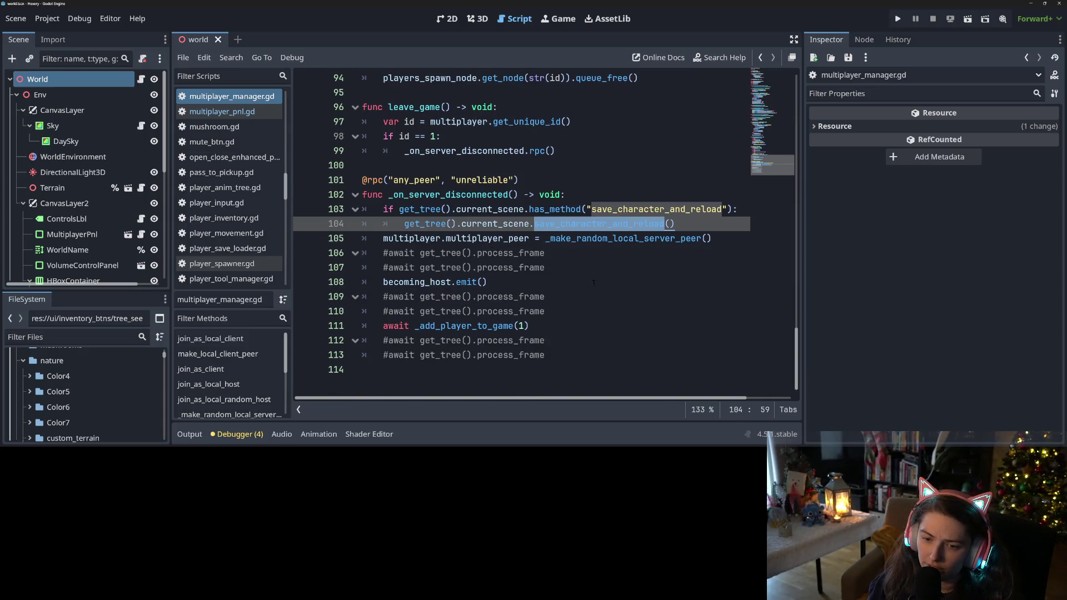
pyautogui.click(575, 288)
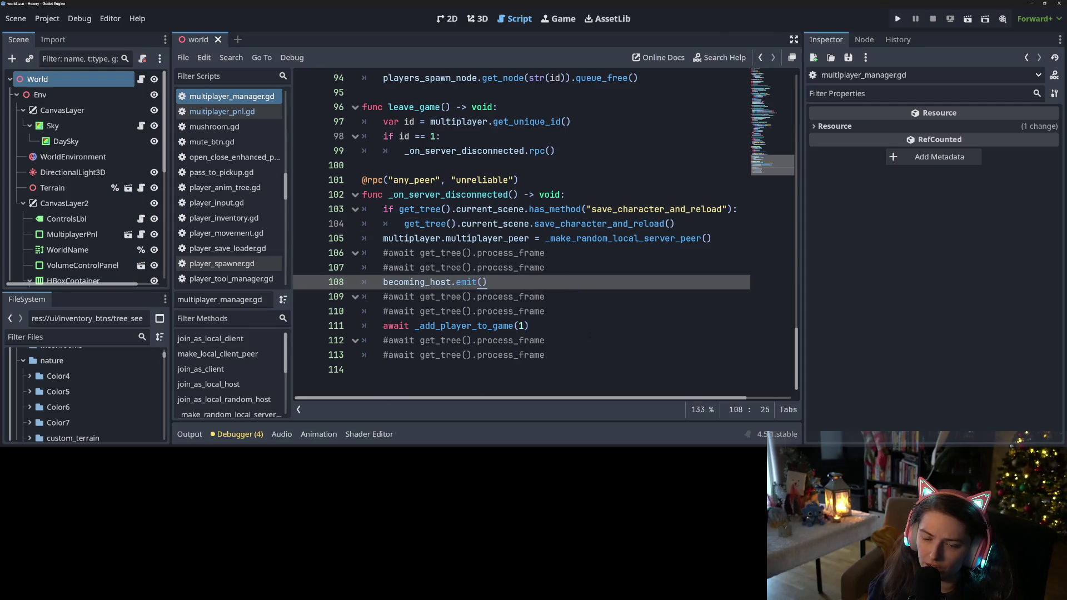
pyautogui.doubleClick(511, 326)
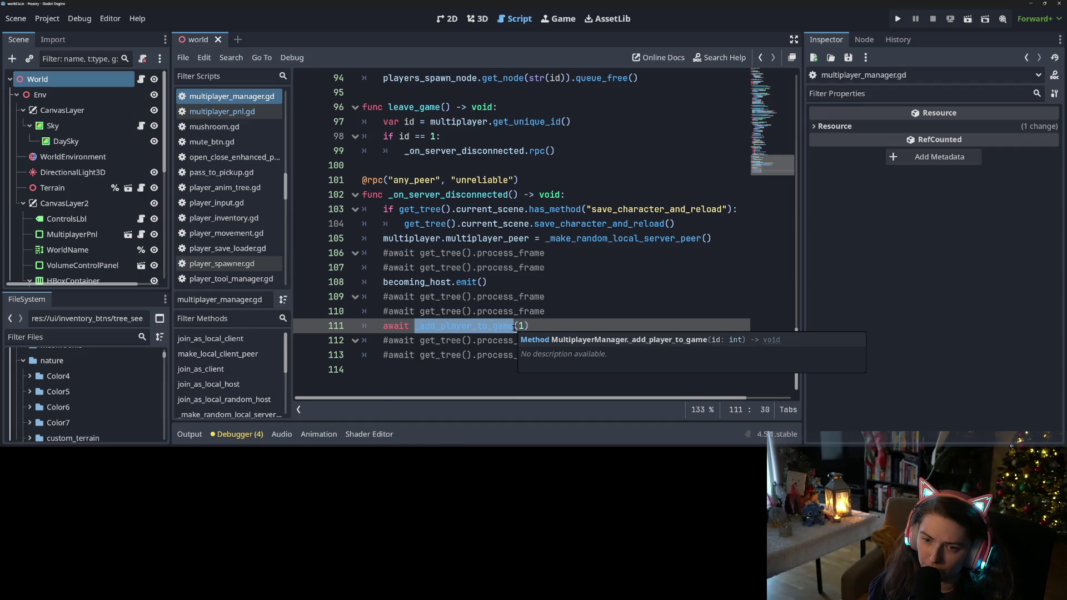
# Step: Scroll back through the disconnect handler's commented await lines, then open player_spawner.gd
pyautogui.scroll(1, 491, 324)
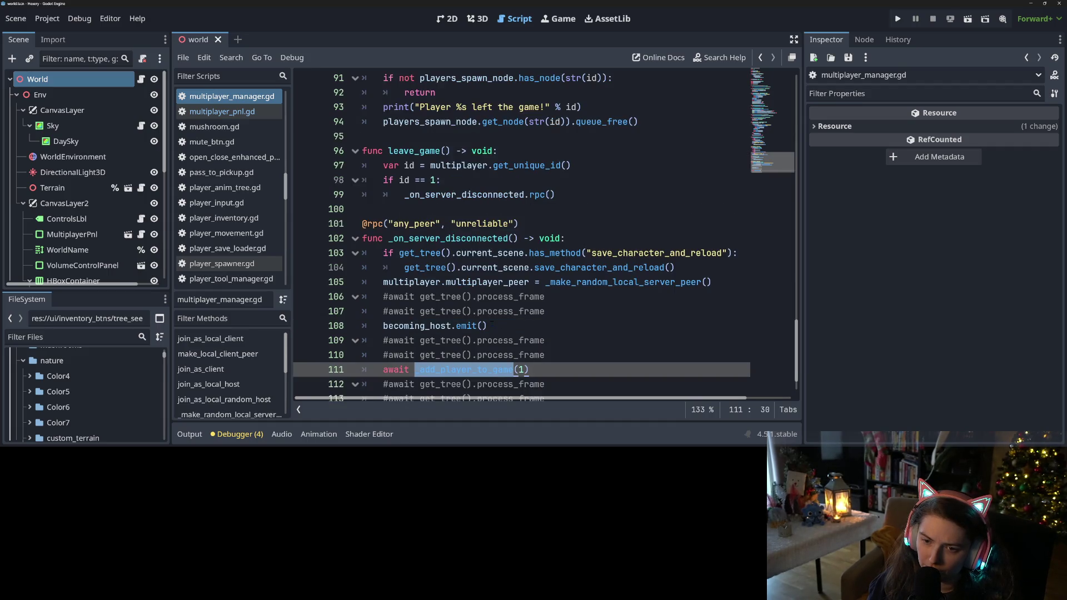
pyautogui.scroll(3, 491, 323)
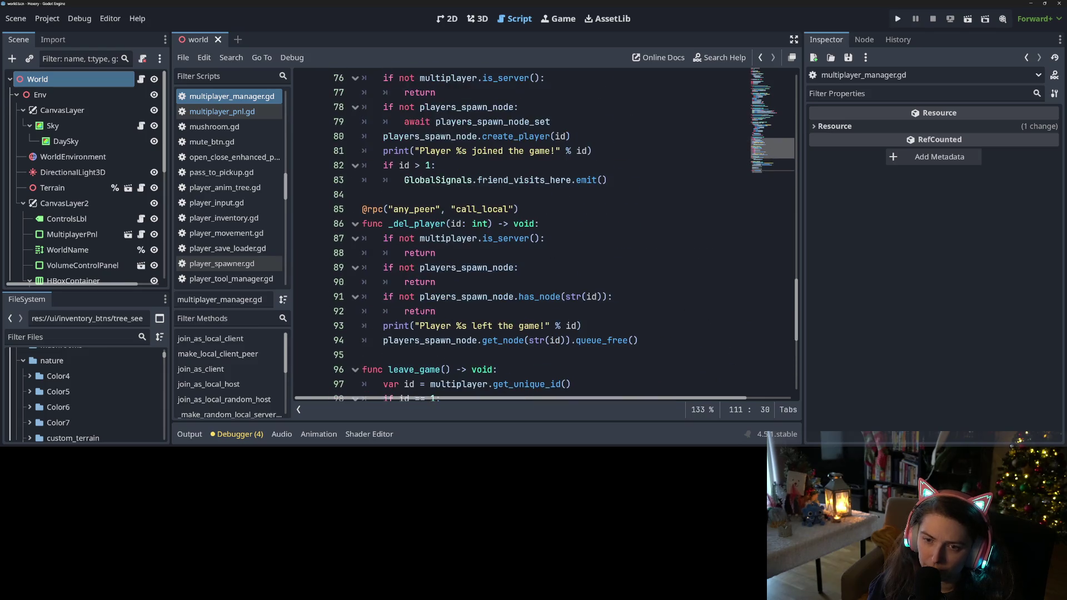
pyautogui.scroll(-2, 419, 311)
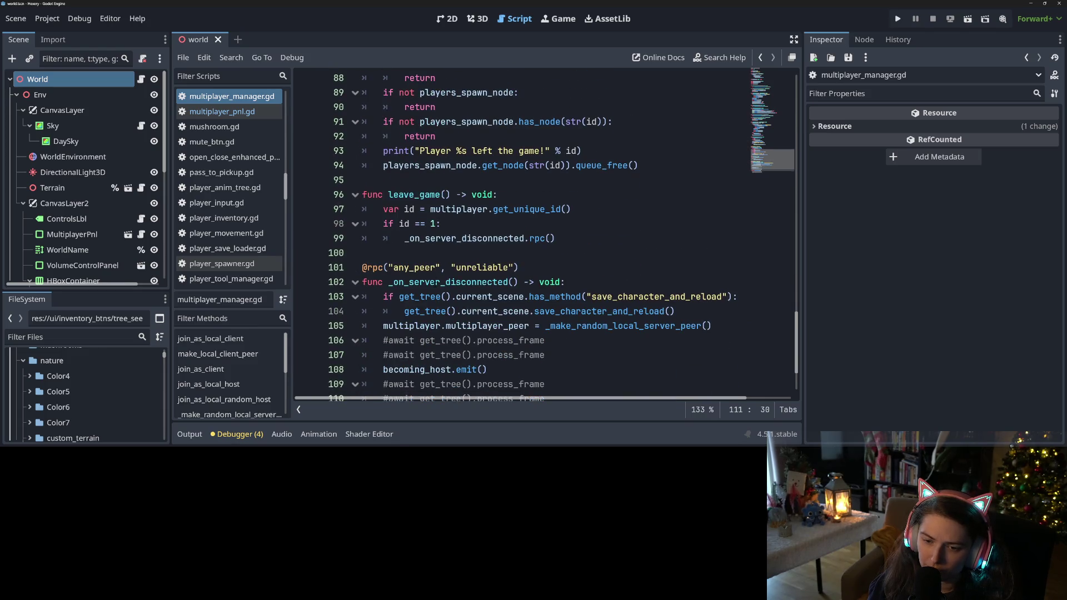
pyautogui.scroll(-1, 419, 312)
pyautogui.scroll(2, 419, 311)
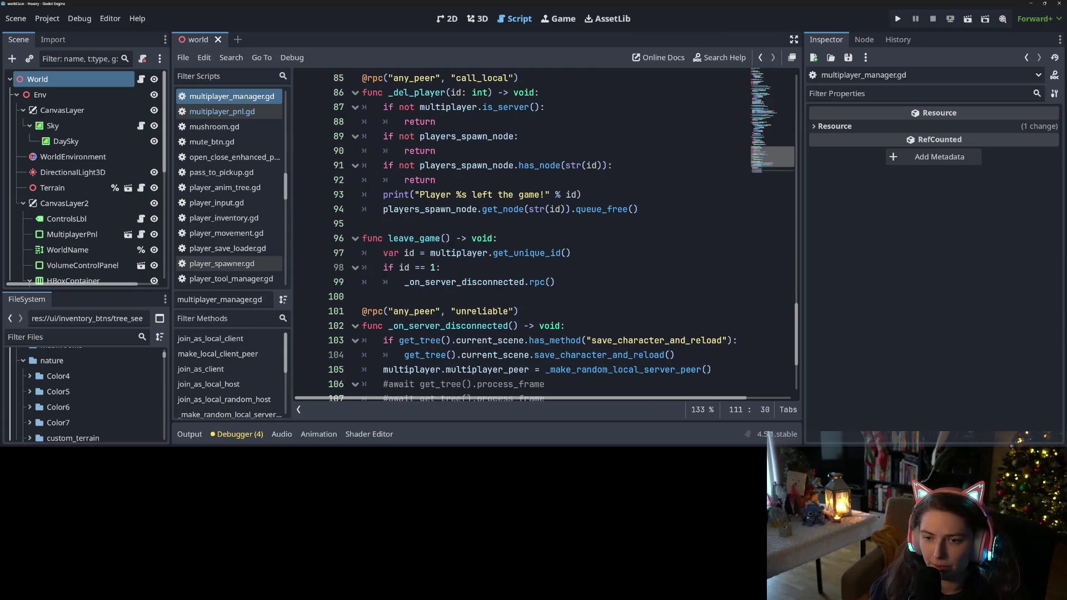
pyautogui.scroll(-3, 451, 287)
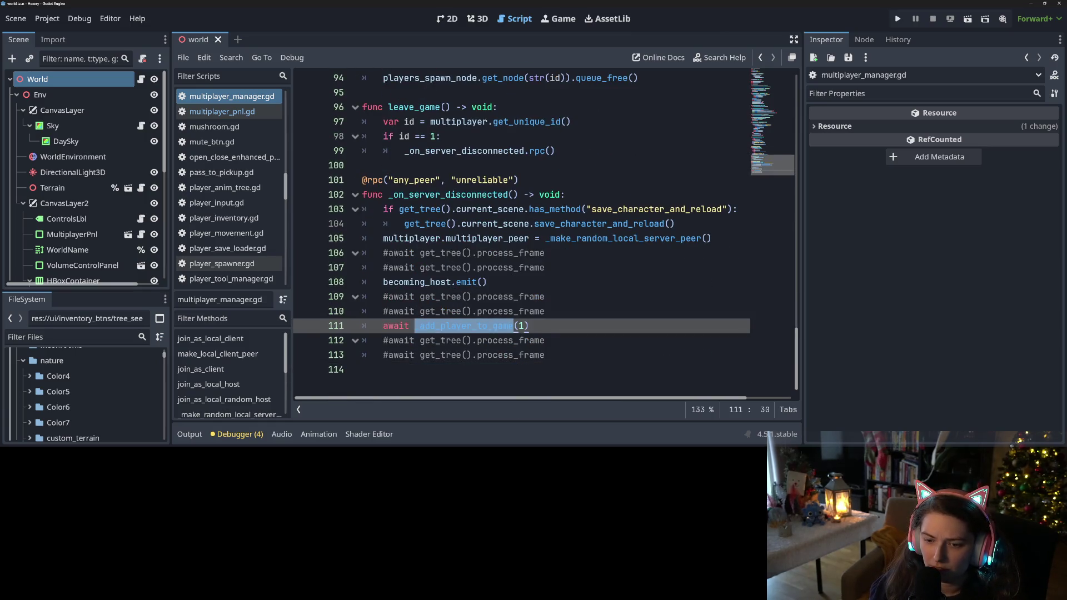
pyautogui.click(507, 311)
pyautogui.scroll(7, 507, 311)
pyautogui.scroll(-3, 470, 299)
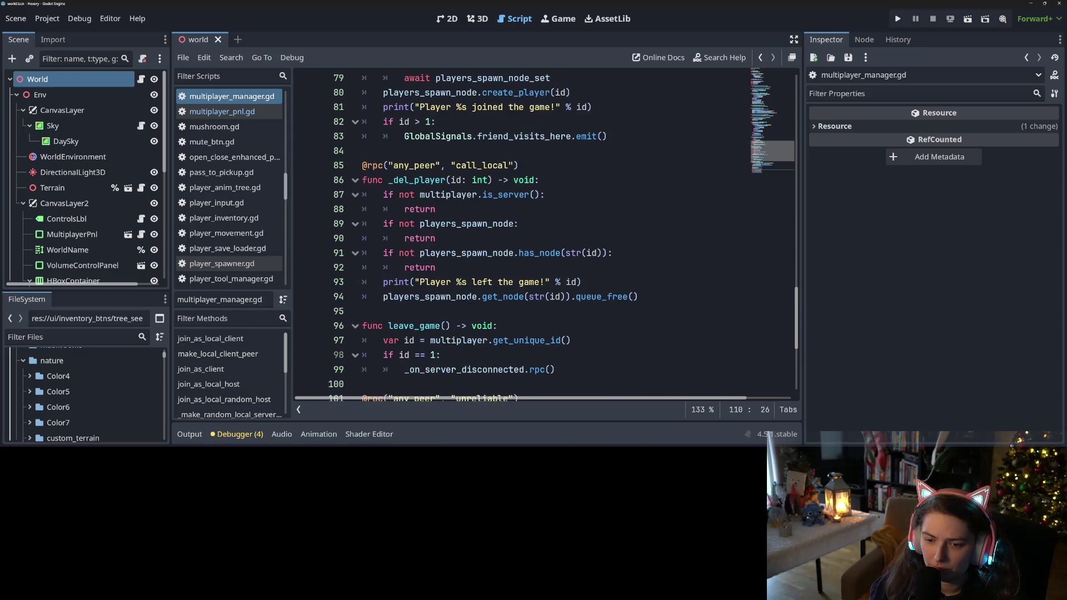
pyautogui.scroll(-1, 470, 299)
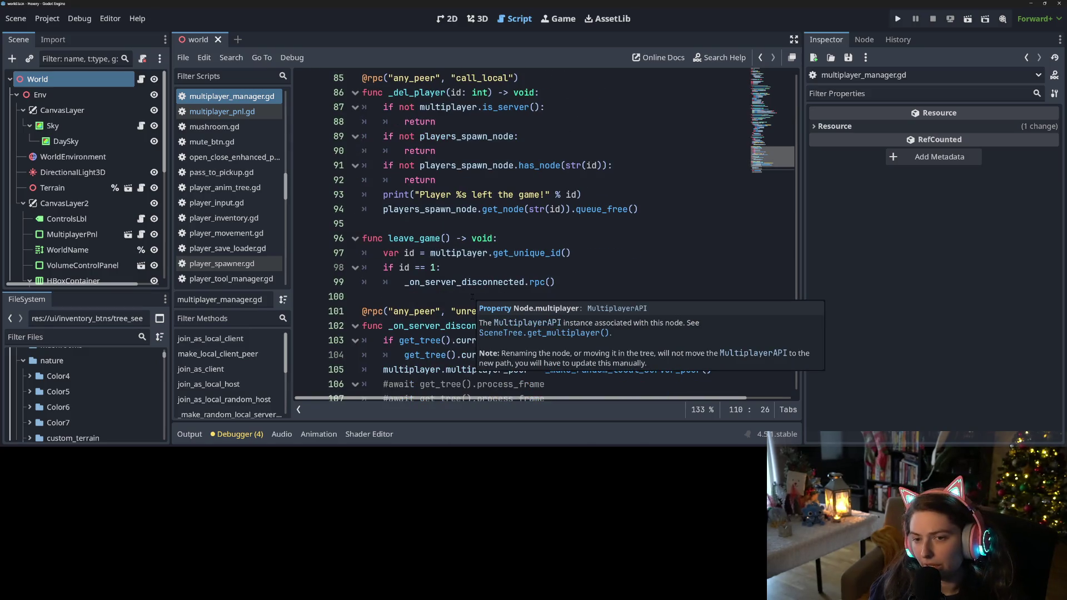
pyautogui.scroll(-3, 470, 299)
pyautogui.click(451, 253)
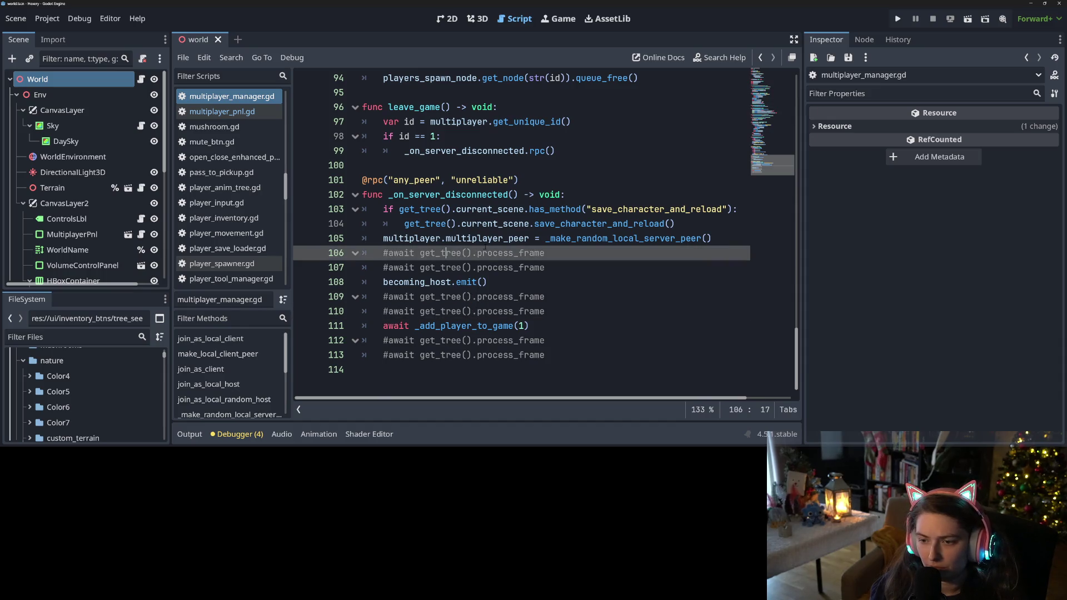
pyautogui.scroll(-5, 234, 228)
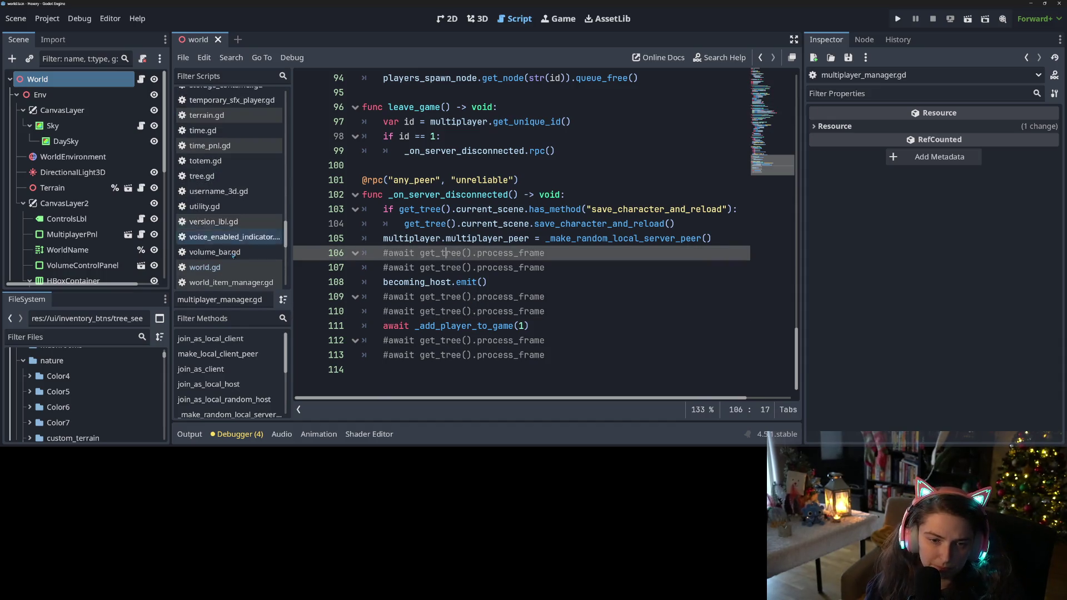
pyautogui.scroll(5, 234, 239)
pyautogui.scroll(-3, 234, 256)
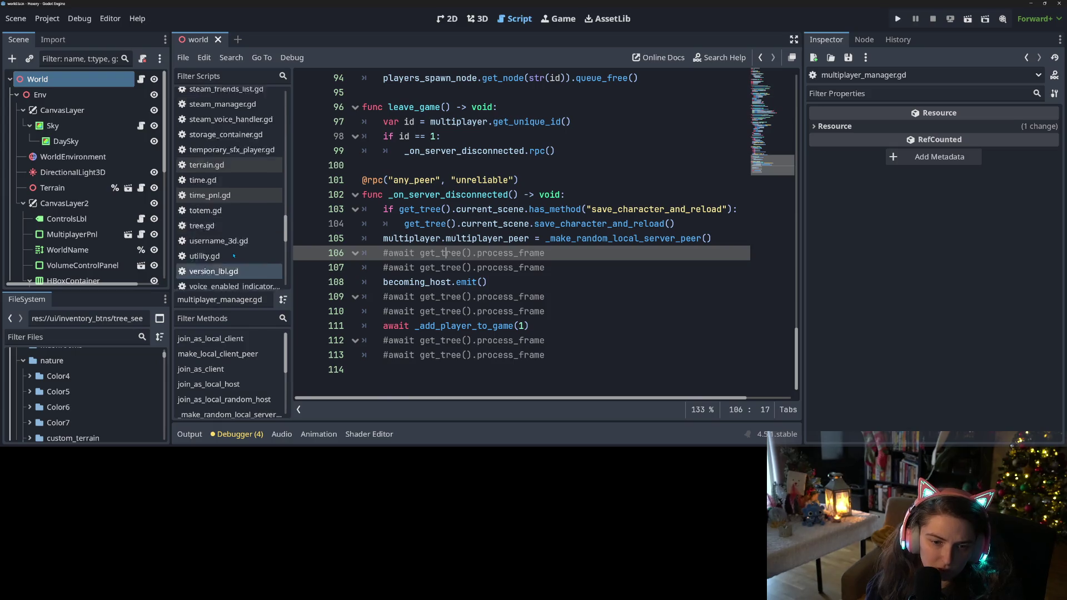
pyautogui.scroll(15, 238, 249)
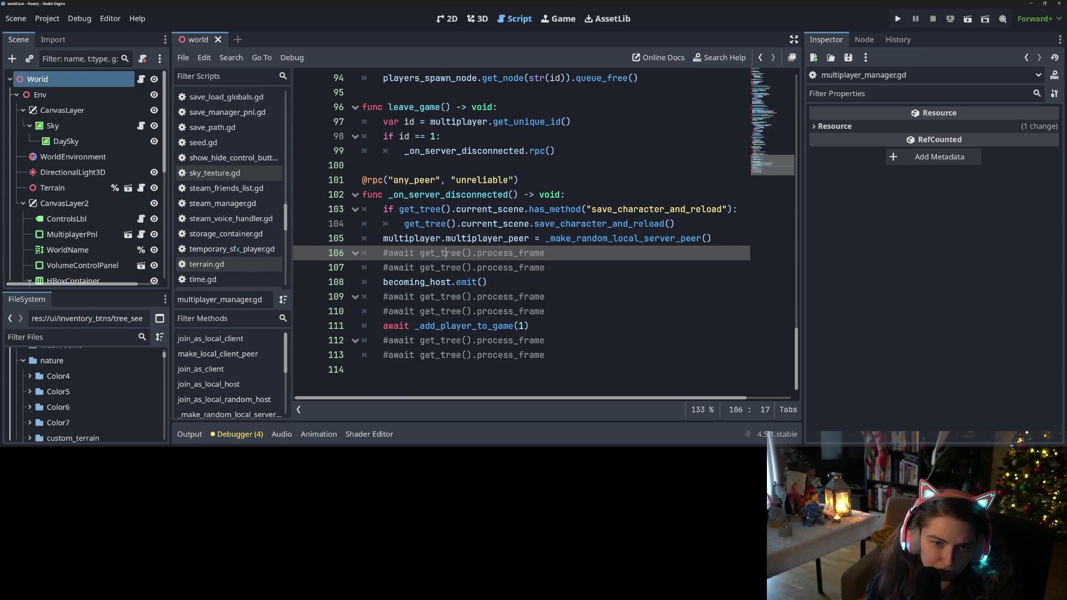
pyautogui.click(211, 140)
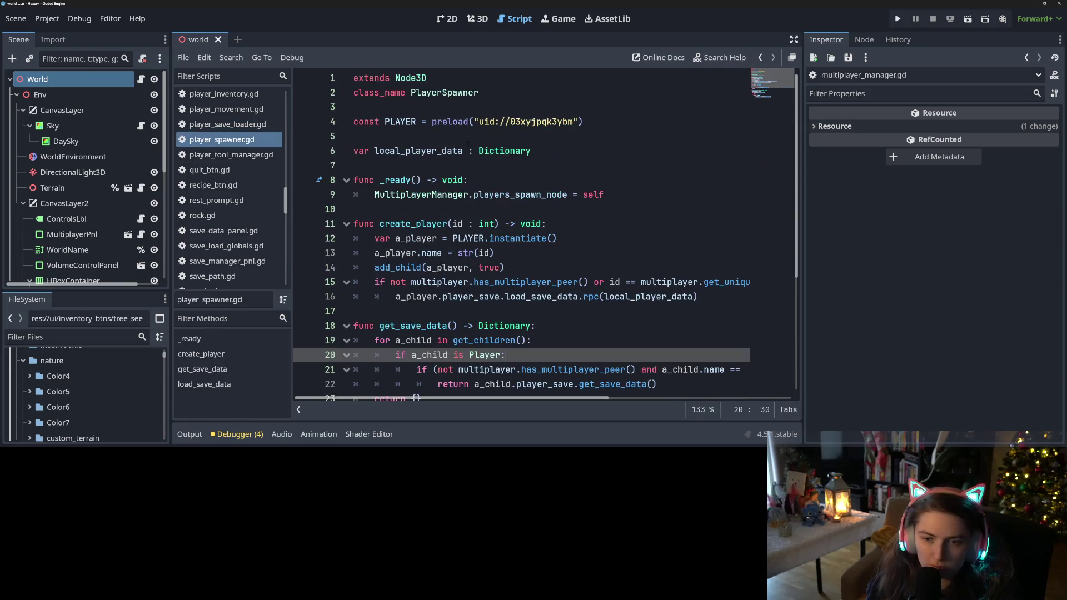
# Step: Declare 'func delete_all_players() -> void:' on line 11 after _ready
pyautogui.scroll(-4, 534, 303)
pyautogui.scroll(4, 433, 282)
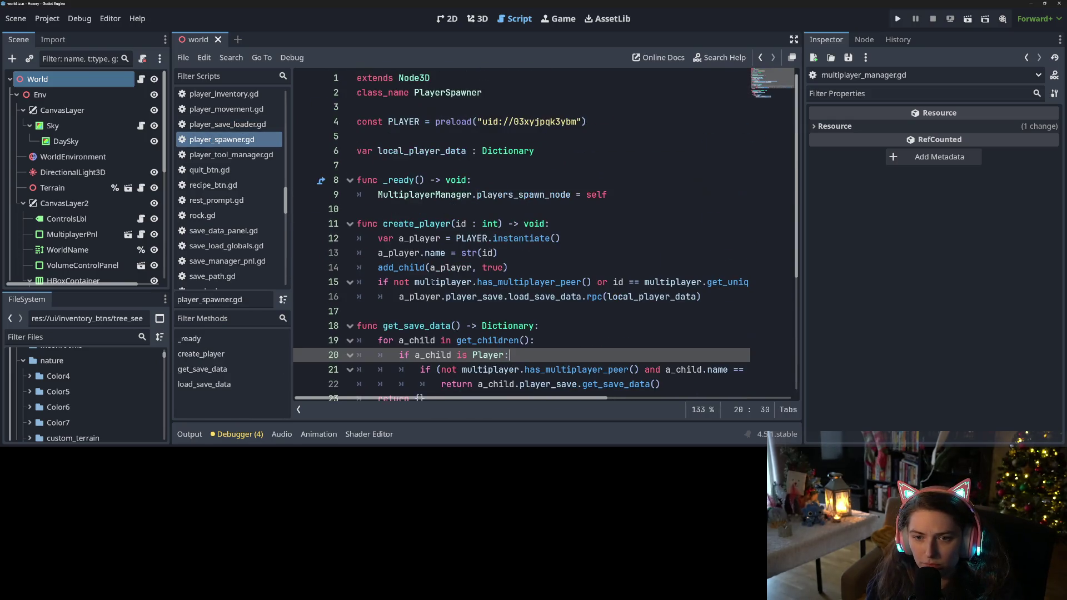
pyautogui.click(385, 214)
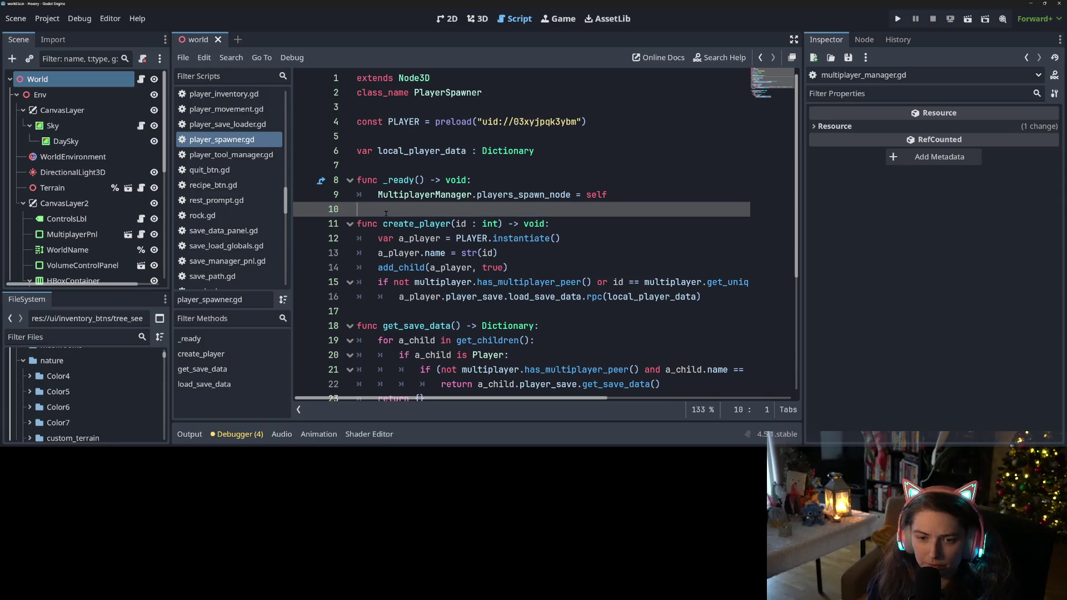
pyautogui.press('Return')
pyautogui.press('Return')
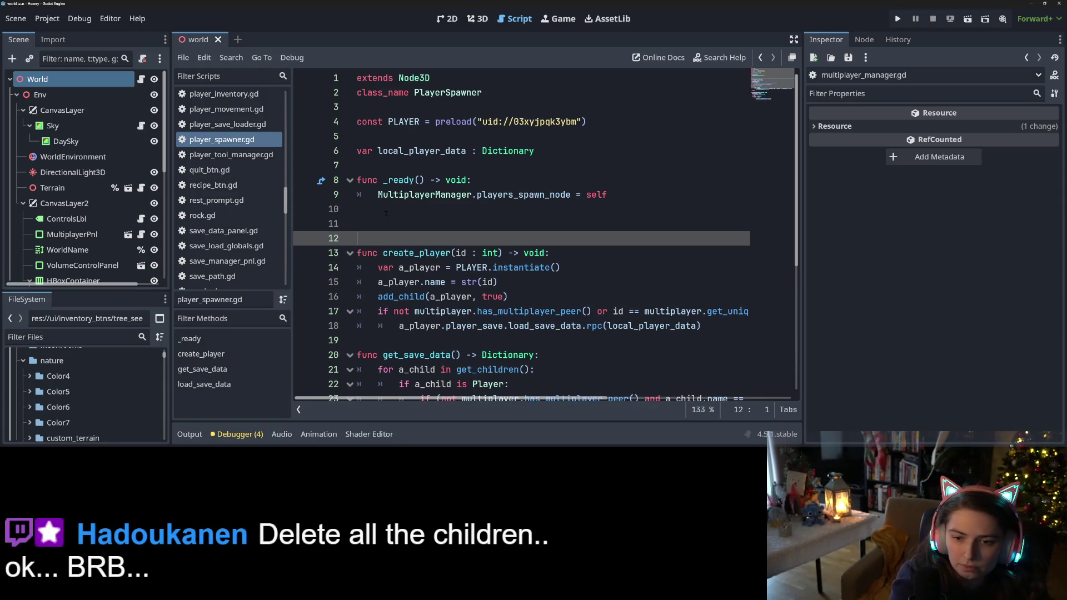
pyautogui.press('Up')
pyautogui.write('func de')
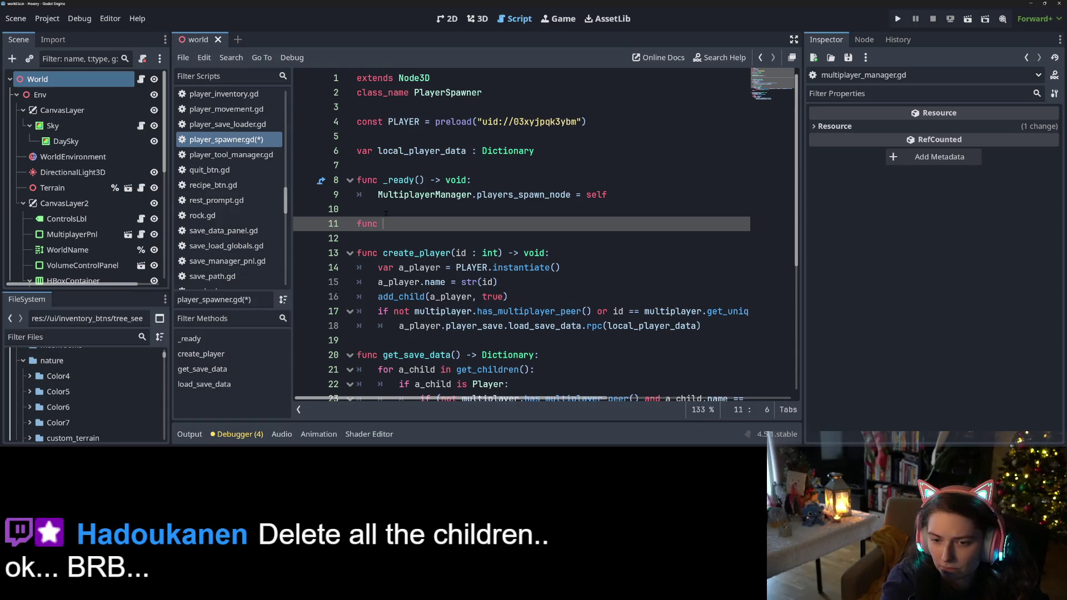
pyautogui.write('lete_all_')
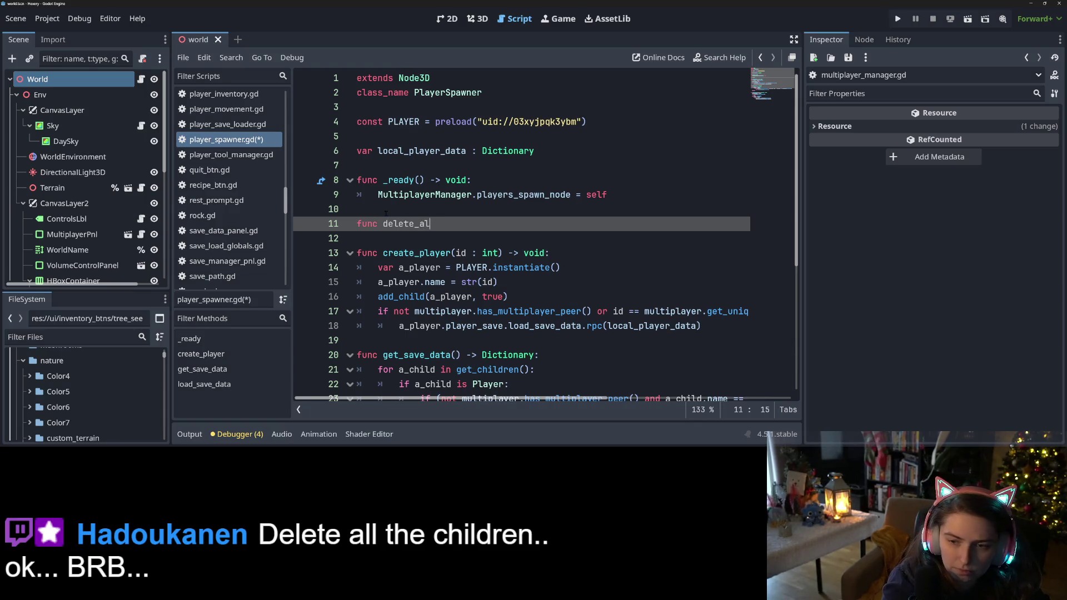
pyautogui.write('players')
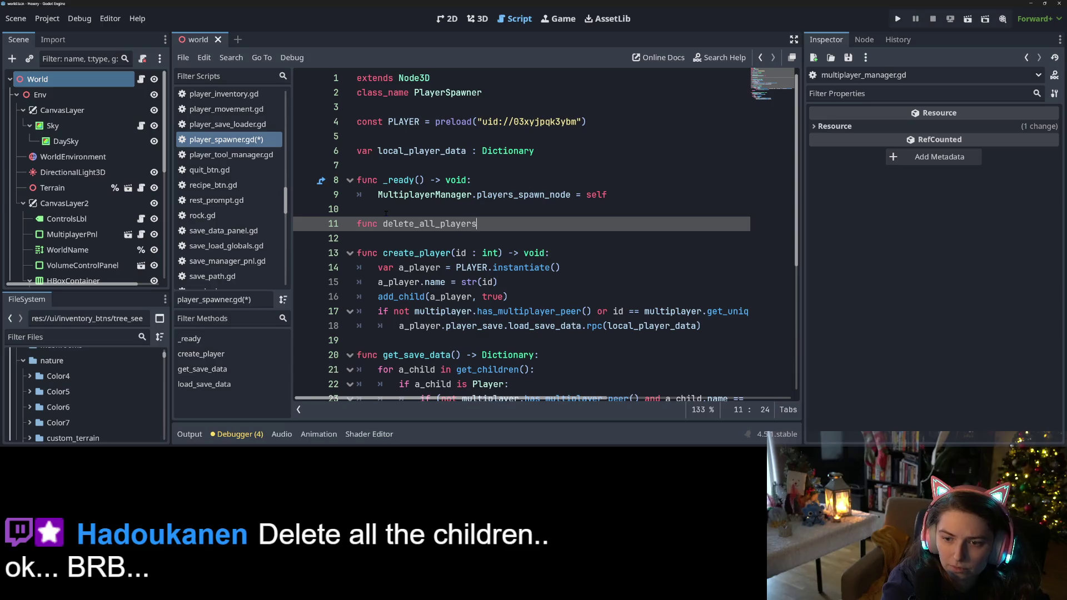
pyautogui.write('() -> vo')
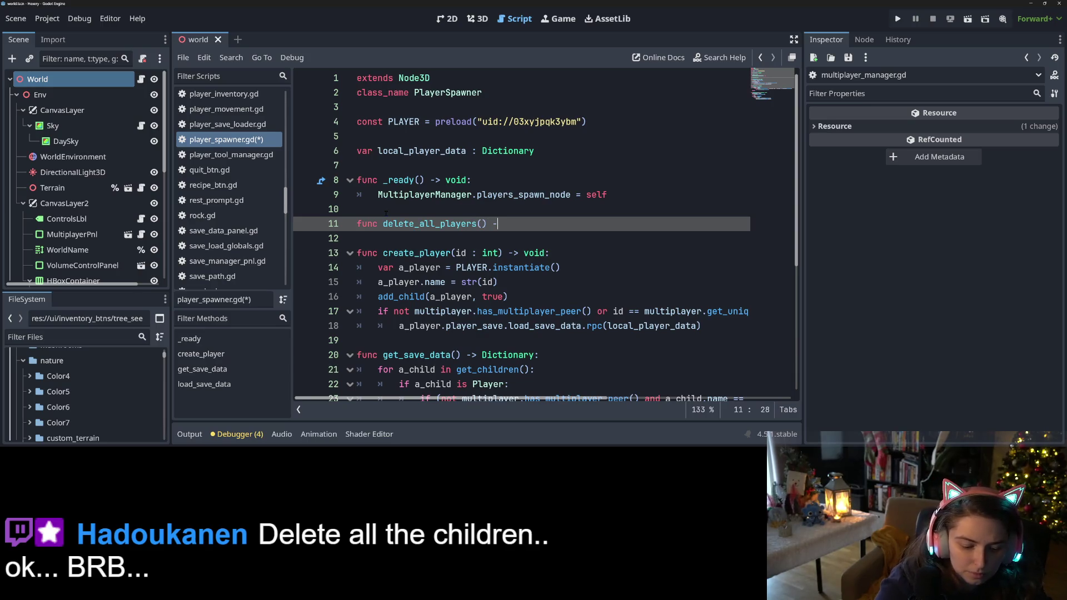
pyautogui.write('id:')
pyautogui.press('Return')
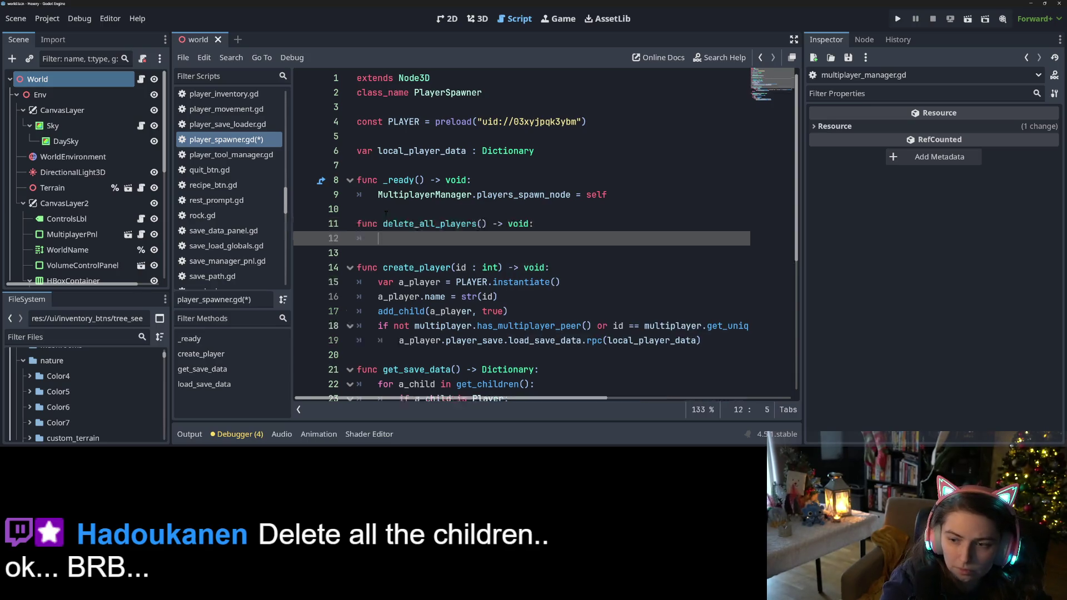
# Step: Fill its body with 'for a_child in get_children(): a_child.queue_free()' and save
pyautogui.write('for ')
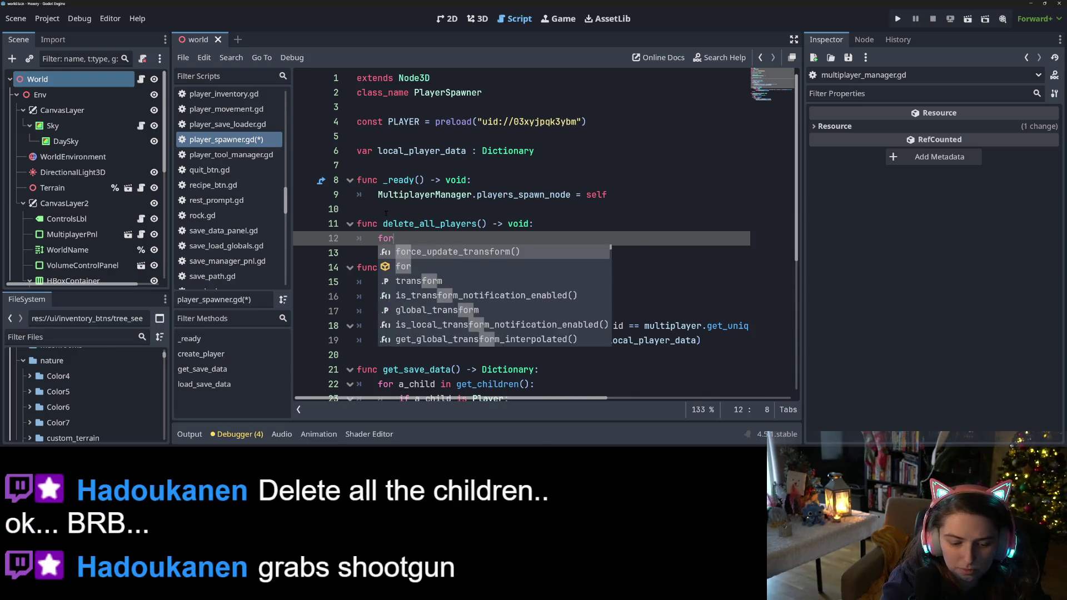
pyautogui.write('a_child in ')
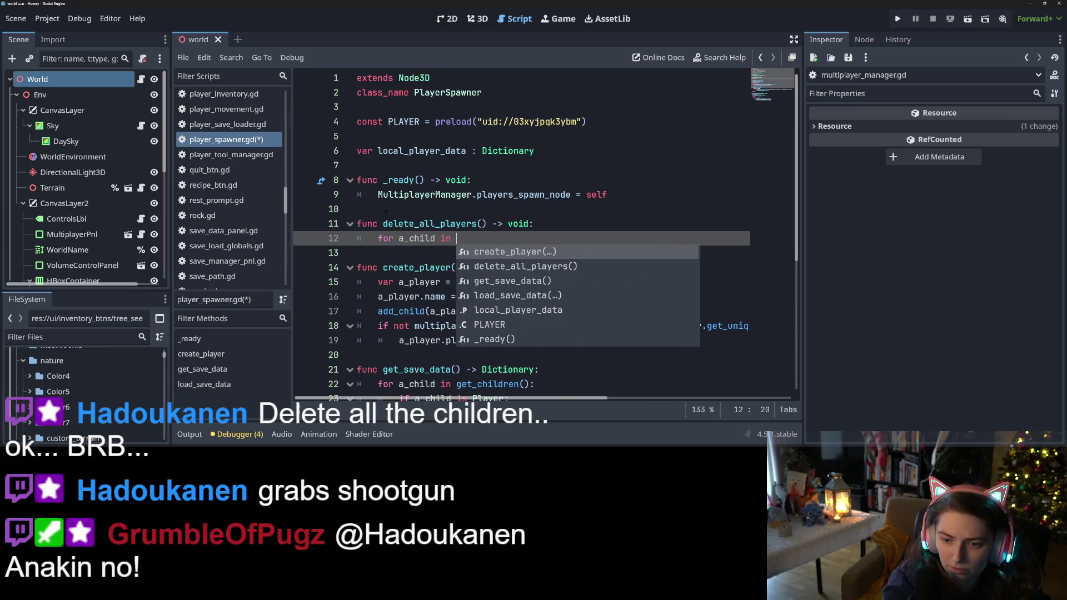
pyautogui.write('get')
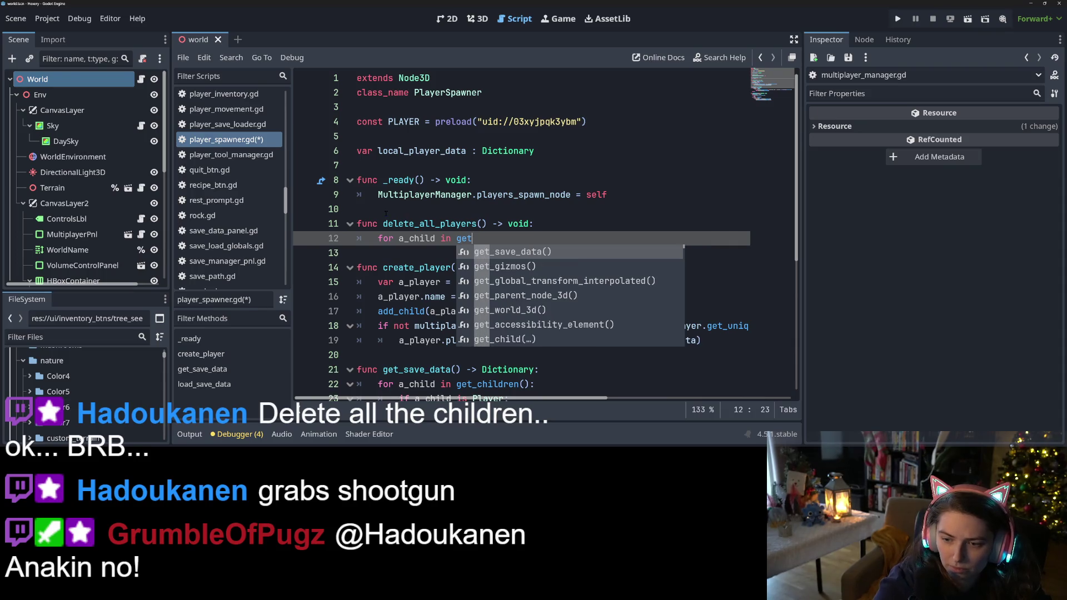
pyautogui.write('_chr')
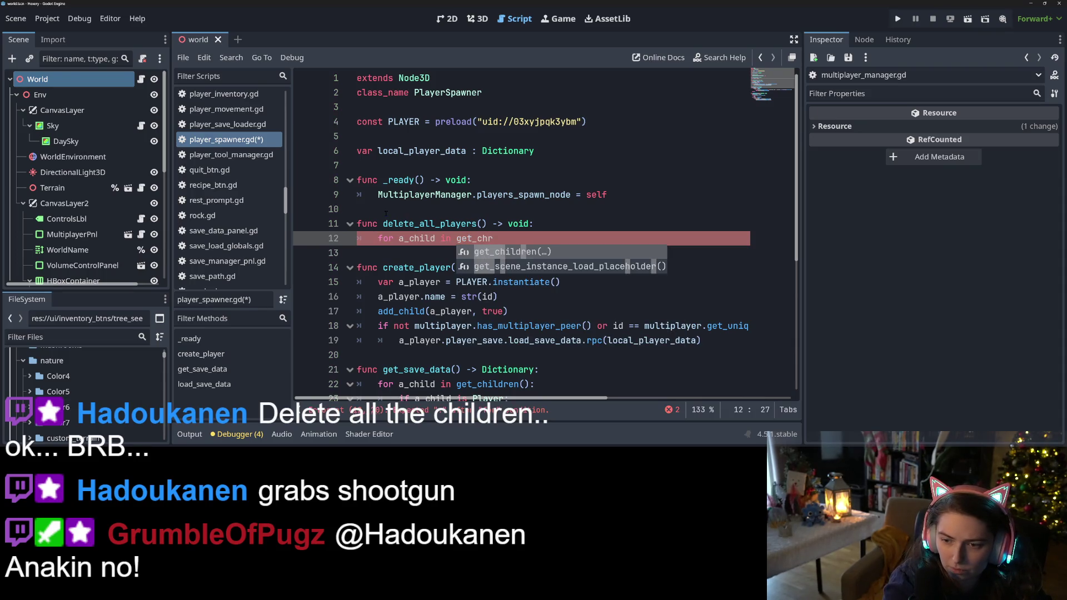
pyautogui.press('BackSpace')
pyautogui.press('Down')
pyautogui.press('Return')
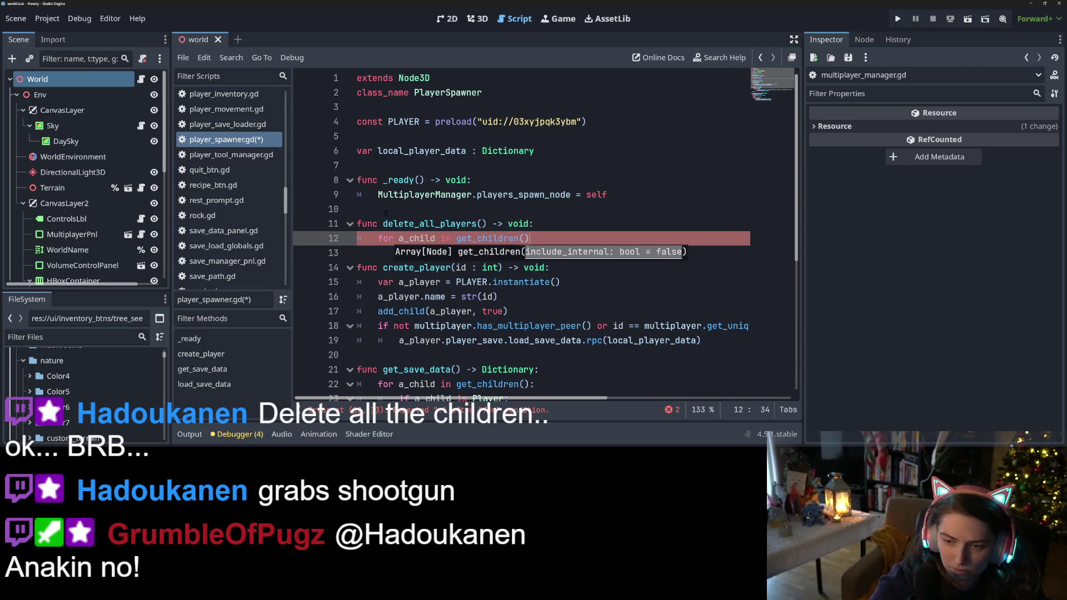
pyautogui.write(':')
pyautogui.press('Return')
pyautogui.write('a_c')
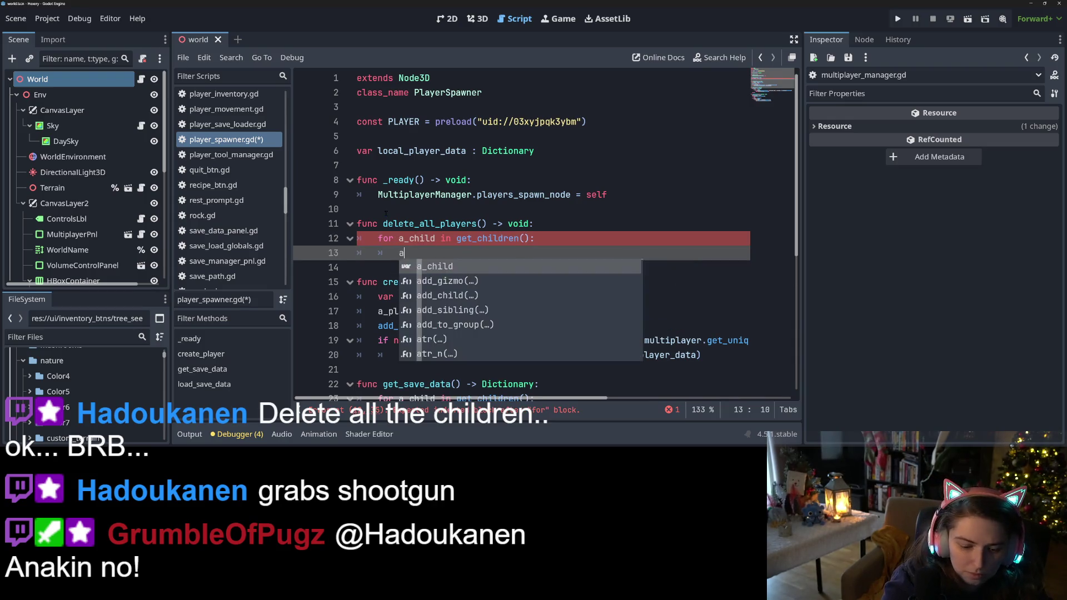
pyautogui.press('Return')
pyautogui.write('.quw')
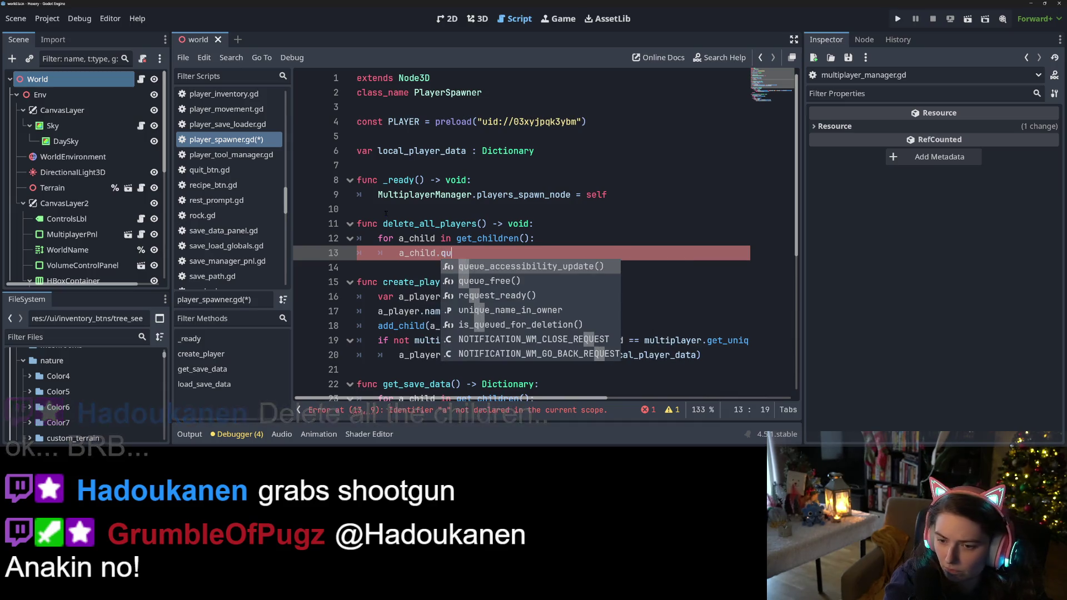
pyautogui.press('BackSpace')
pyautogui.write('e')
pyautogui.press('Down')
pyautogui.press('Return')
pyautogui.hotkey('ctrl', 's')
# Step: Select delete_all_players() on line 11 and save the script again
pyautogui.doubleClick(381, 224)
pyautogui.click(381, 223)
pyautogui.moveTo(382, 224); pyautogui.dragTo(486, 225)
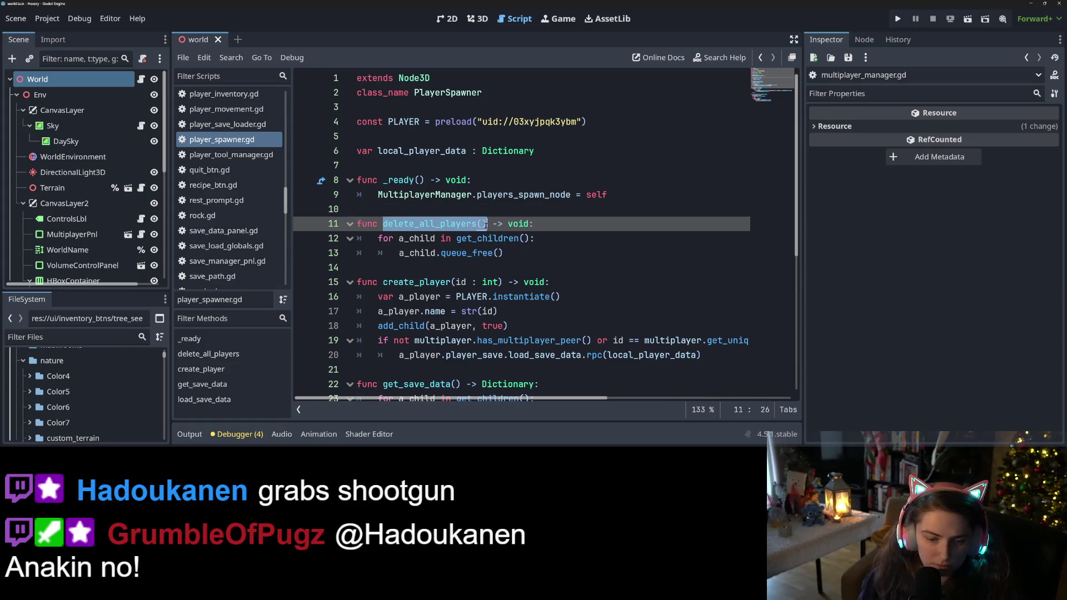
pyautogui.hotkey('ctrl', 's')
pyautogui.scroll(-6, 234, 129)
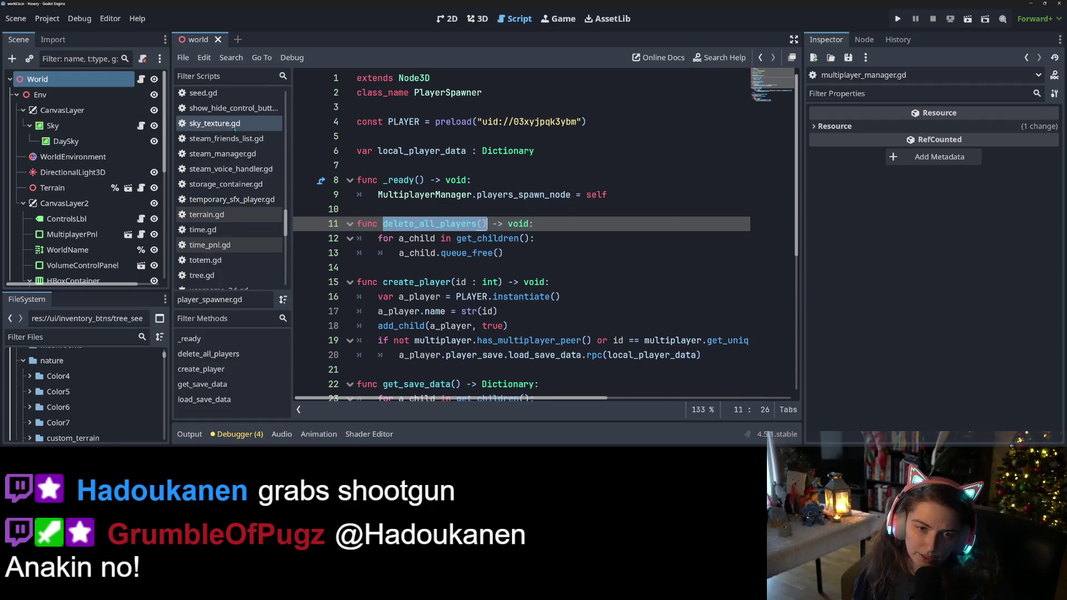
pyautogui.scroll(7, 235, 130)
# Step: Open multiplayer_manager.gd and place the caret at the start of line 105's peer assignment
pyautogui.click(231, 146)
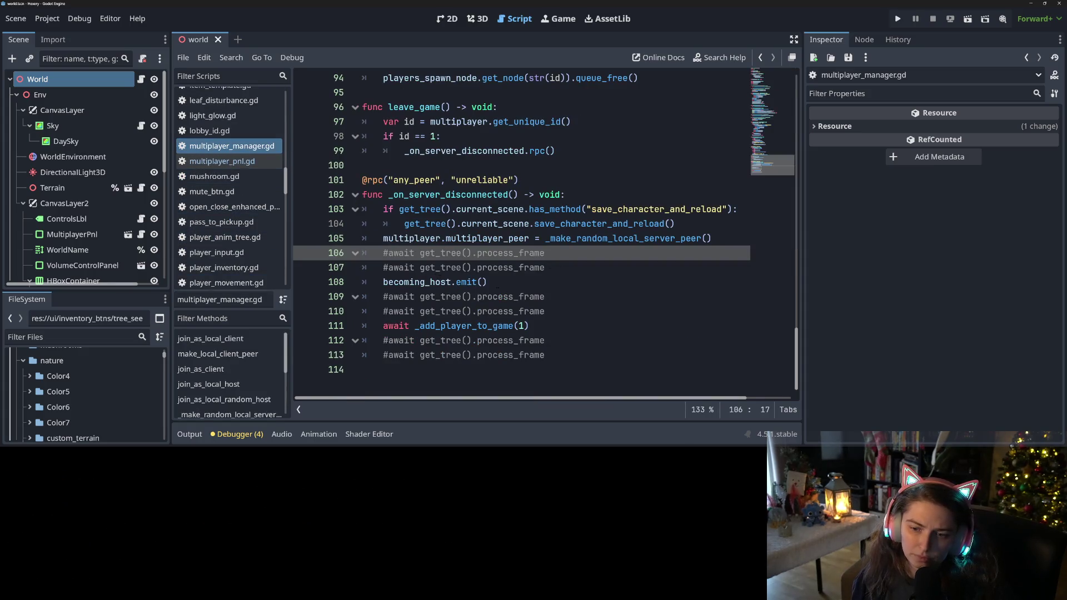
pyautogui.click(497, 286)
pyautogui.doubleClick(466, 282)
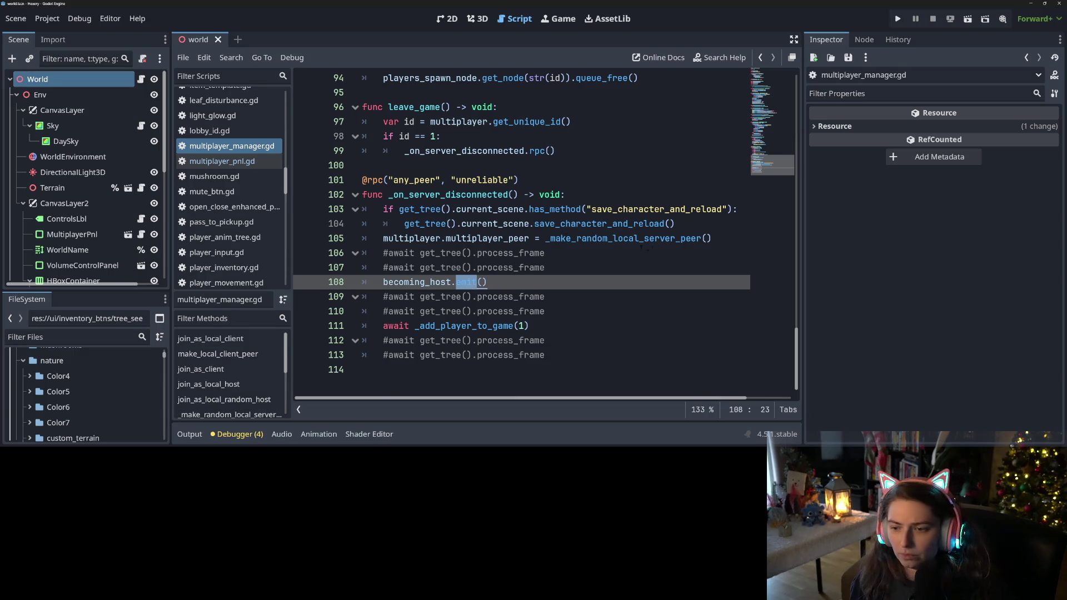
pyautogui.click(679, 242)
pyautogui.doubleClick(678, 242)
pyautogui.click(440, 239)
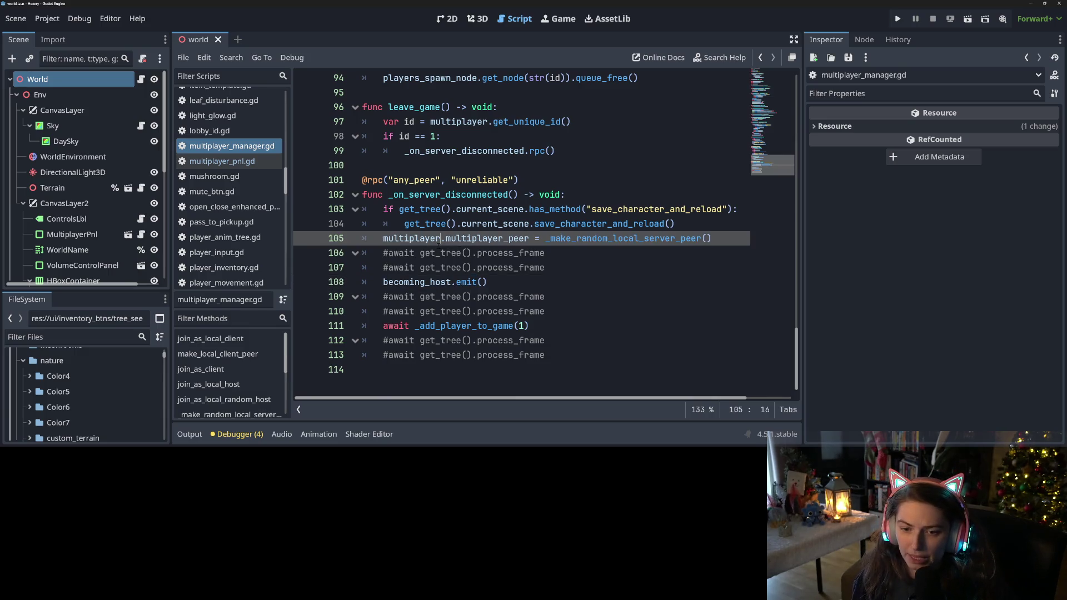
pyautogui.click(375, 240)
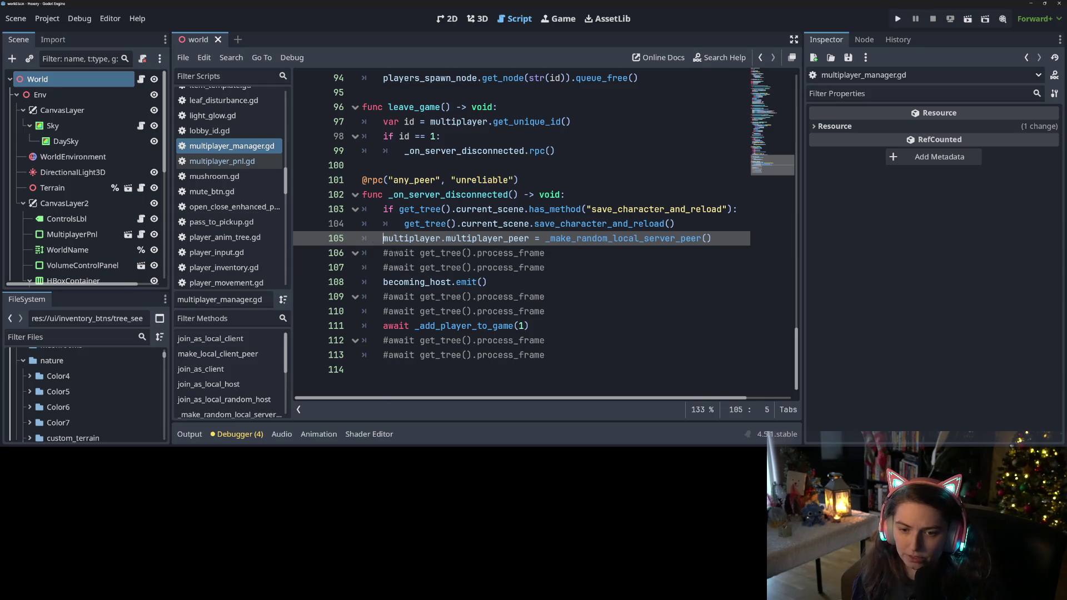
# Step: Insert a new line 105 calling delete_all_players() before the peer is replaced
pyautogui.press('Return')
pyautogui.click(394, 243)
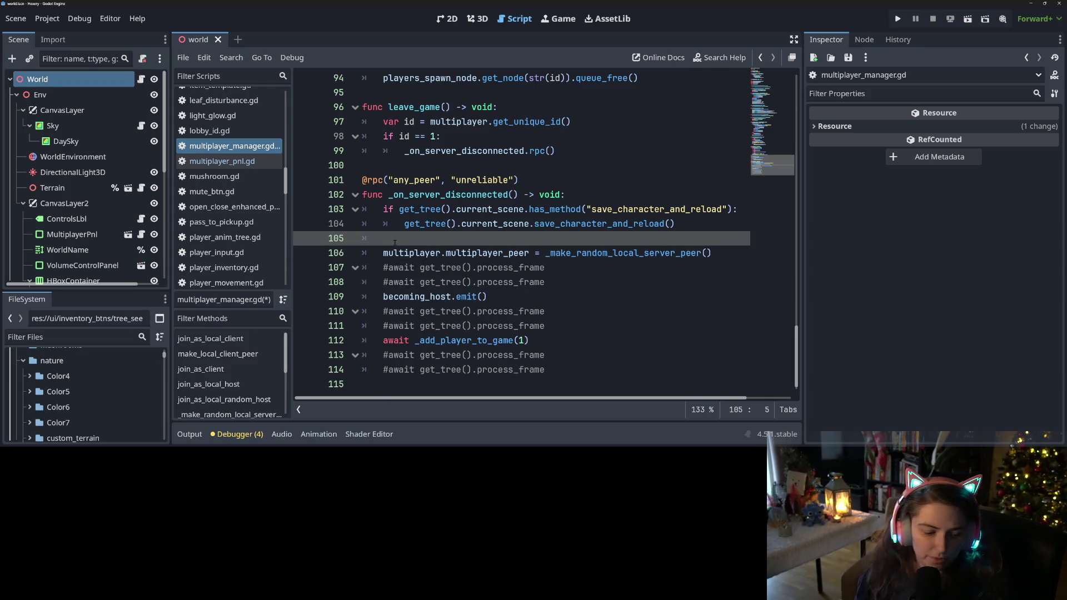
pyautogui.write('delete_all_players()')
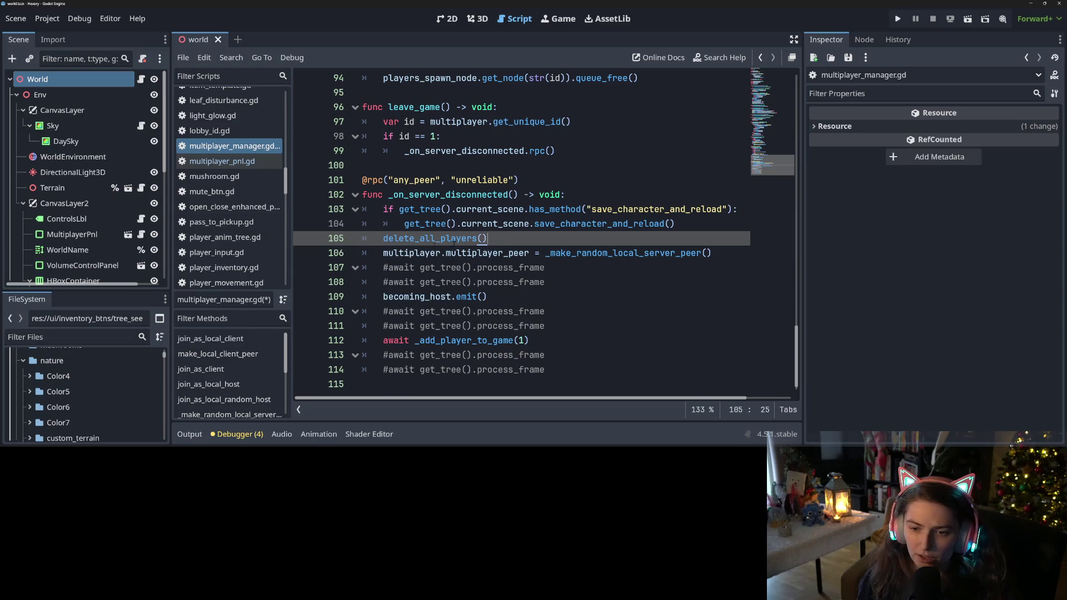
pyautogui.press('Home')
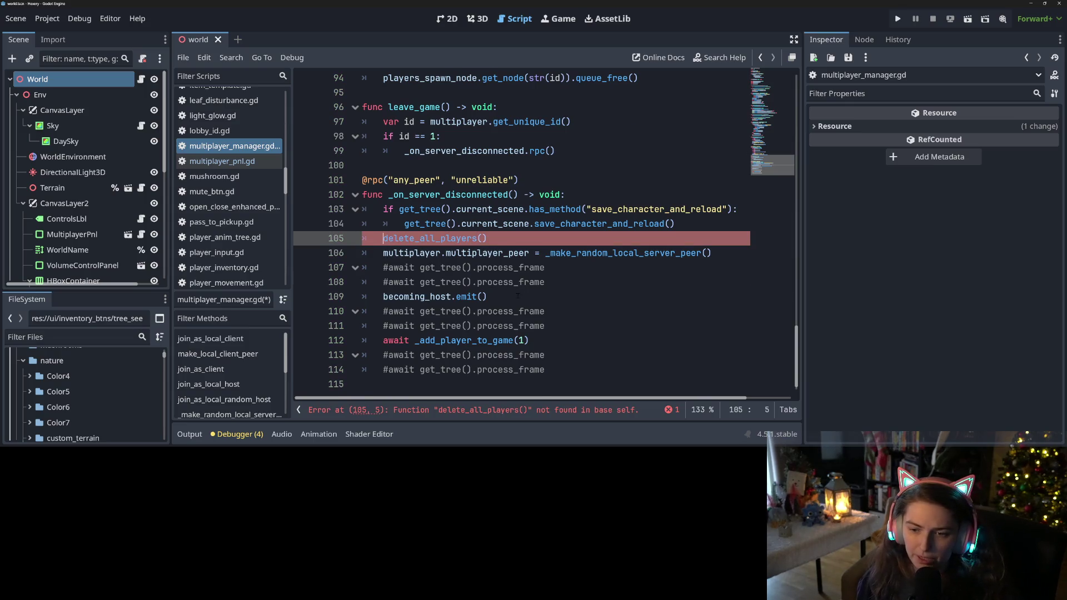
pyautogui.scroll(8, 517, 296)
pyautogui.scroll(20, 517, 233)
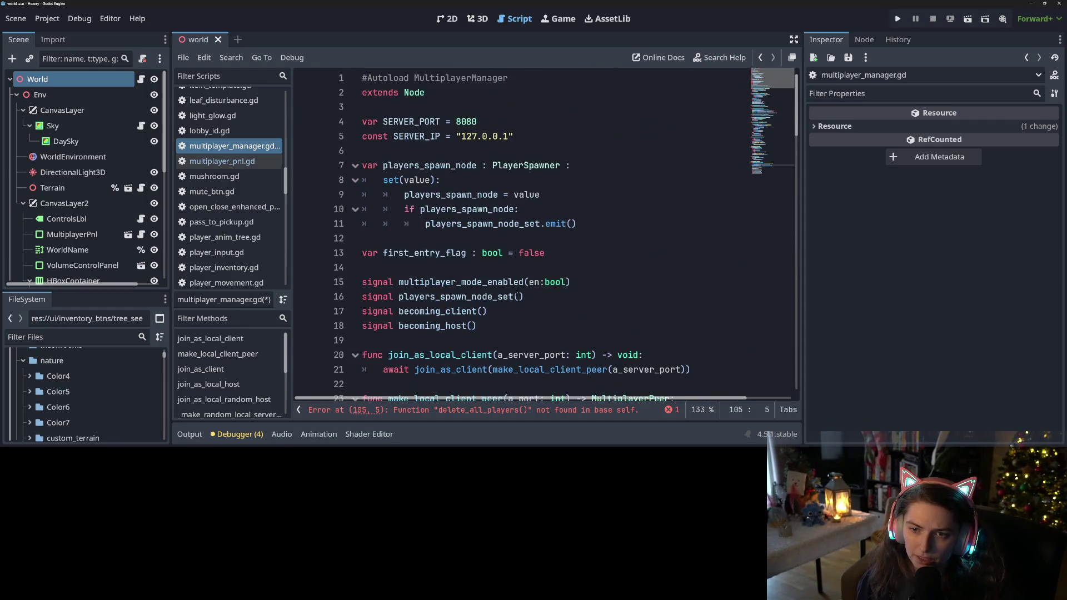
# Step: Change line 105 to players_spawn_node.delete_all_players() and save the script
pyautogui.doubleClick(440, 165)
pyautogui.hotkey('ctrl', 'c')
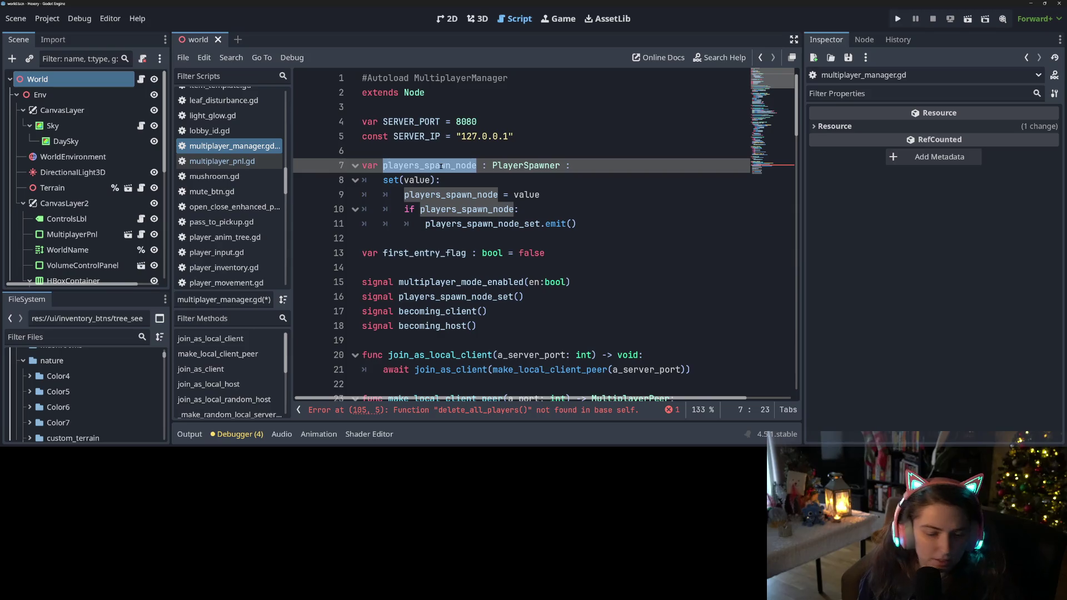
pyautogui.scroll(-18, 458, 287)
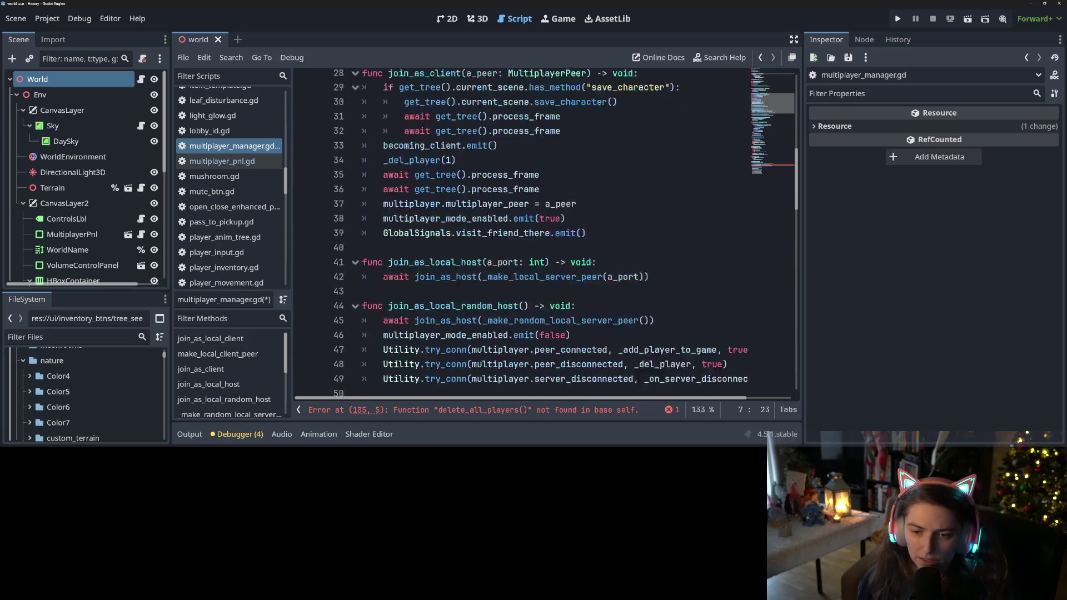
pyautogui.scroll(-12, 459, 288)
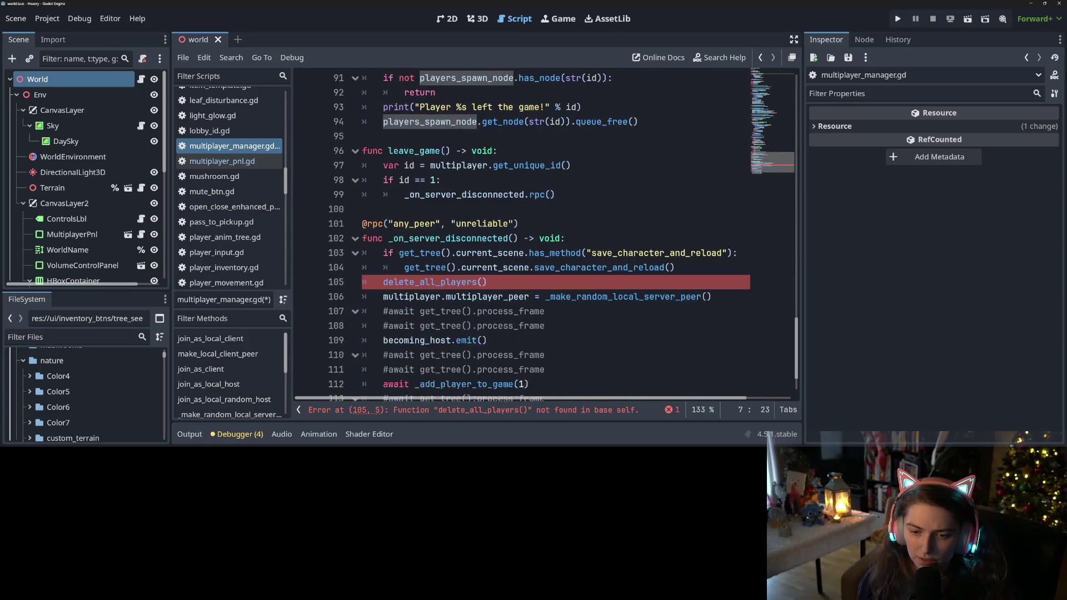
pyautogui.click(383, 282)
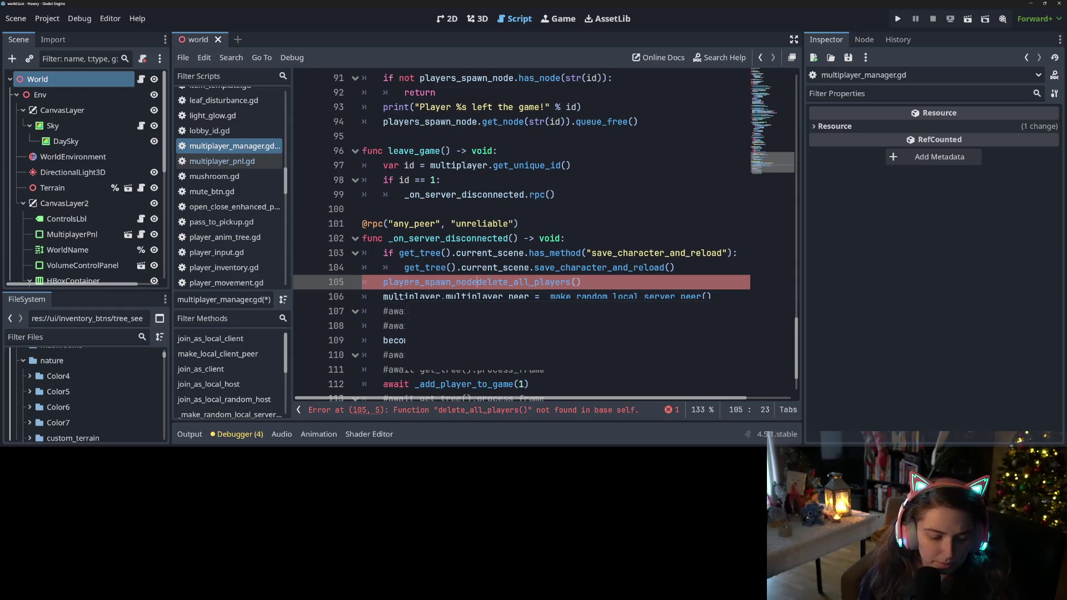
pyautogui.hotkey('ctrl', 'v')
pyautogui.write('.')
pyautogui.hotkey('ctrl', 's')
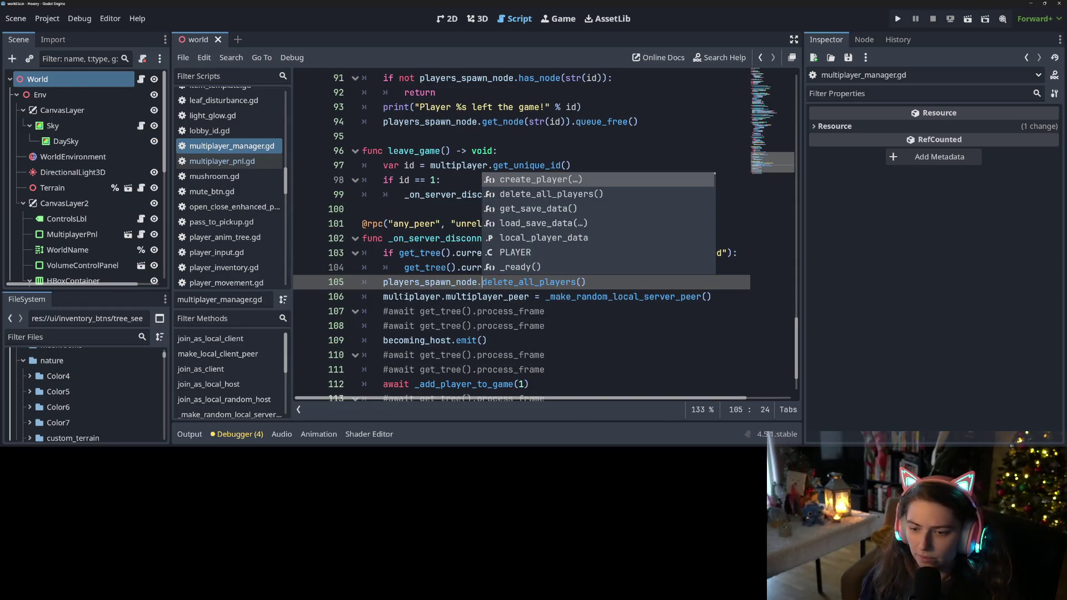
# Step: Dismiss the code suggestions and switch to GitHub Desktop to review changes
pyautogui.moveTo(401, 296)
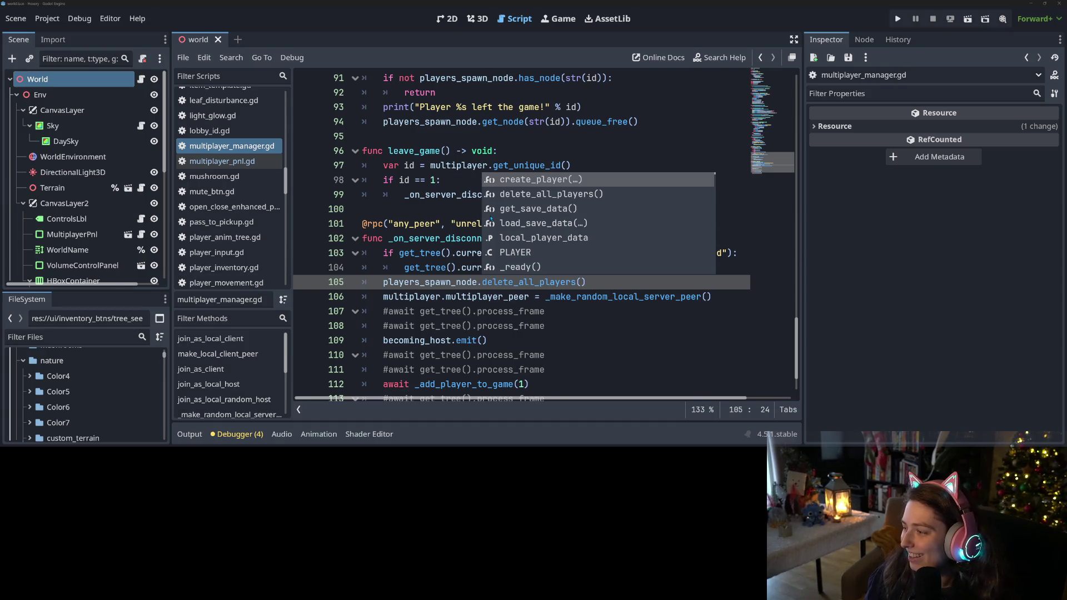
pyautogui.click(446, 253)
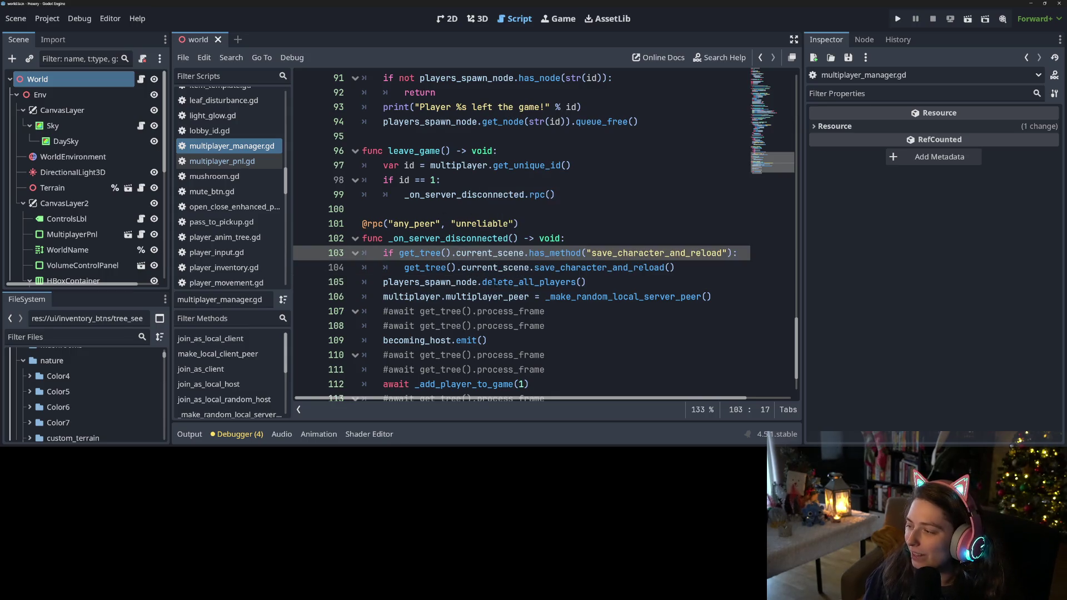
pyautogui.moveTo(550, 286)
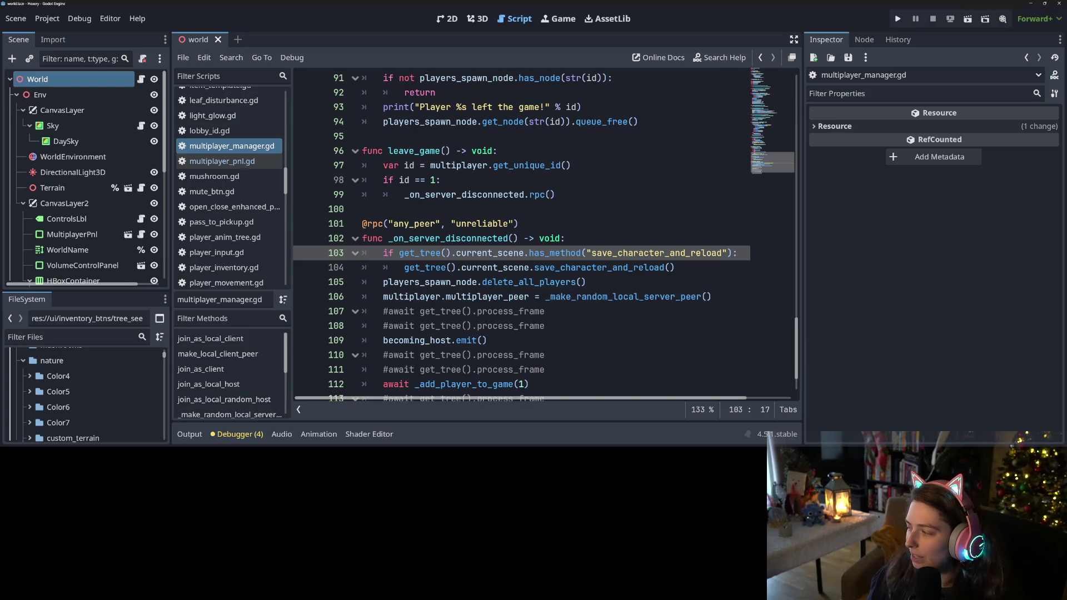
pyautogui.hotkey('alt', 'Tab')
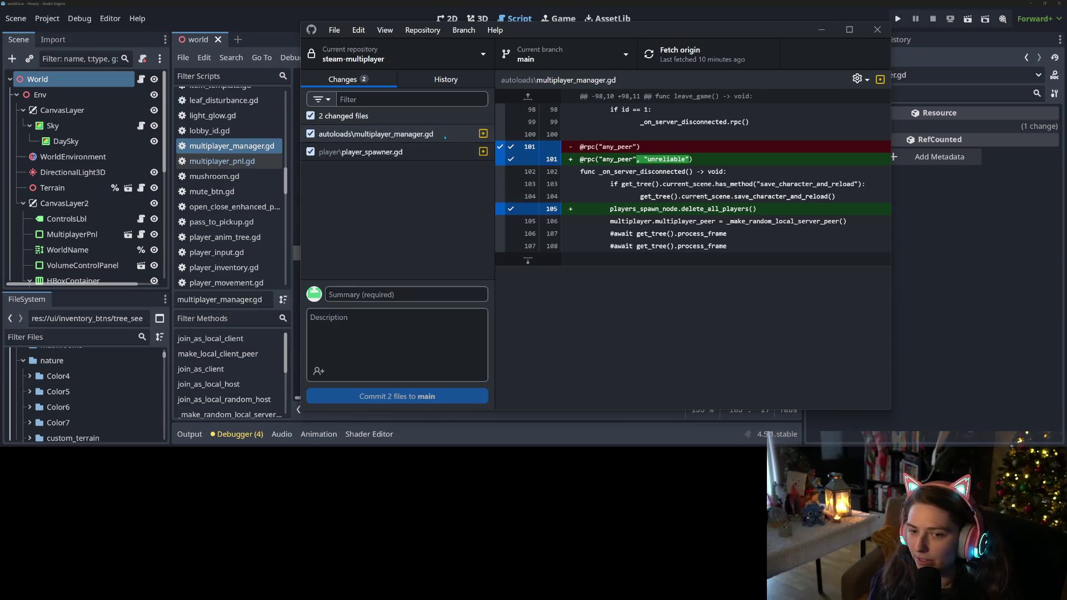
# Step: Commit both changed scripts to main as 'more multiplayer tests', fetch origin, and run the game
pyautogui.click(431, 155)
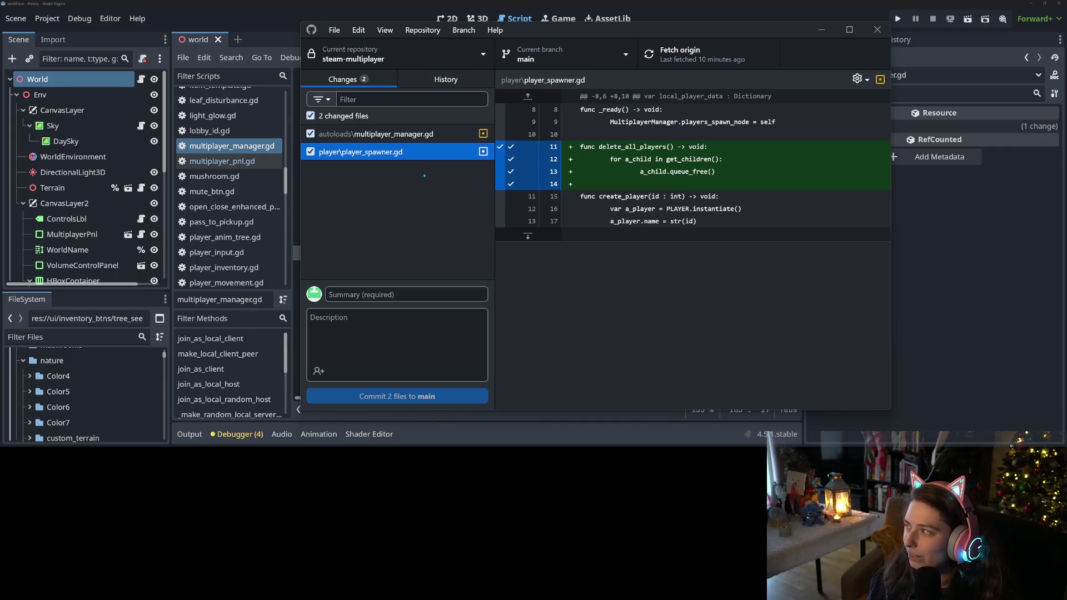
pyautogui.click(426, 294)
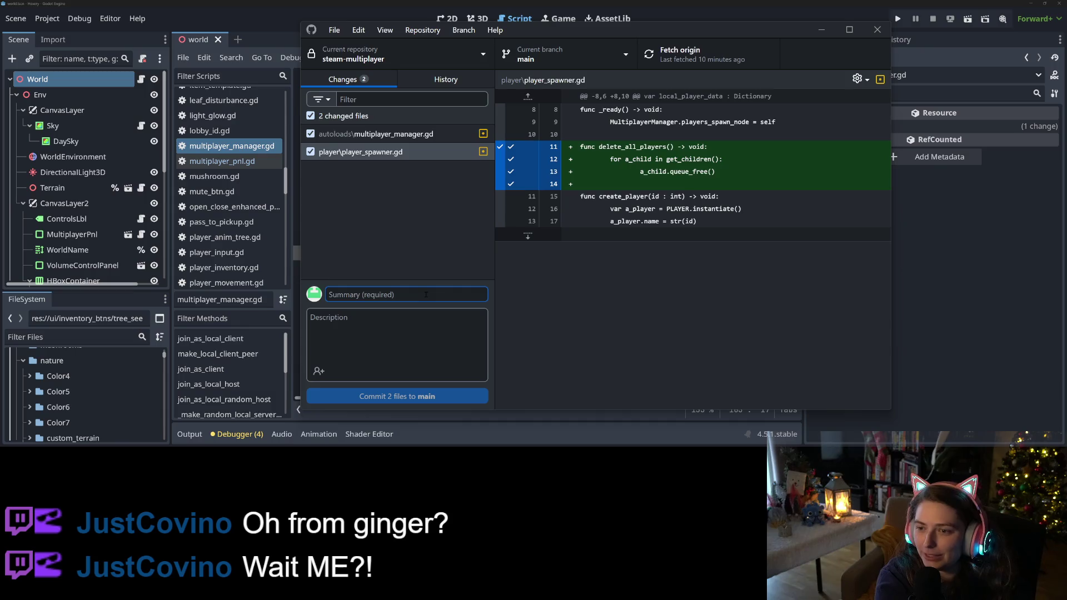
pyautogui.write('more multi')
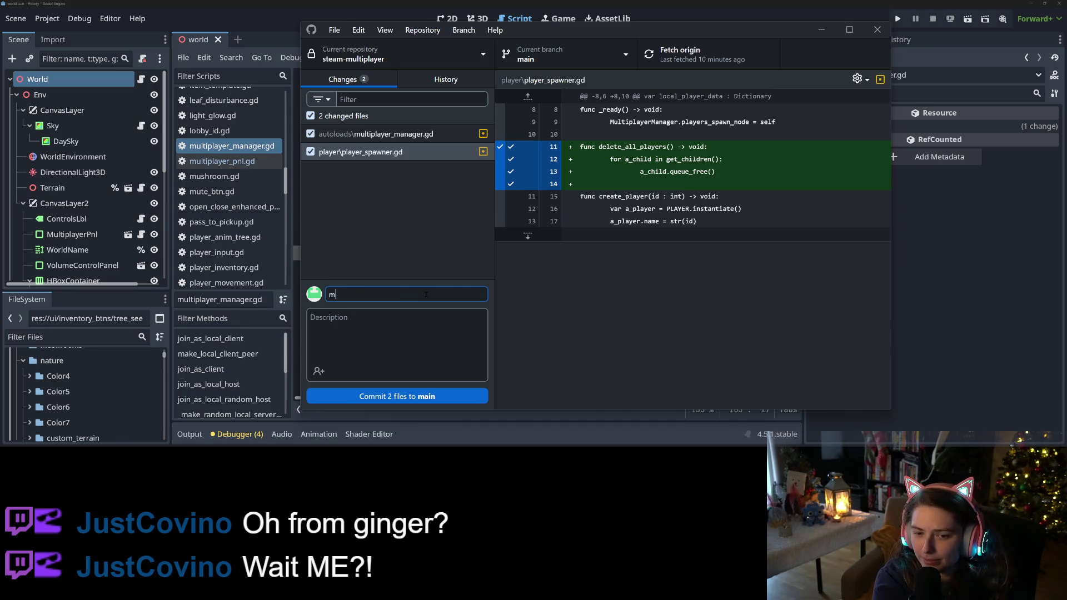
pyautogui.write('player tests')
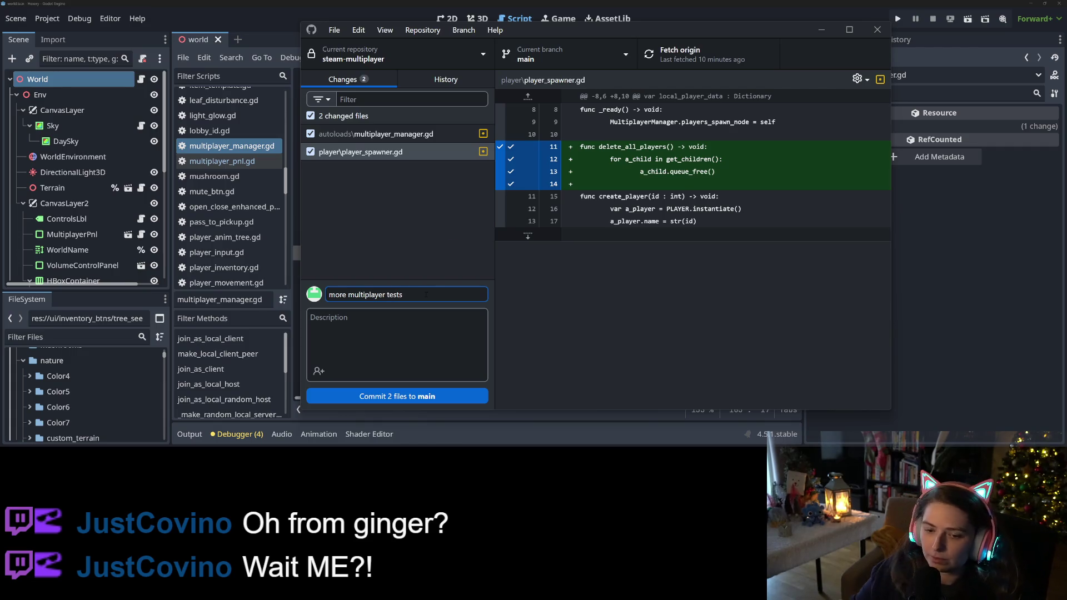
pyautogui.hotkey('ctrl', 'Return')
pyautogui.click(745, 60)
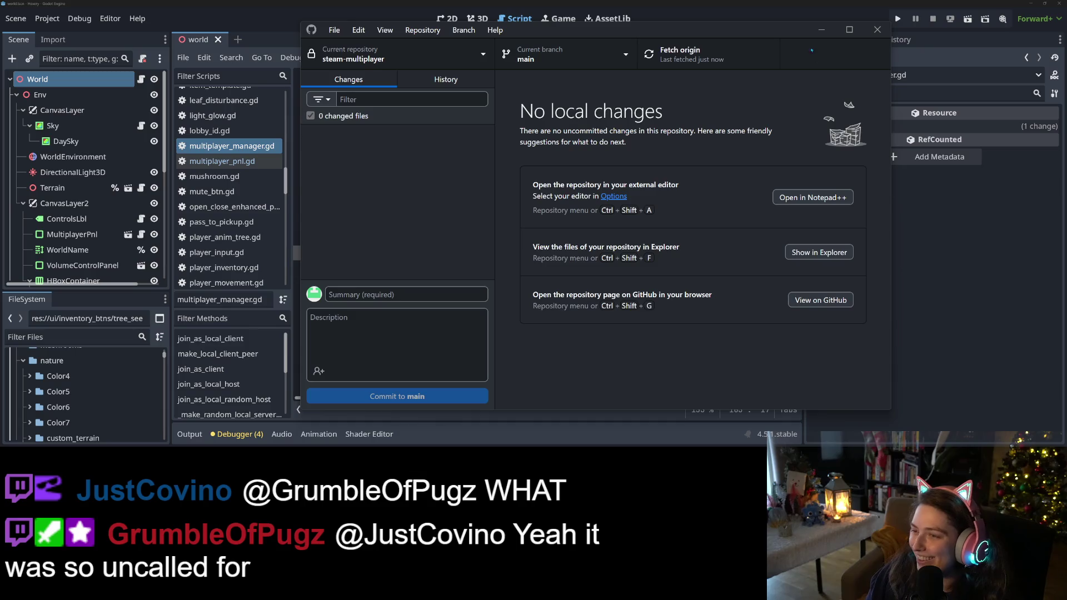
pyautogui.click(895, 18)
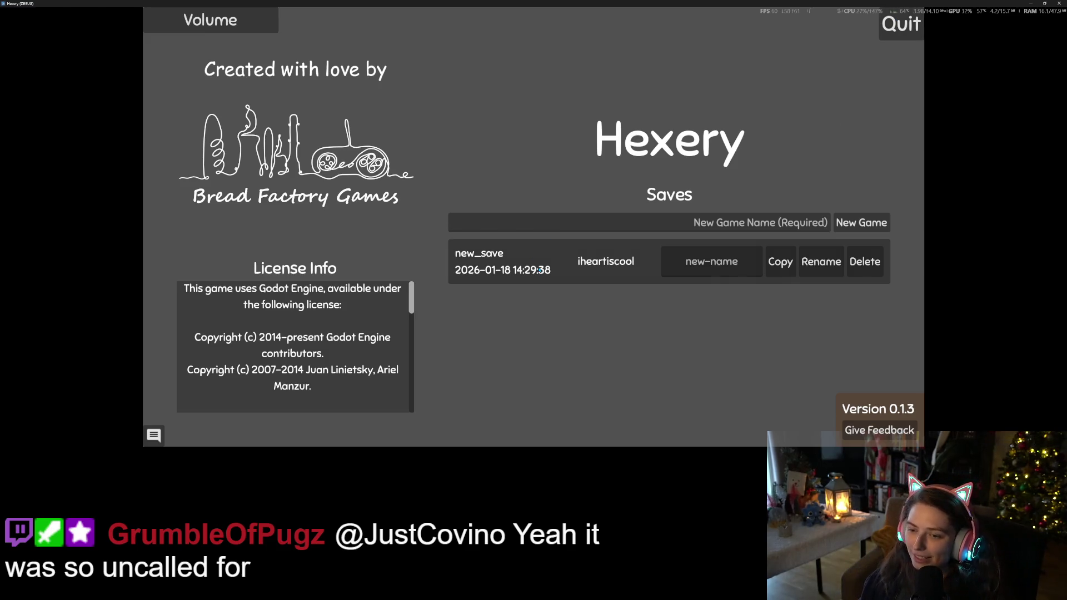
# Step: Load the new_save game, then close it and relaunch the game with F5
pyautogui.click(588, 270)
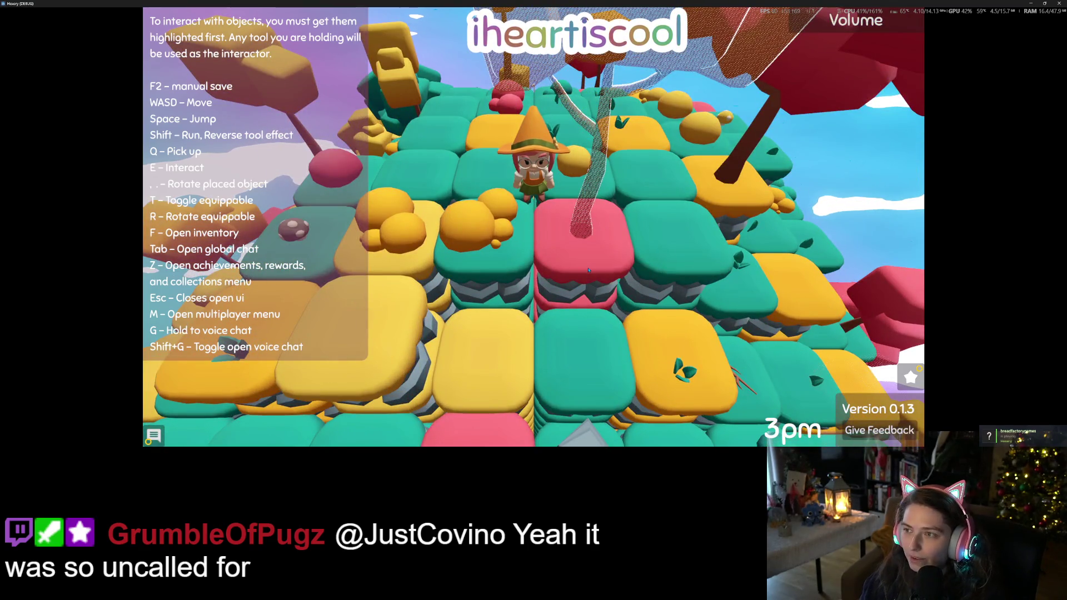
pyautogui.hotkey('alt', 'F4')
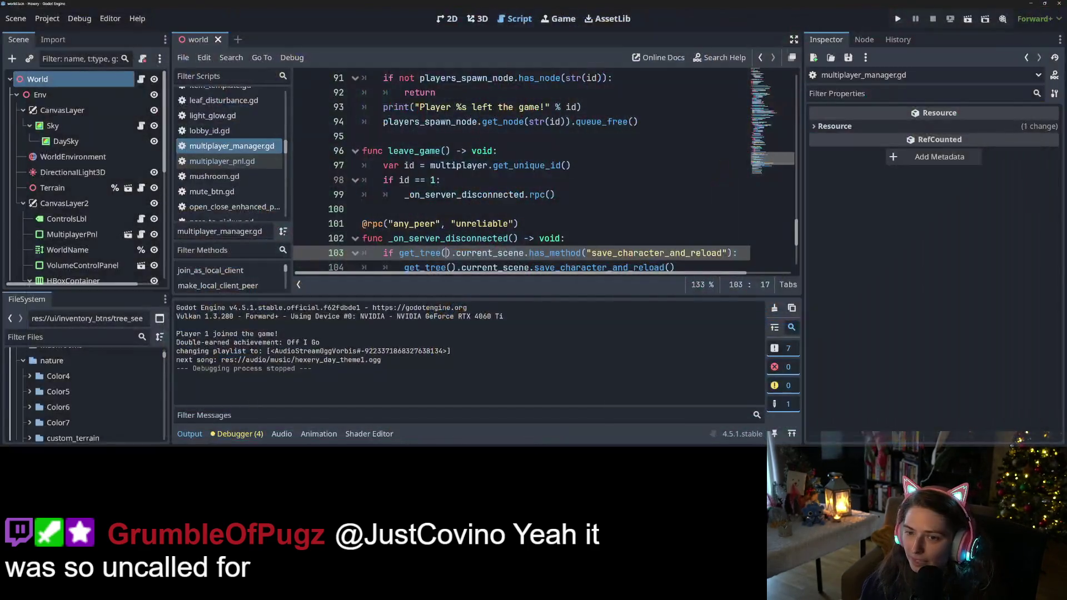
pyautogui.press('F5')
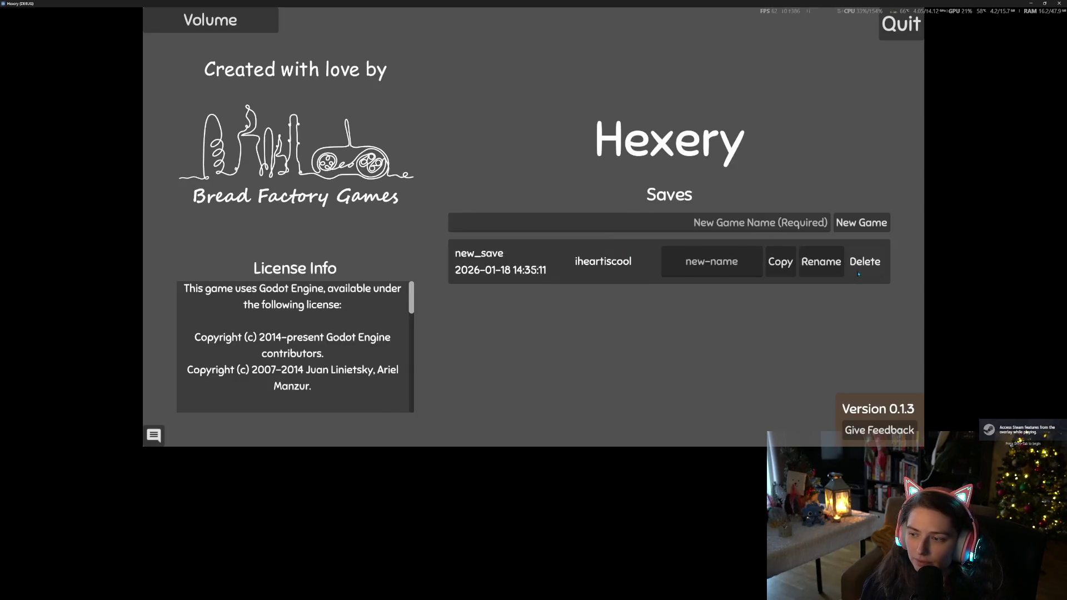
# Step: Replace the old save with new game 'a', world 'did this come back?', and show multiplayer options
pyautogui.click(865, 261)
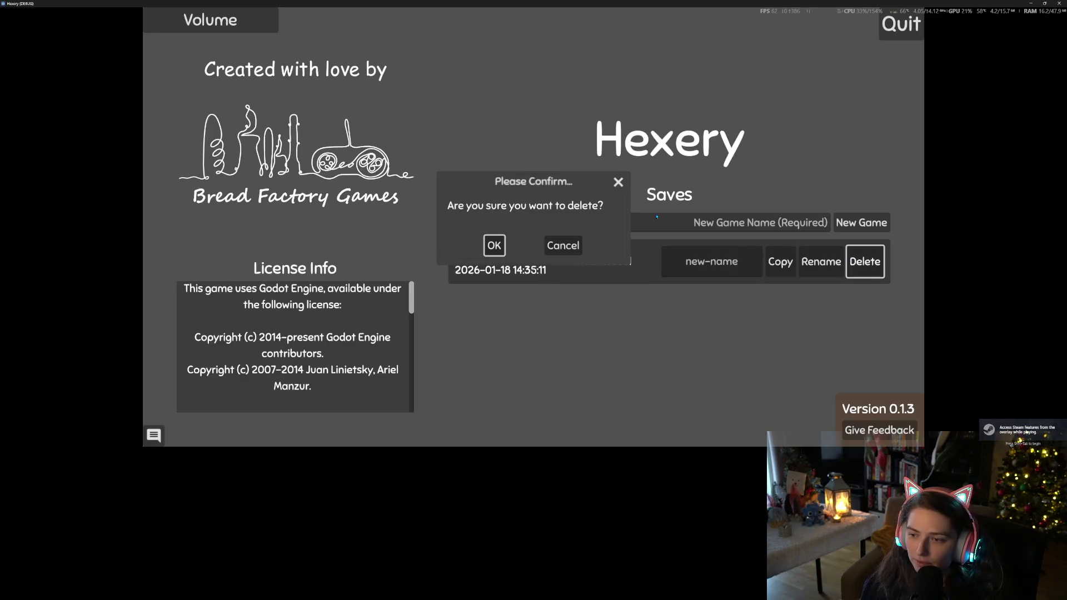
pyautogui.click(494, 245)
pyautogui.click(798, 219)
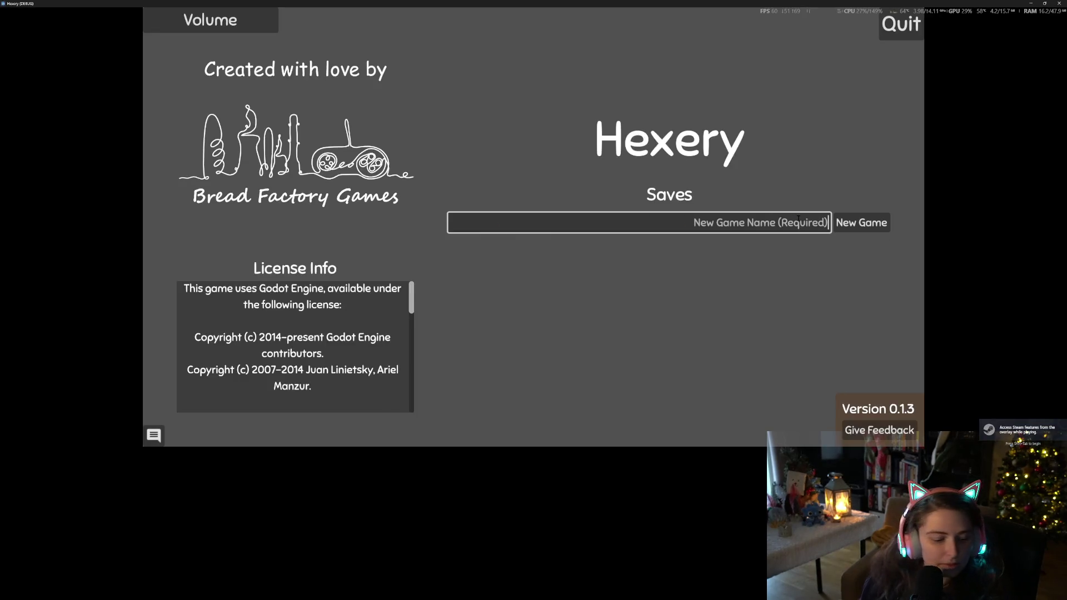
pyautogui.write('a')
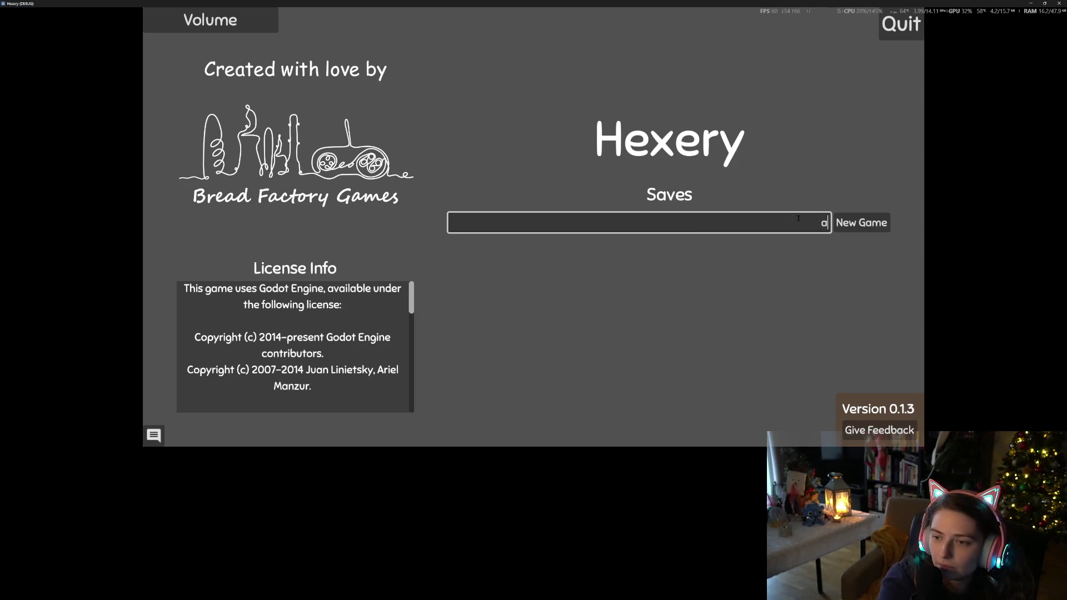
pyautogui.press('Return')
pyautogui.write('did this ')
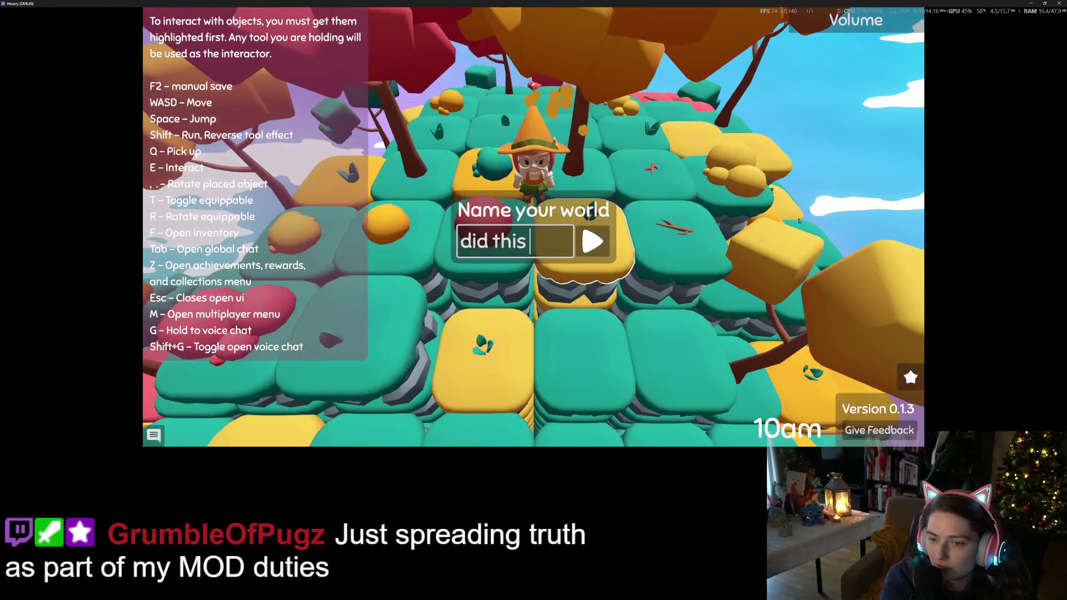
pyautogui.write('come back?')
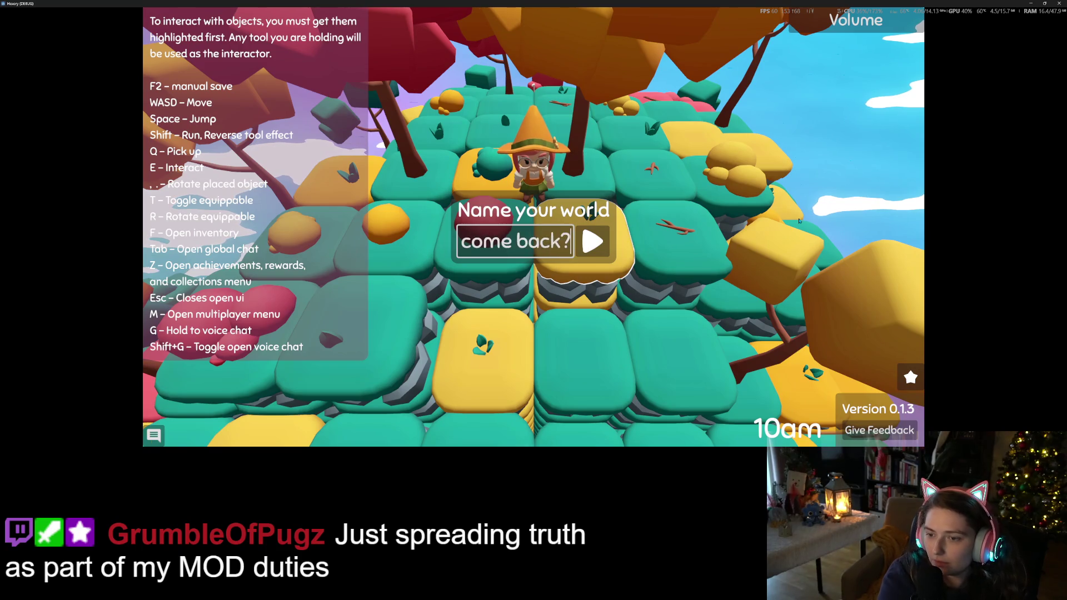
pyautogui.press('Return')
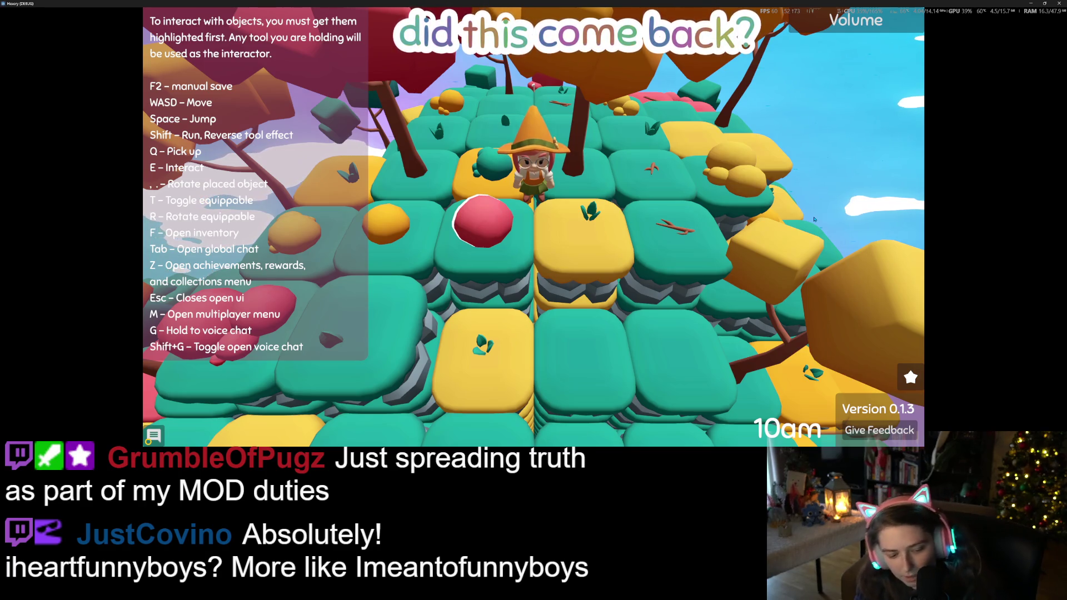
pyautogui.press('m')
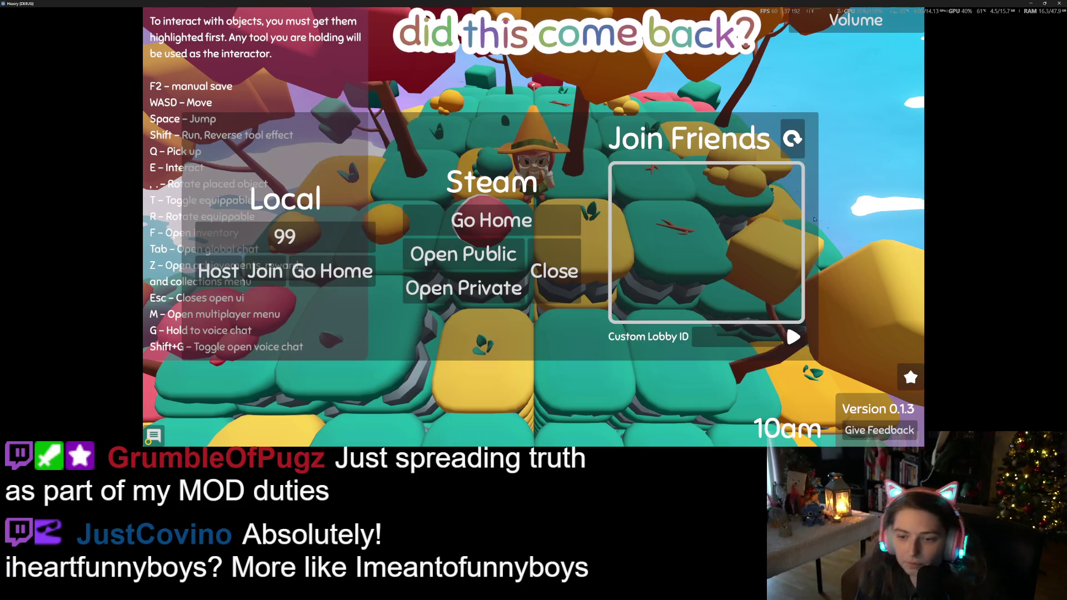
pyautogui.click(736, 336)
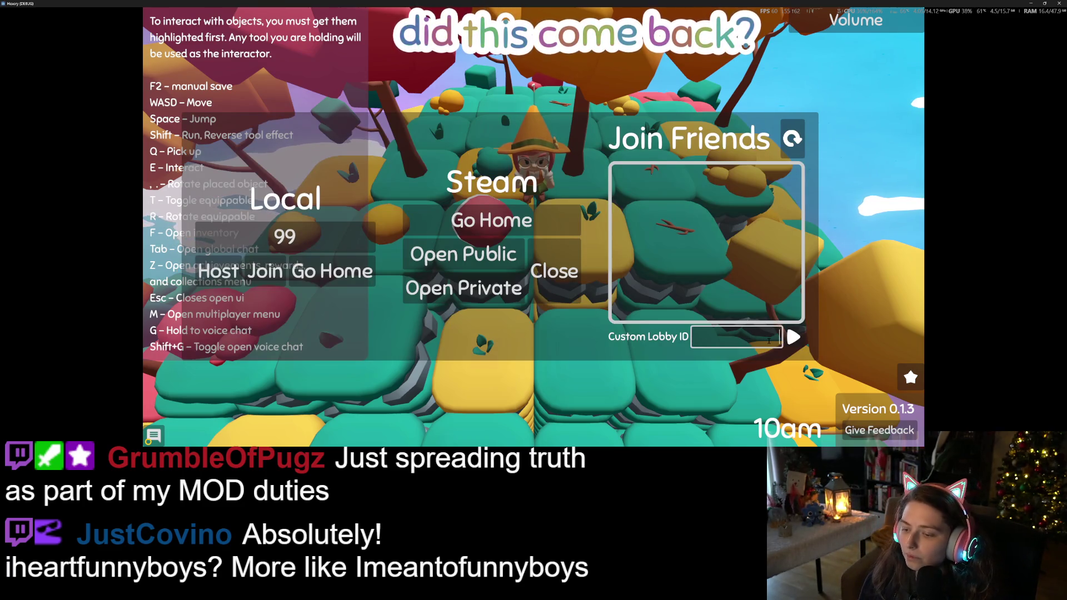
pyautogui.write('109')
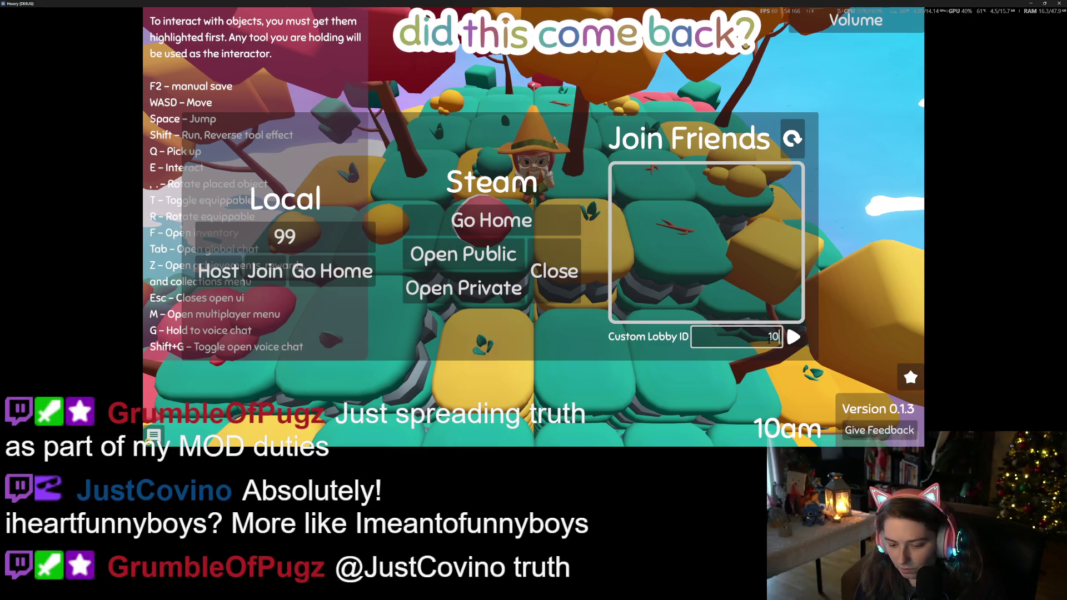
pyautogui.write('77')
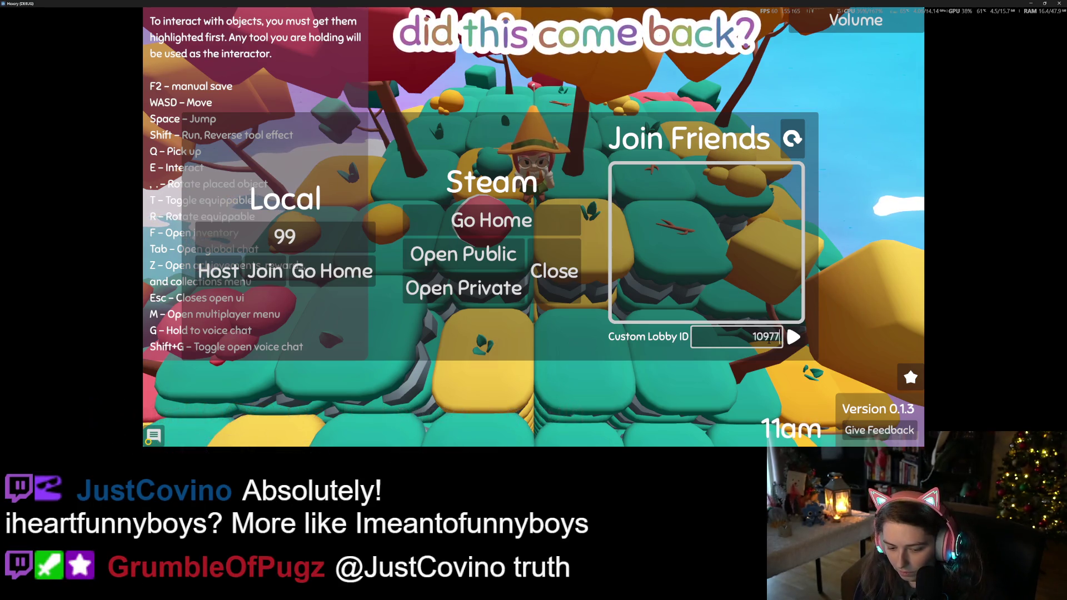
pyautogui.write('524')
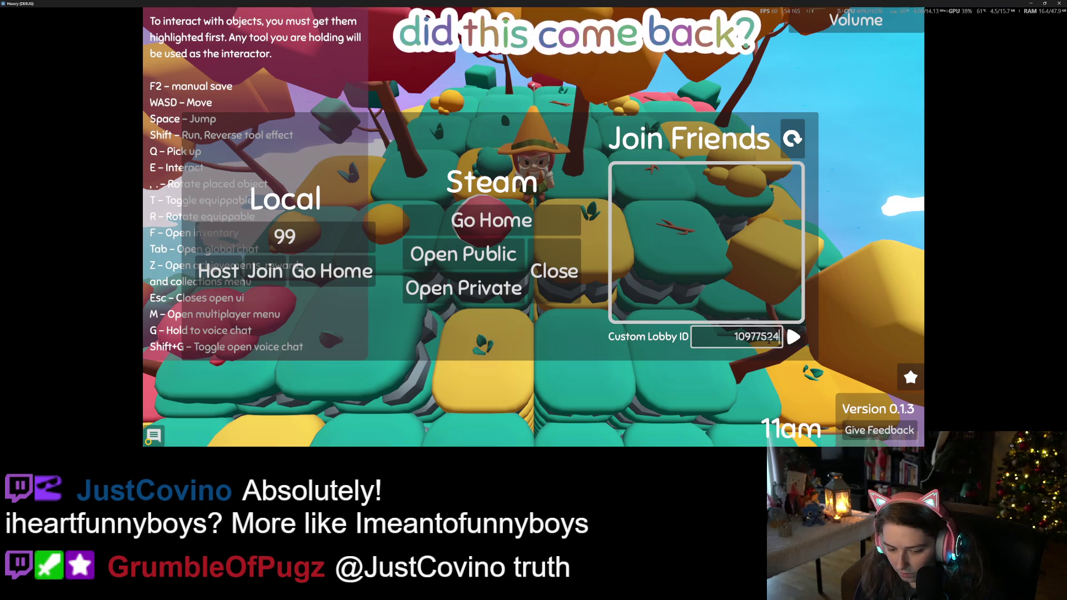
pyautogui.write('108')
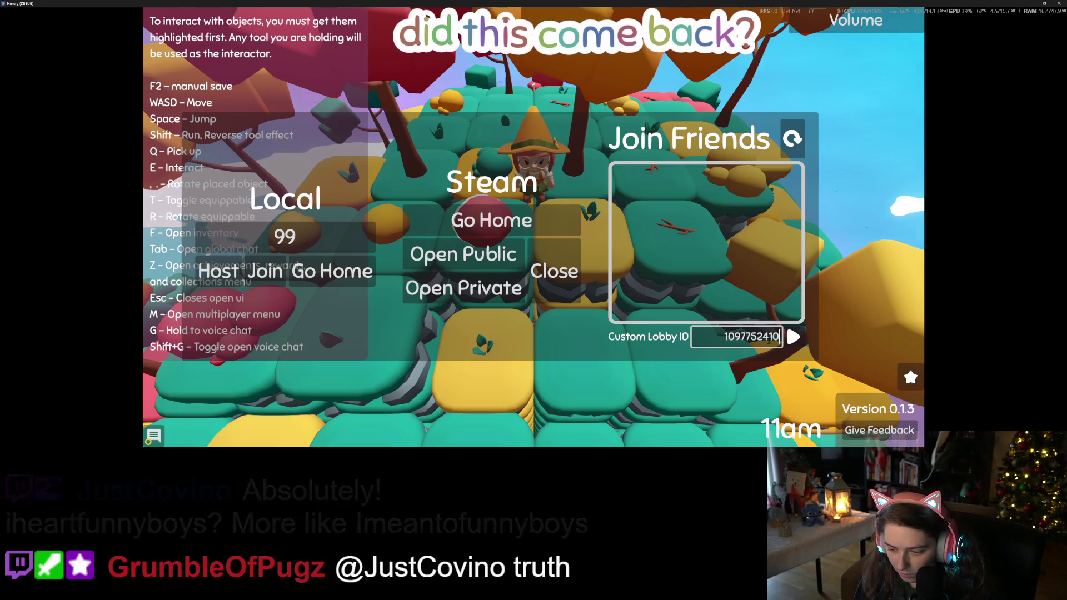
pyautogui.write('4')
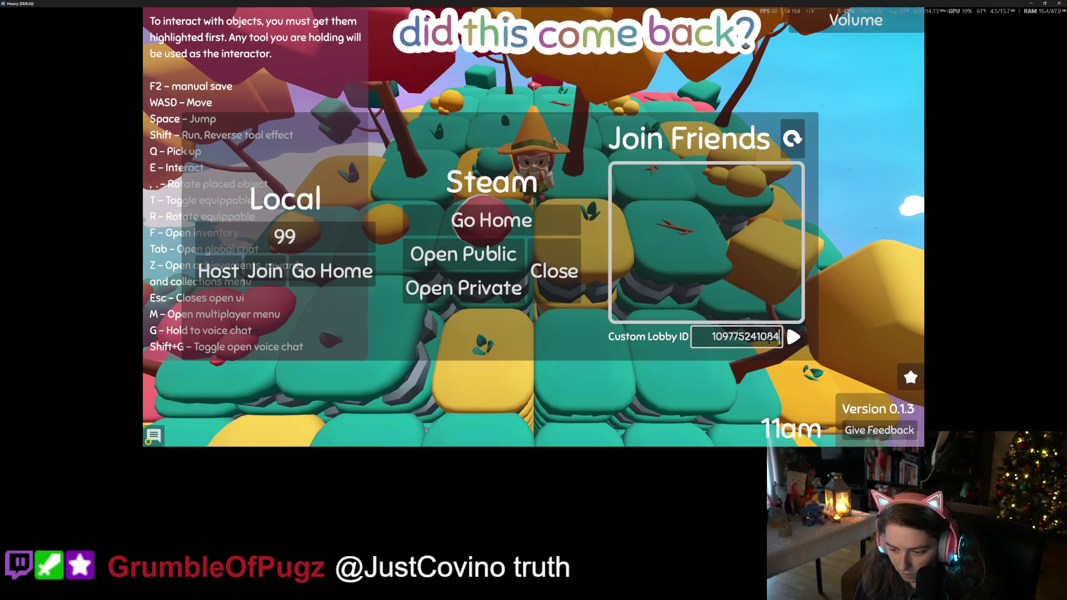
pyautogui.write('7228')
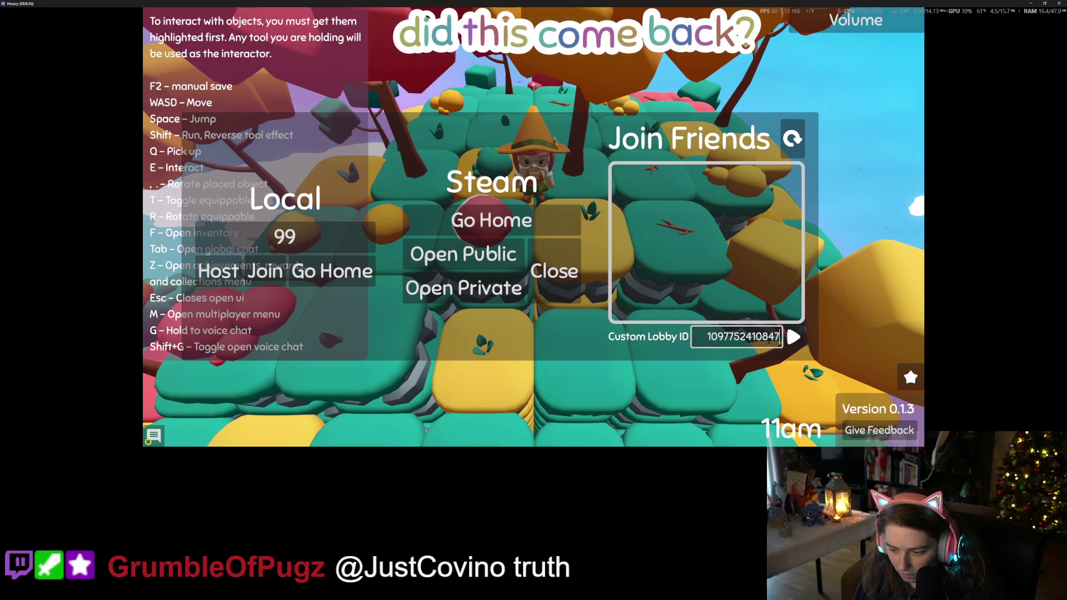
pyautogui.write('14')
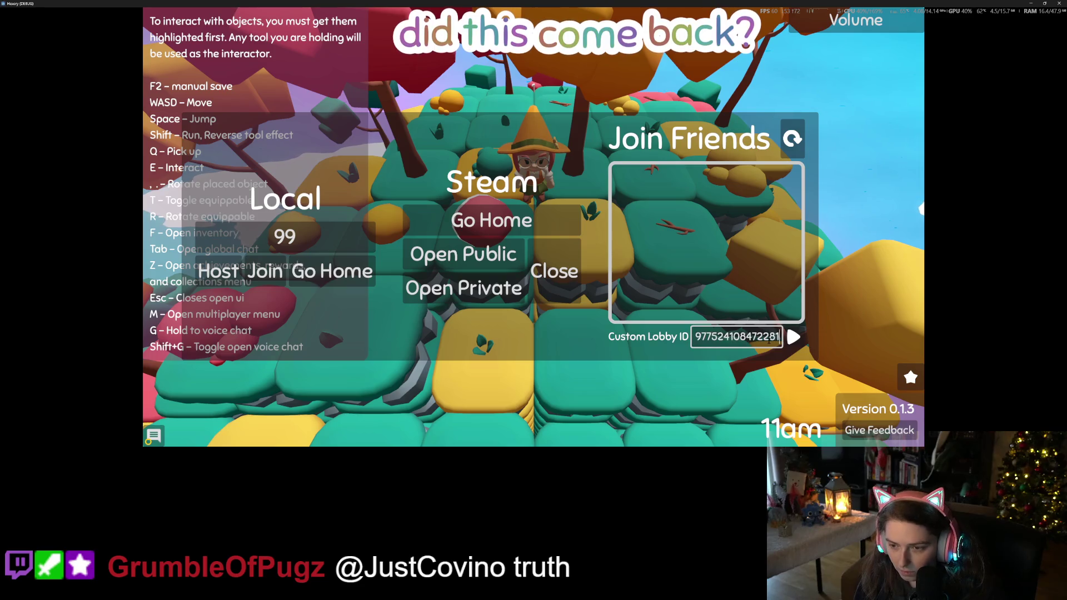
pyautogui.press('Return')
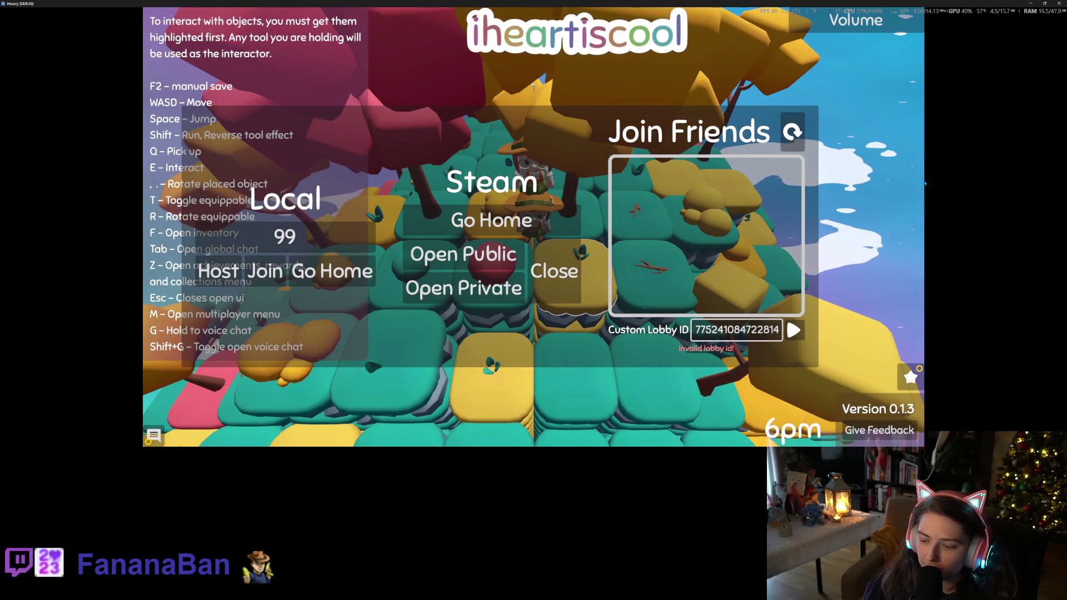
# Step: Shrink the game window, walk the character beside the other player, then stop debugging
pyautogui.moveTo(605, 4)
pyautogui.mouseDown()
pyautogui.moveTo(667, 22)
pyautogui.moveTo(604, 66)
pyautogui.moveTo(452, 111)
pyautogui.mouseUp()
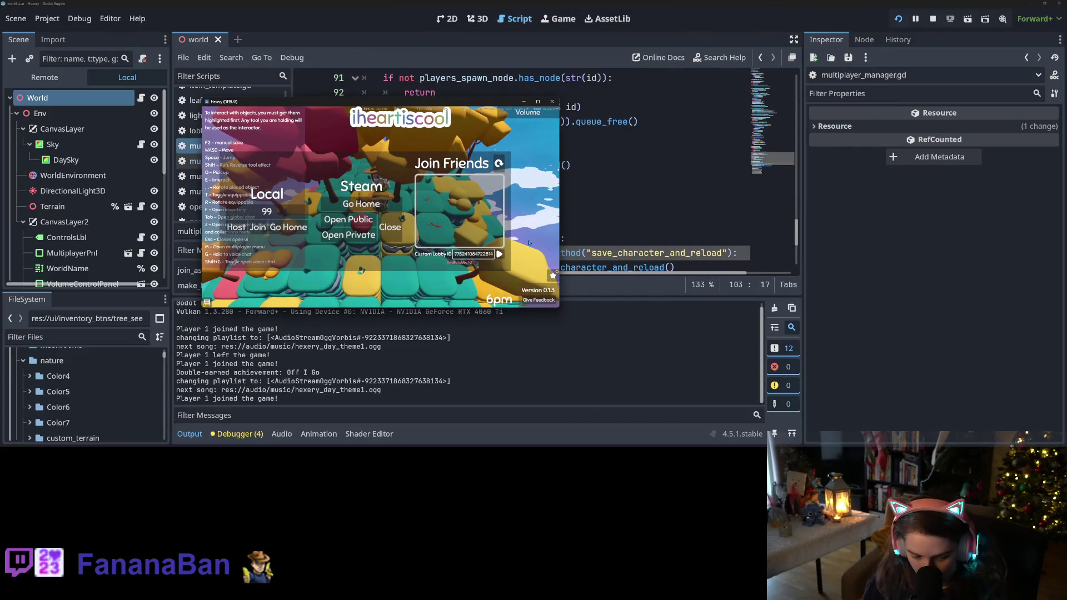
pyautogui.press('Escape')
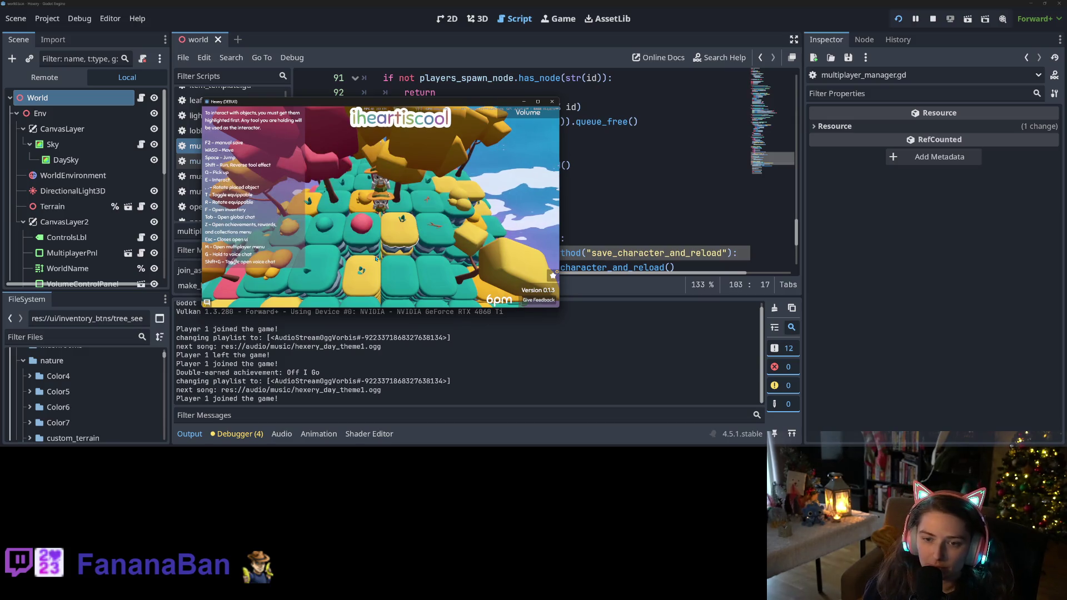
pyautogui.press('s')
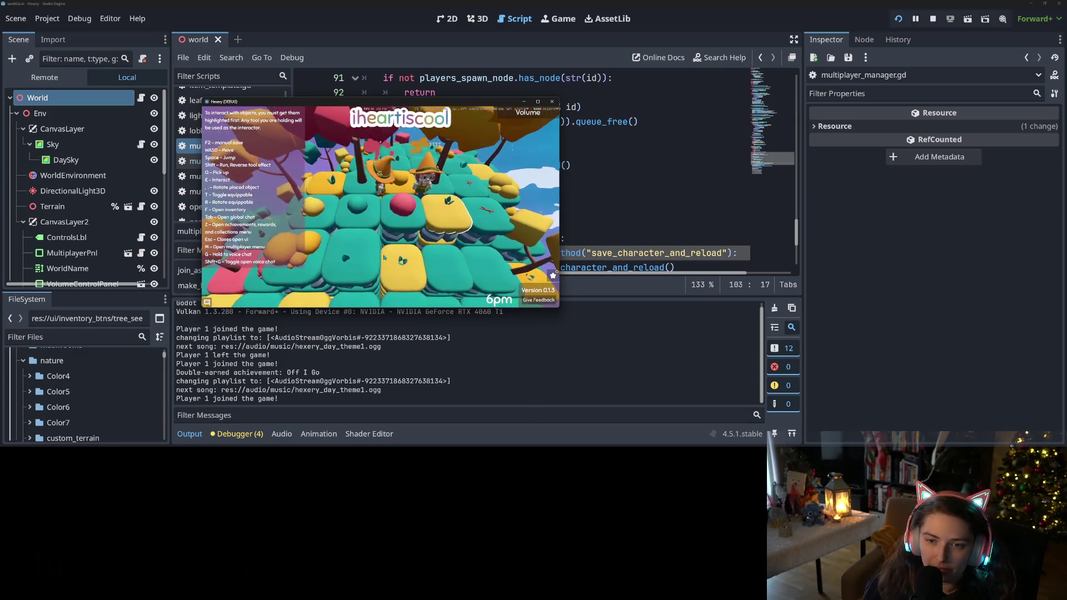
pyautogui.press('w')
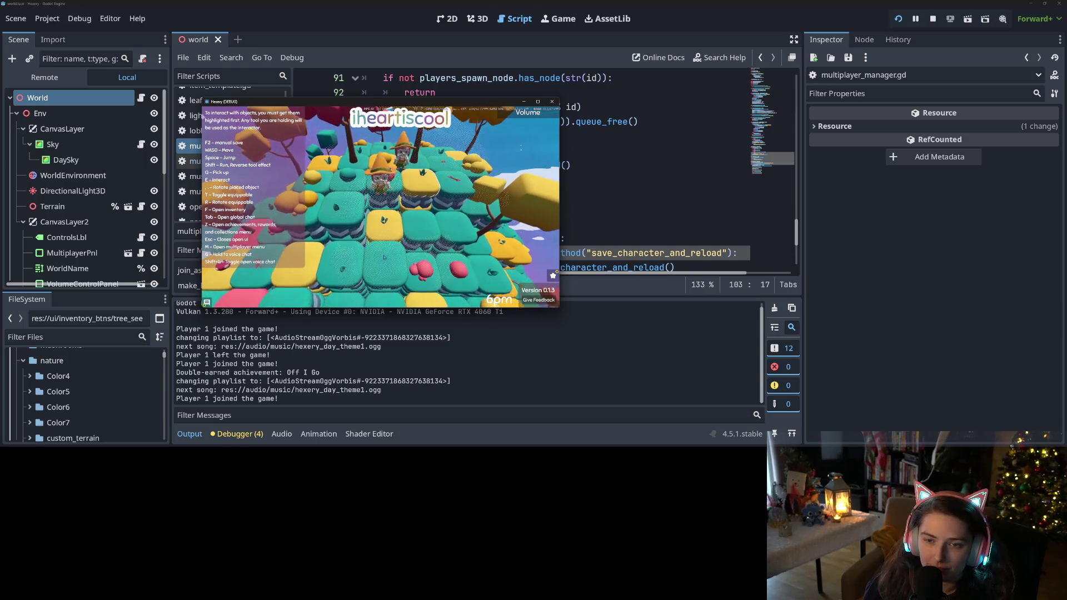
pyautogui.press('s')
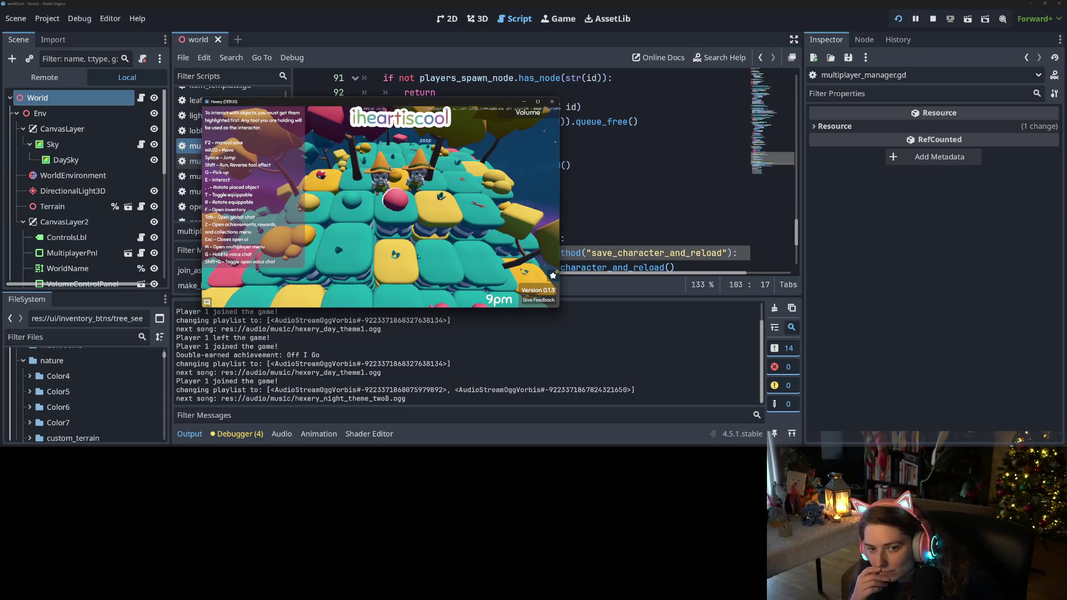
pyautogui.press('a')
pyautogui.press('w')
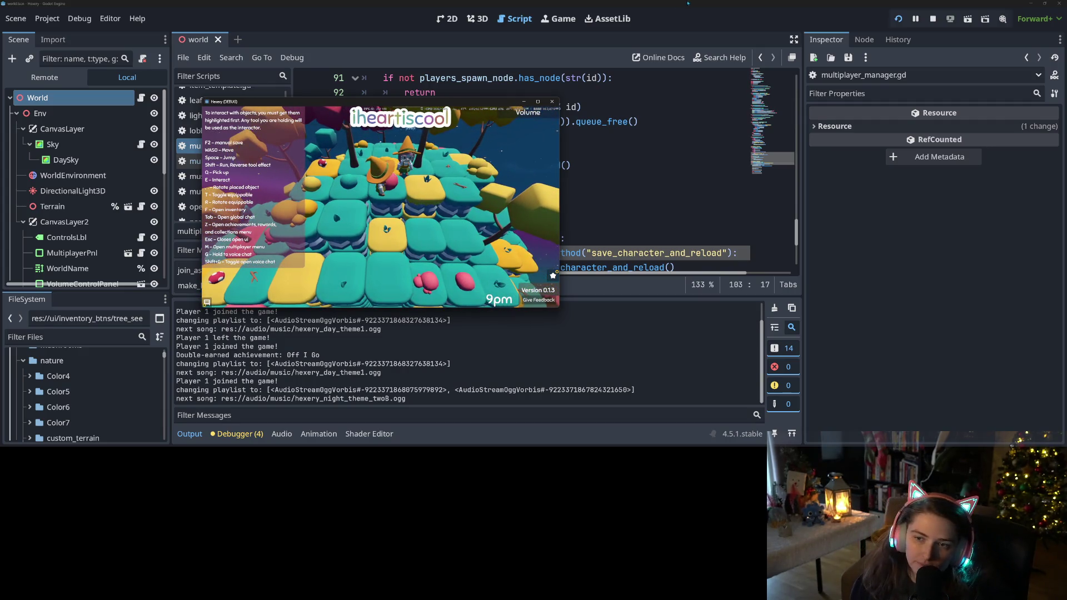
pyautogui.click(551, 102)
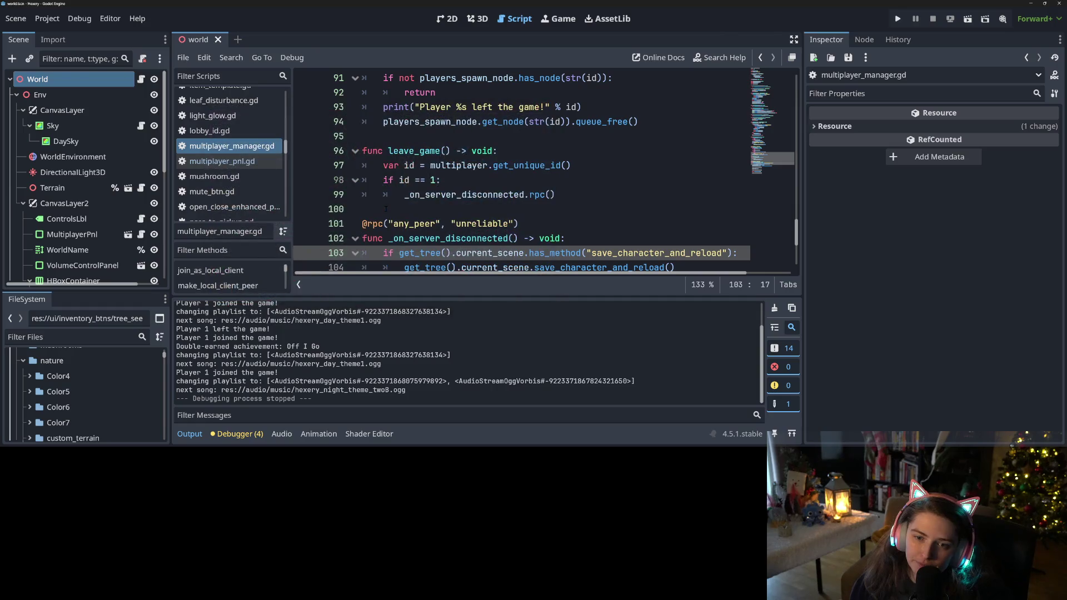
# Step: Add a breakpoint on line 103 of _on_server_disconnected and rerun the project
pyautogui.scroll(-1, 383, 208)
pyautogui.click(306, 122)
pyautogui.click(477, 165)
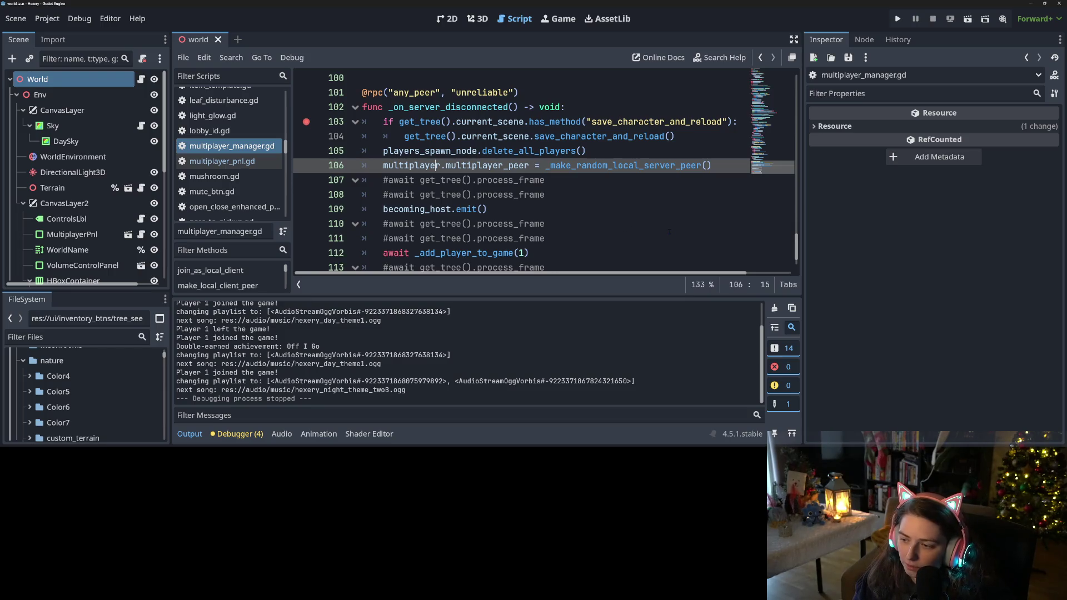
pyautogui.click(898, 18)
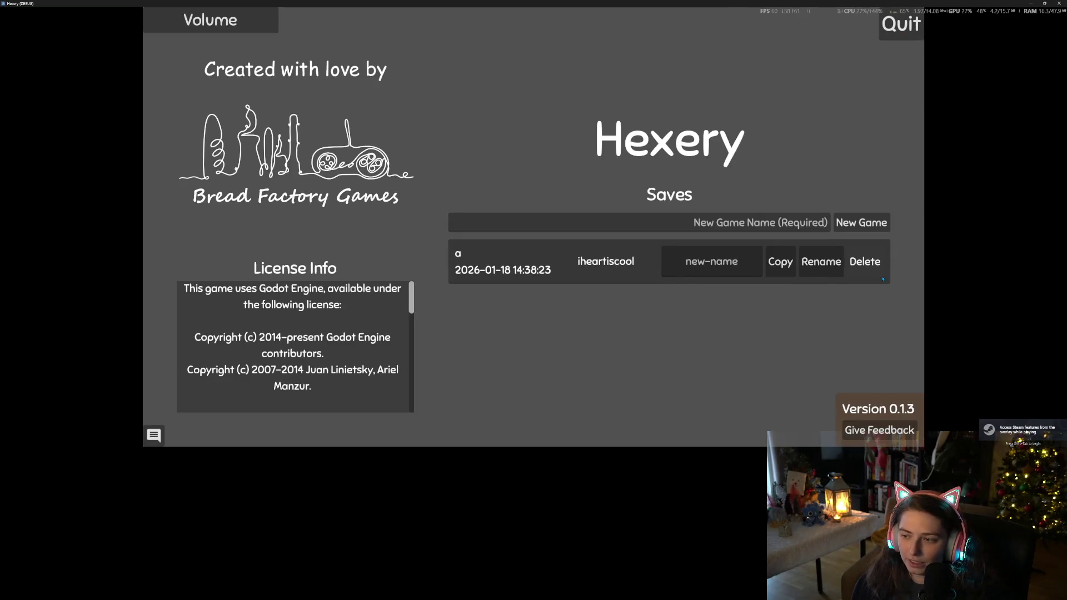
# Step: Delete the old save, start game 'a' with world 'grumbleiscool', and shrink the game window
pyautogui.click(865, 261)
pyautogui.click(495, 245)
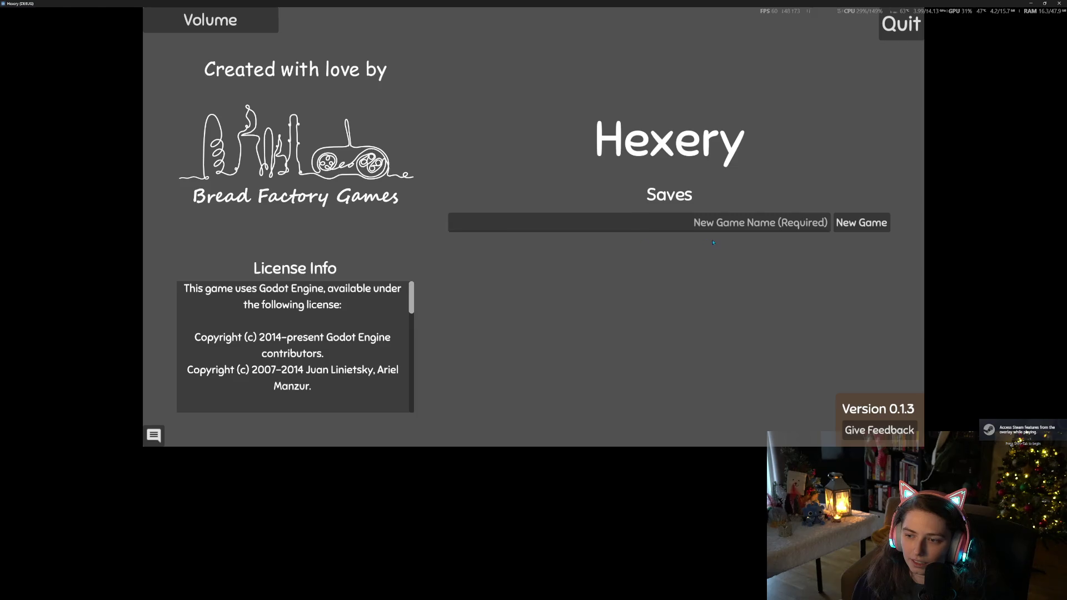
pyautogui.click(738, 230)
pyautogui.write('a')
pyautogui.click(861, 223)
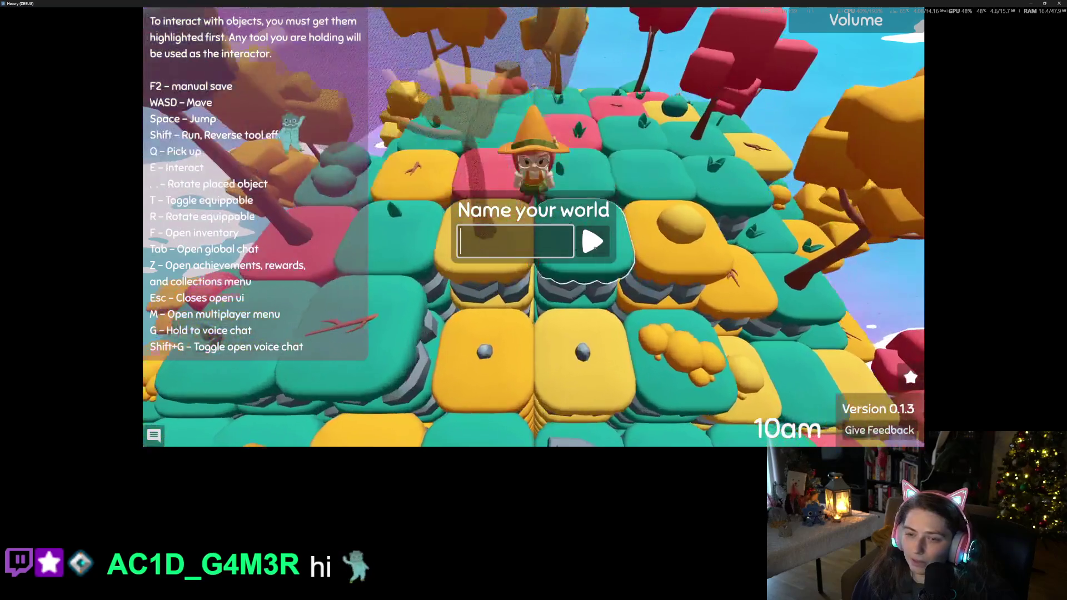
pyautogui.write('grumbl')
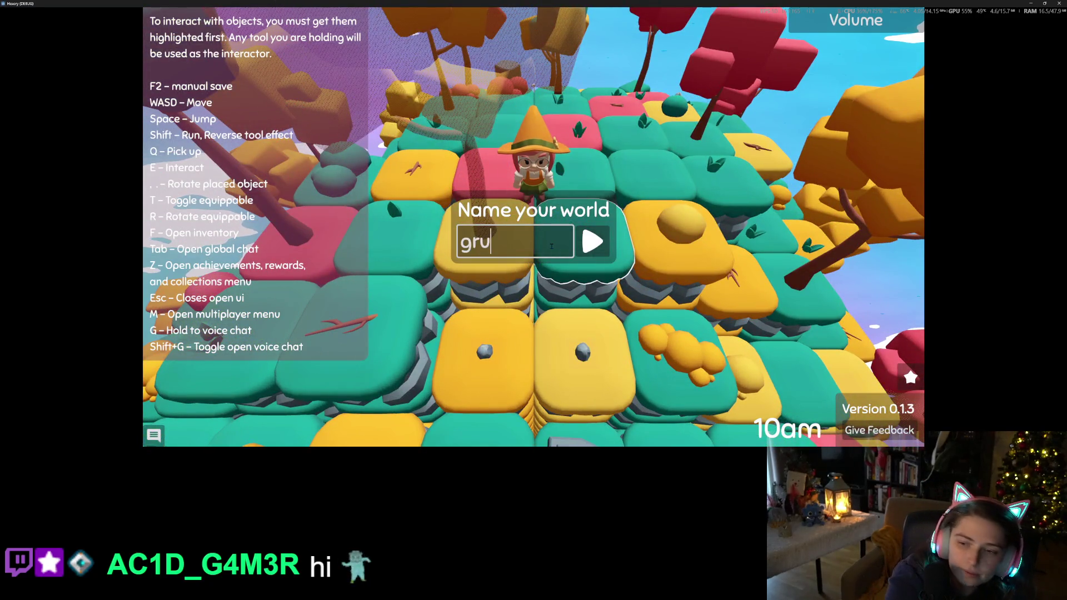
pyautogui.write('ie')
pyautogui.press('BackSpace')
pyautogui.press('BackSpace')
pyautogui.write('eiscool')
pyautogui.press('Return')
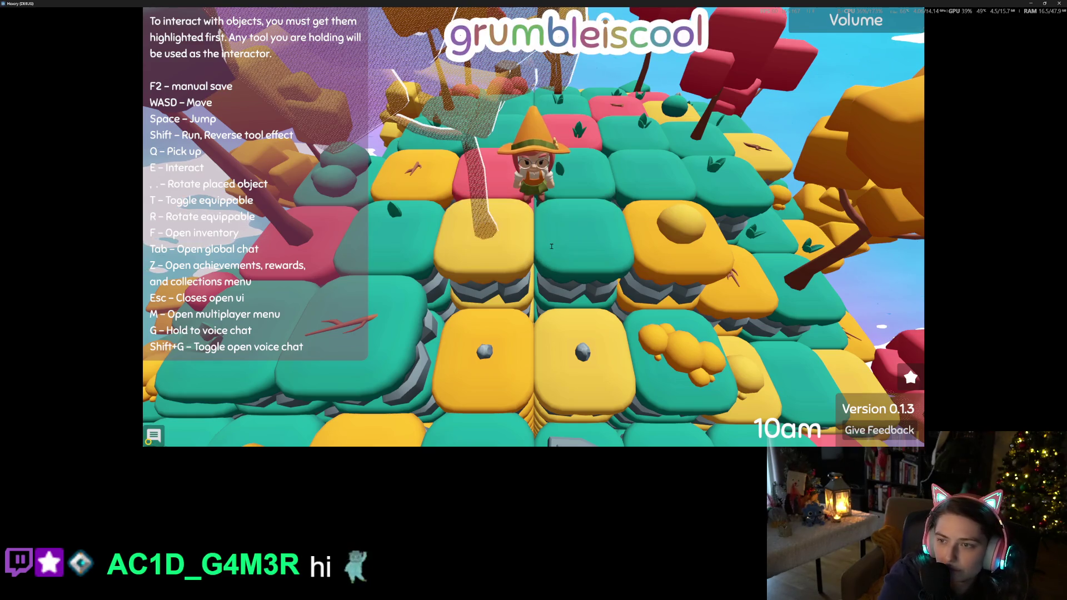
pyautogui.moveTo(551, 3)
pyautogui.mouseDown()
pyautogui.moveTo(544, 44)
pyautogui.moveTo(477, 89)
pyautogui.moveTo(496, 185)
pyautogui.moveTo(267, 188)
pyautogui.mouseUp()
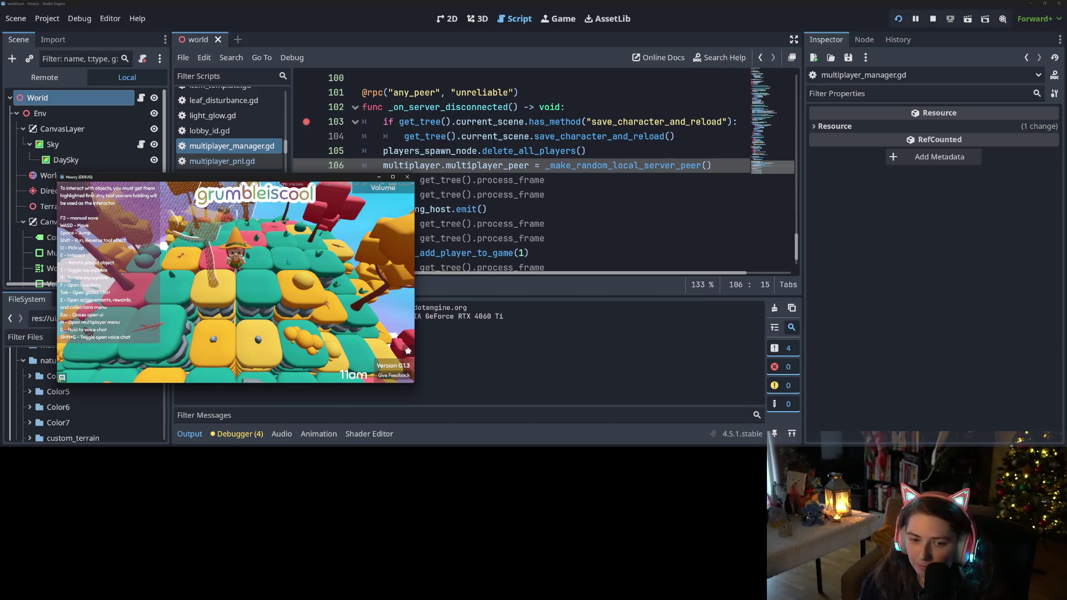
pyautogui.press('m')
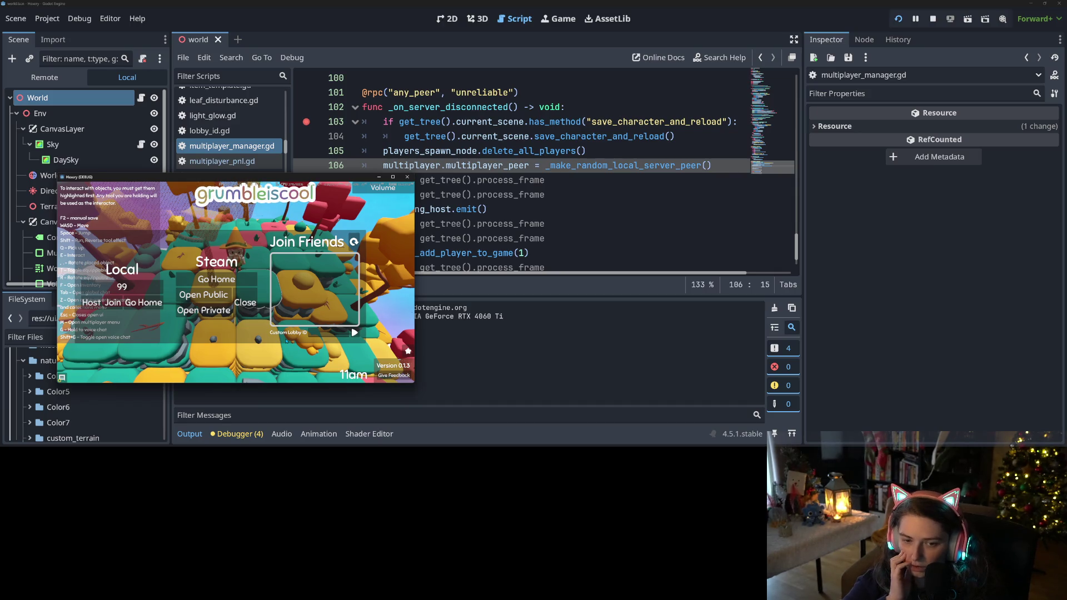
pyautogui.click(313, 333)
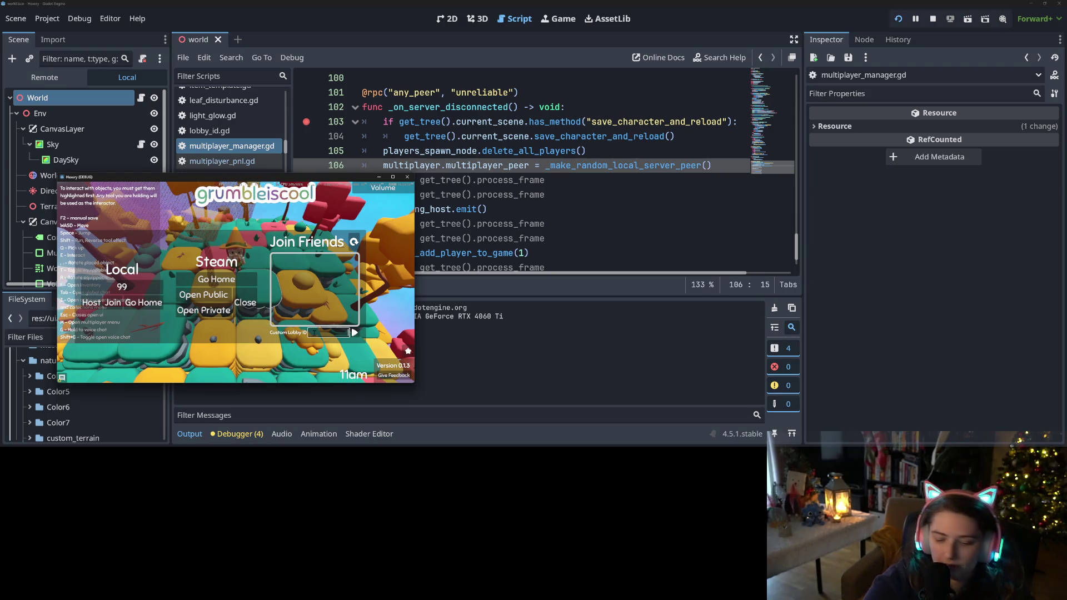
pyautogui.write('10')
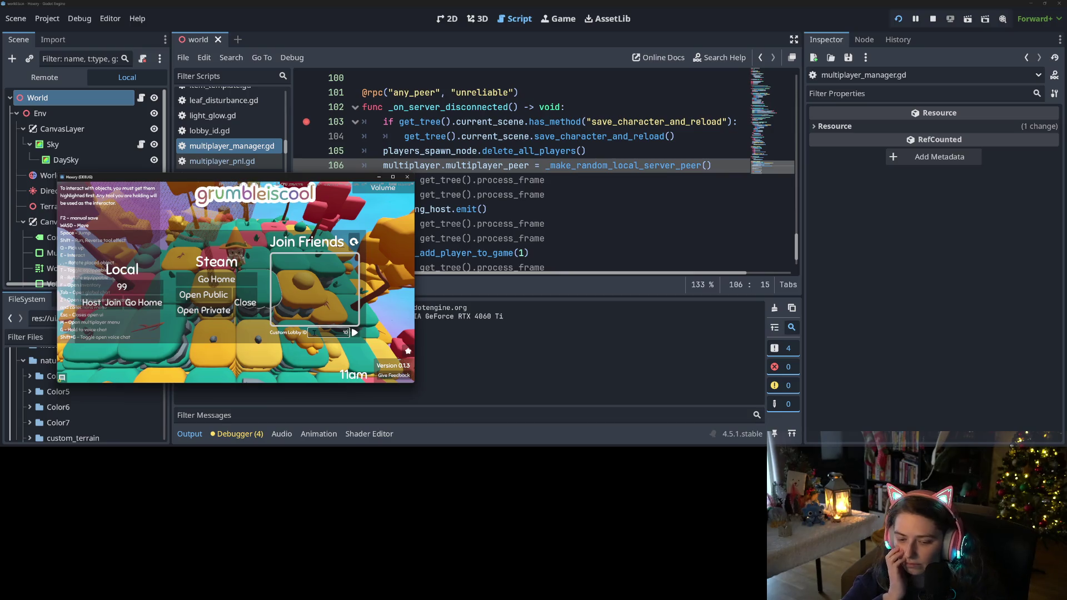
pyautogui.write('77')
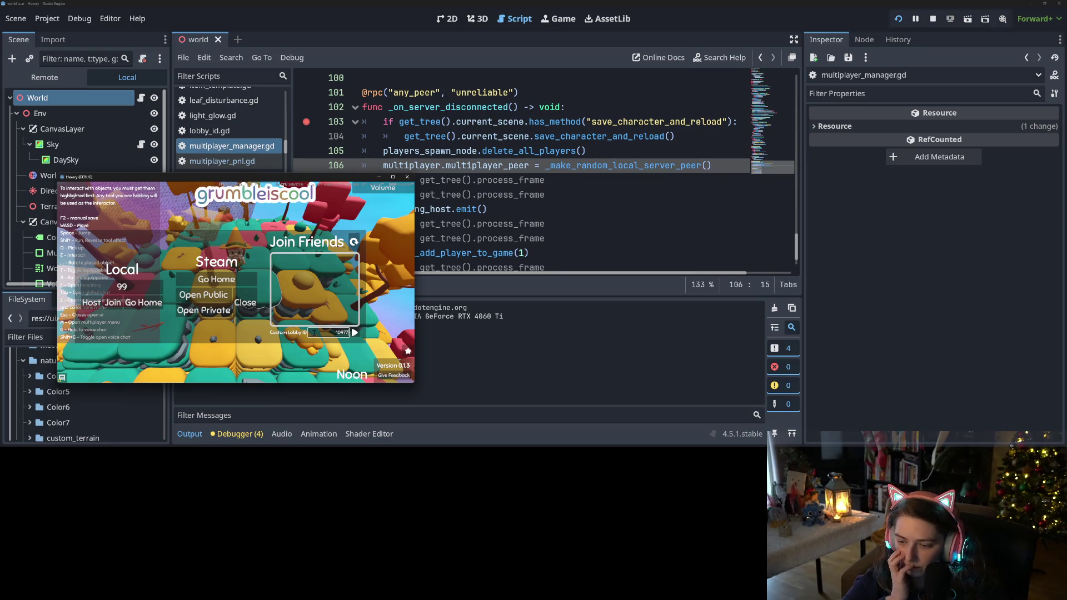
pyautogui.write('524108')
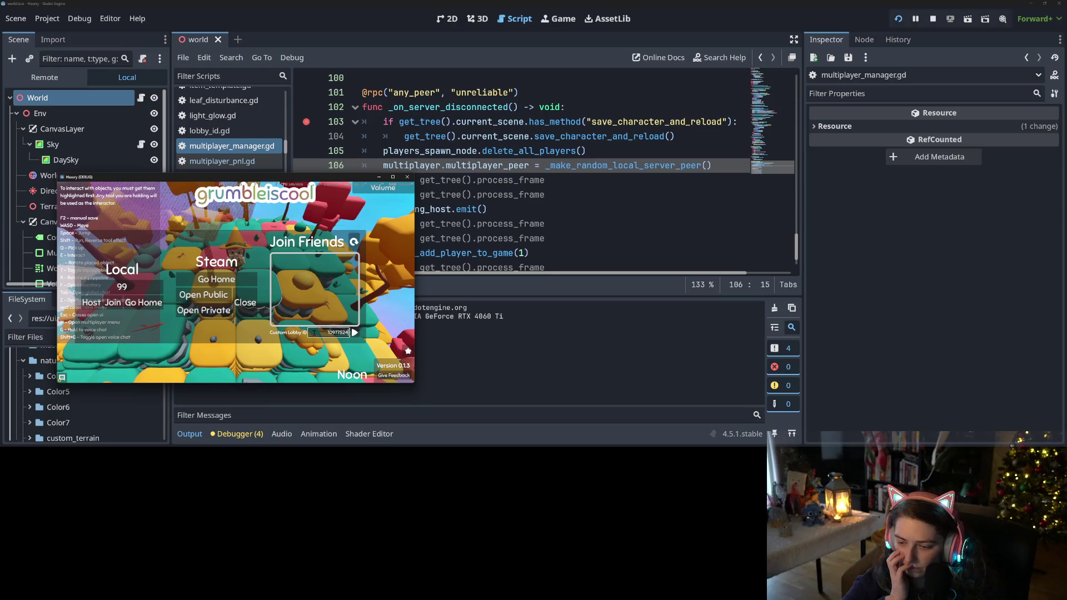
pyautogui.write('518')
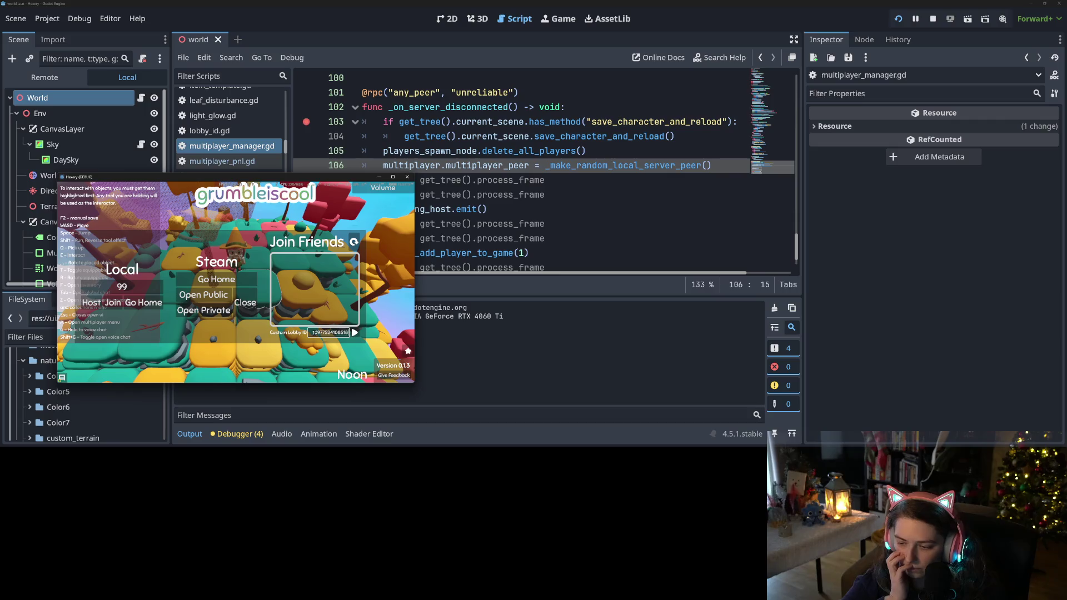
pyautogui.write('0925')
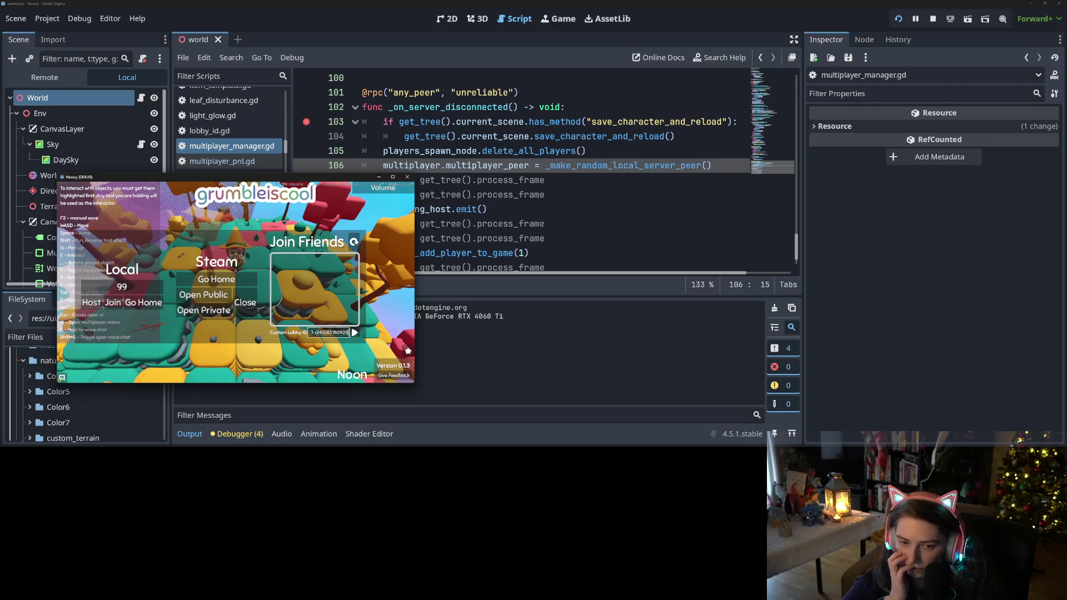
pyautogui.press('Return')
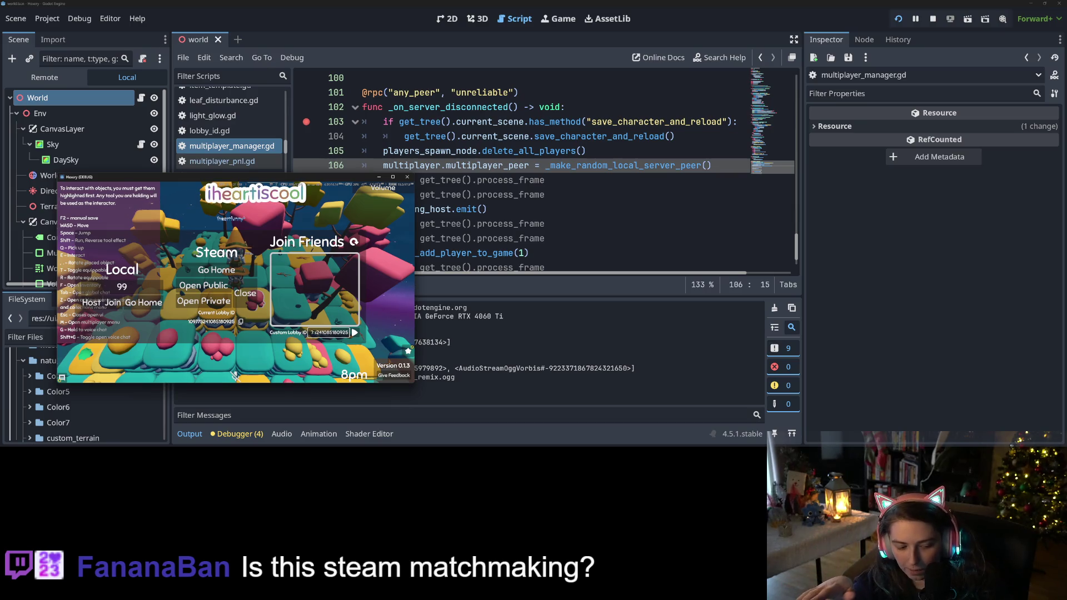
pyautogui.press('Escape')
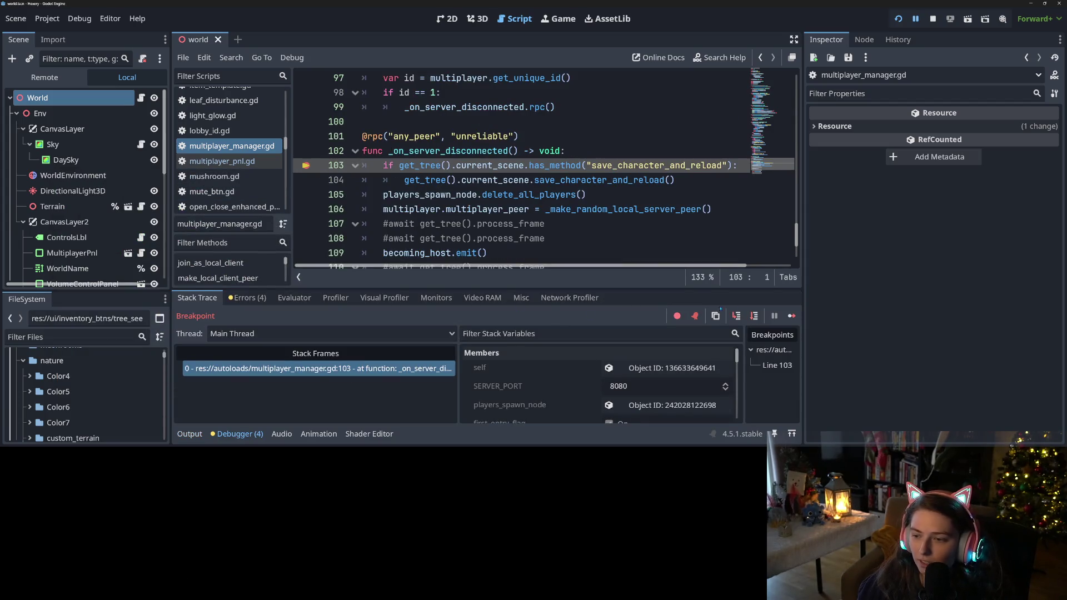
# Step: Step over three times to advance execution from line 103 to line 106
pyautogui.click(754, 315)
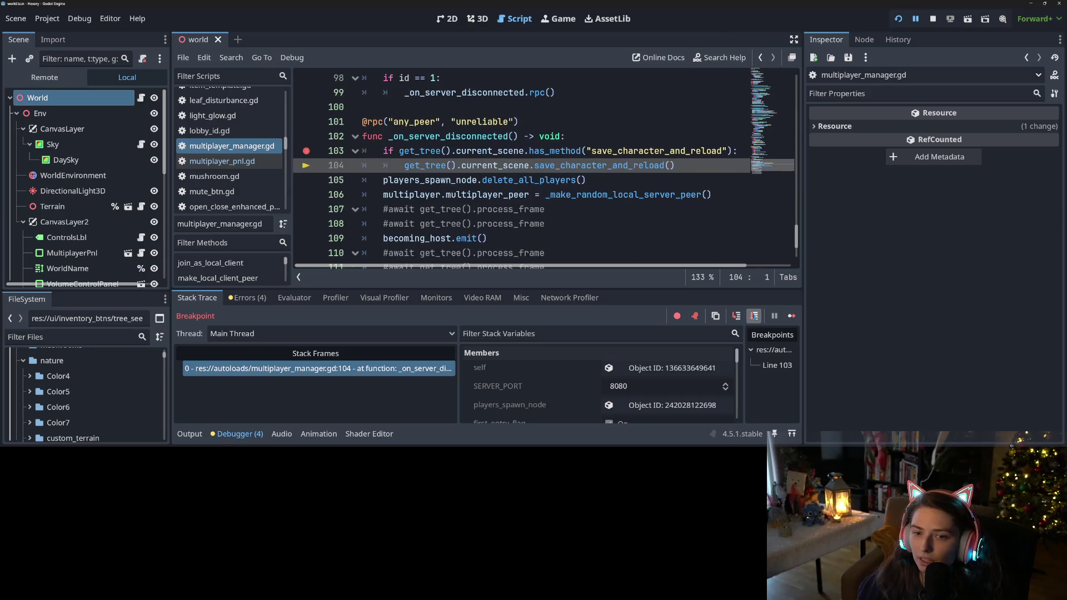
pyautogui.click(754, 316)
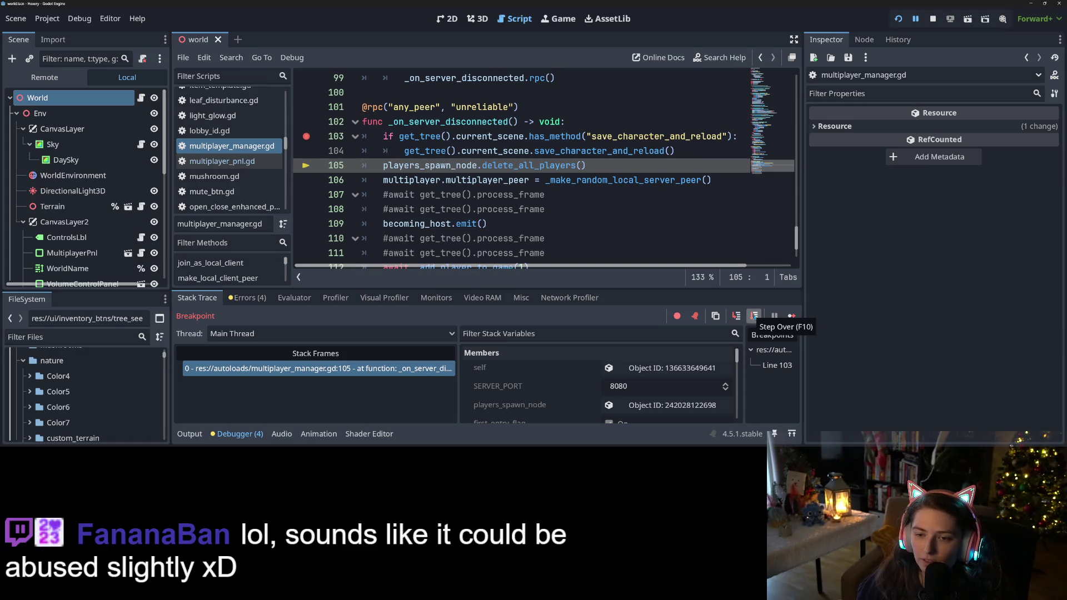
pyautogui.click(754, 316)
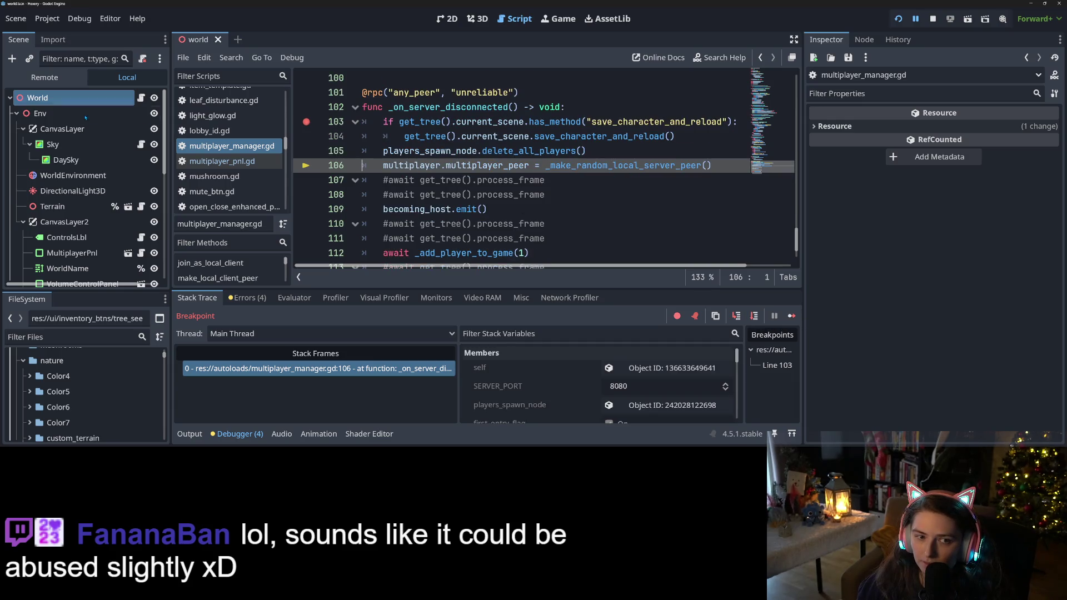
# Step: Inspect World and Players in the Remote scene tree, then resume and stop the game
pyautogui.click(44, 78)
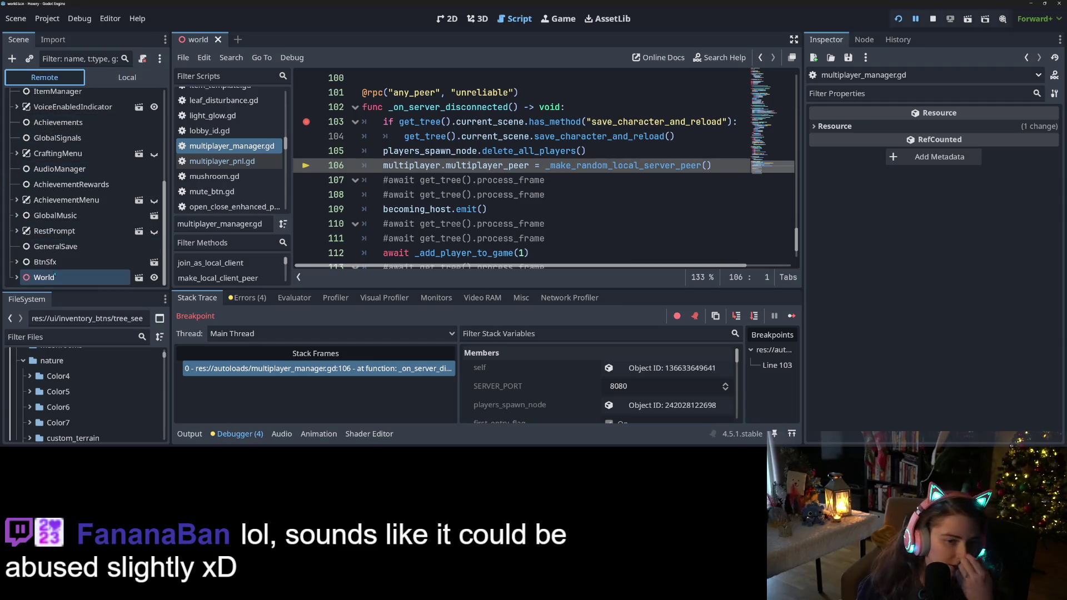
pyautogui.click(17, 277)
pyautogui.scroll(-1, 61, 229)
pyautogui.scroll(-3, 61, 229)
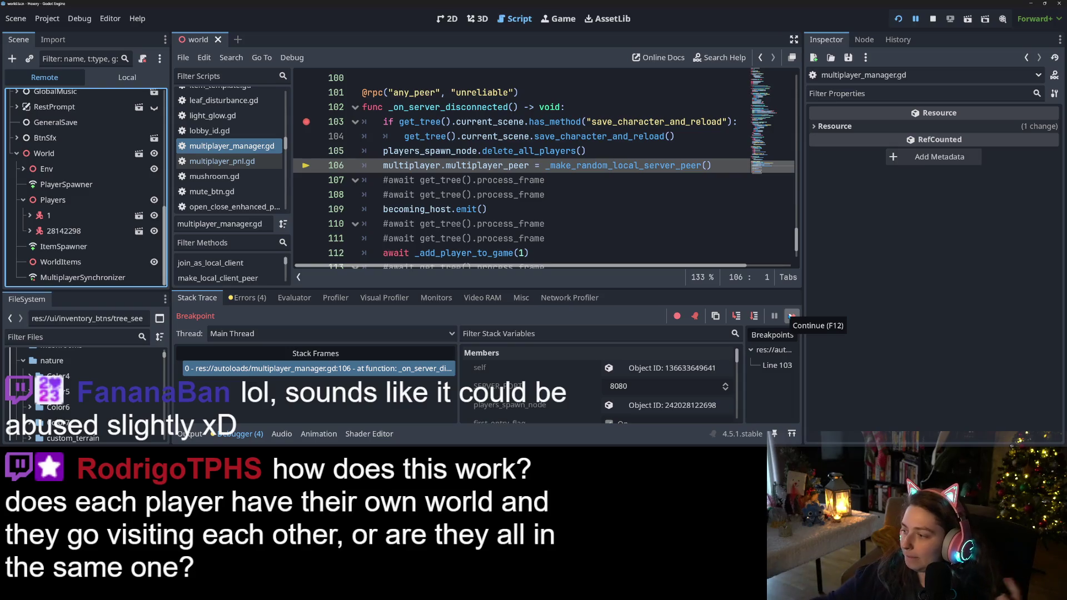
pyautogui.click(791, 315)
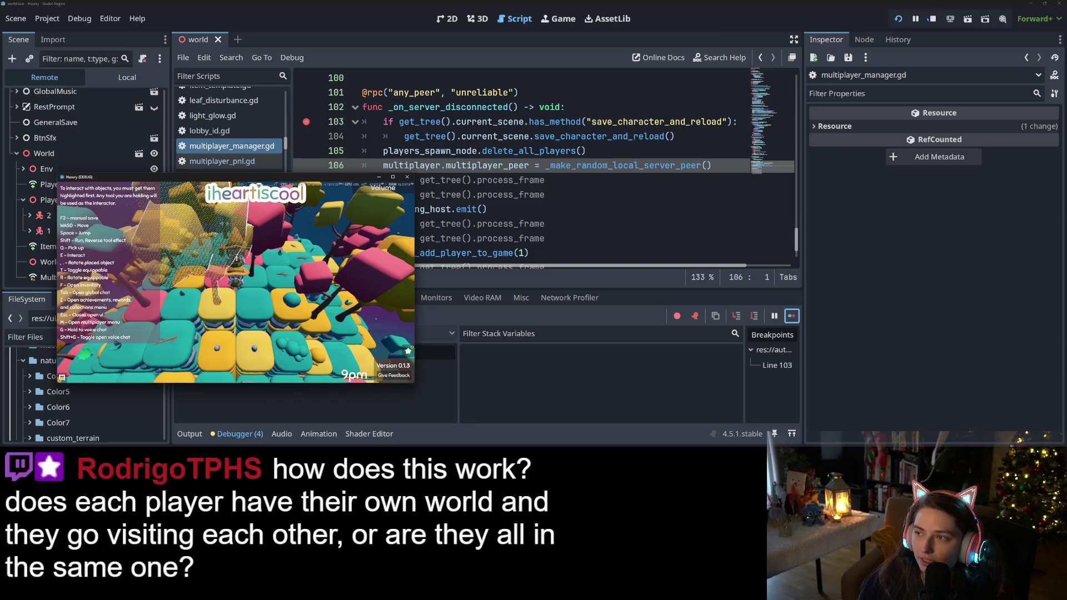
pyautogui.click(549, 136)
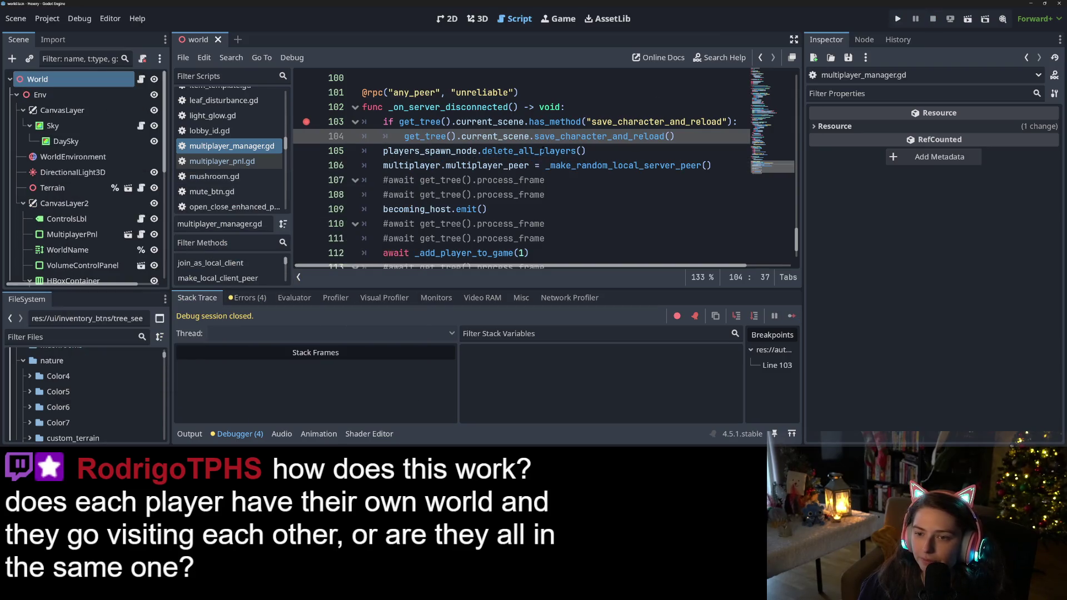
# Step: Go to the delete_all_players definition and inspect its queue_free call on line 13
pyautogui.click(534, 151)
pyautogui.keyDown('ctrl'); pyautogui.click(533, 150); pyautogui.keyUp('ctrl')
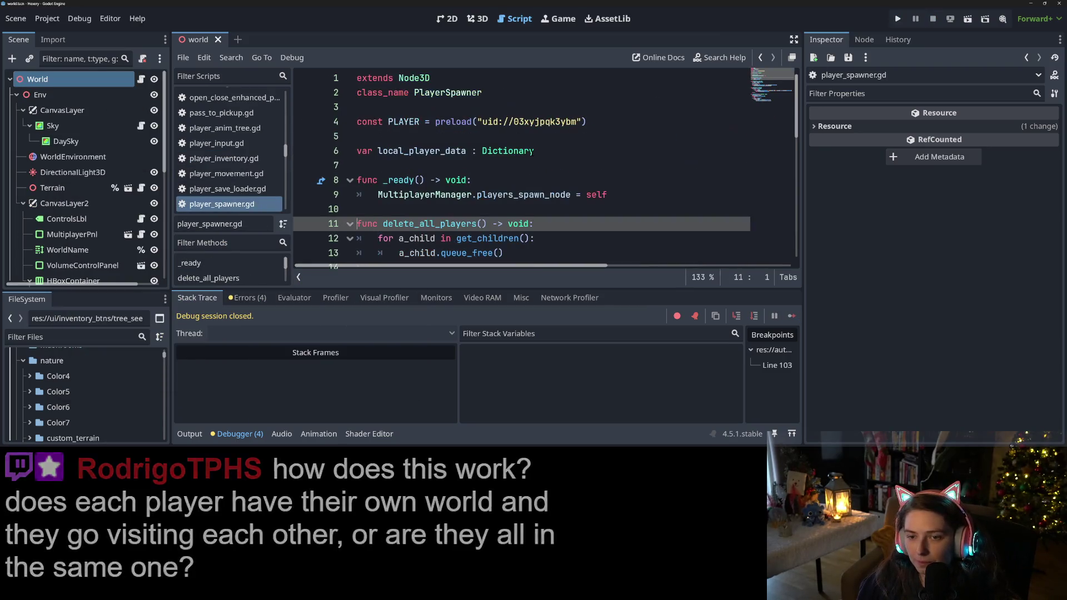
pyautogui.scroll(-2, 480, 167)
pyautogui.doubleClick(480, 165)
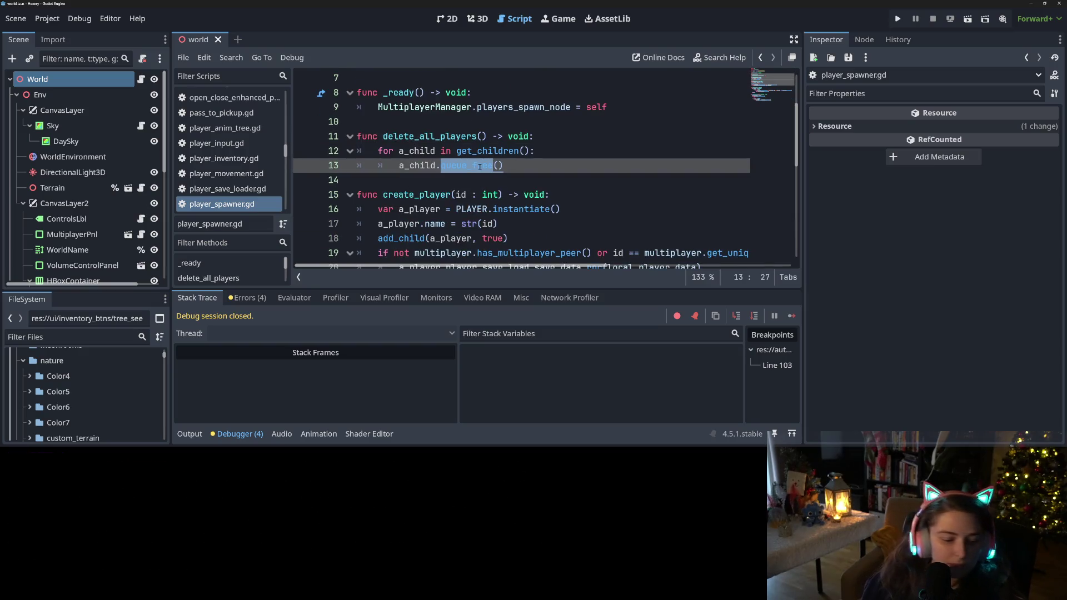
pyautogui.write('free')
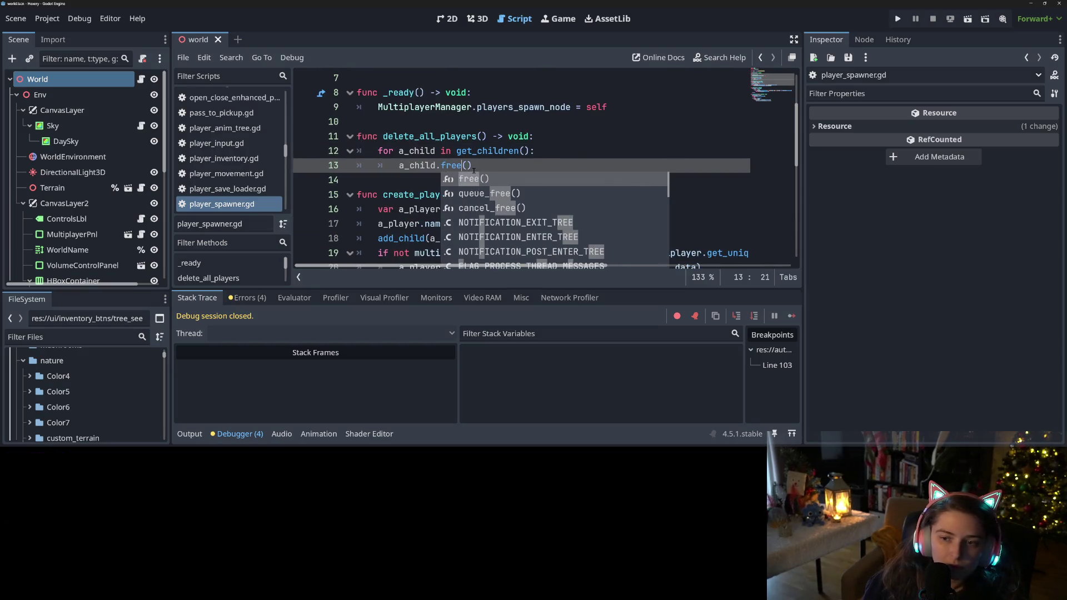
pyautogui.press('Down')
pyautogui.press('Return')
pyautogui.press('Down')
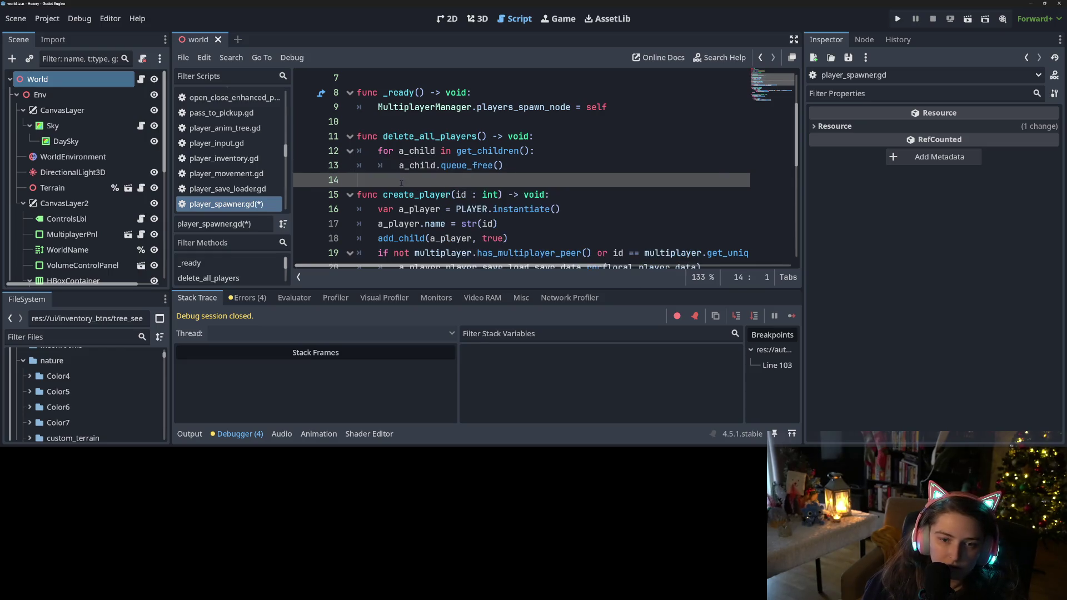
pyautogui.scroll(4, 244, 153)
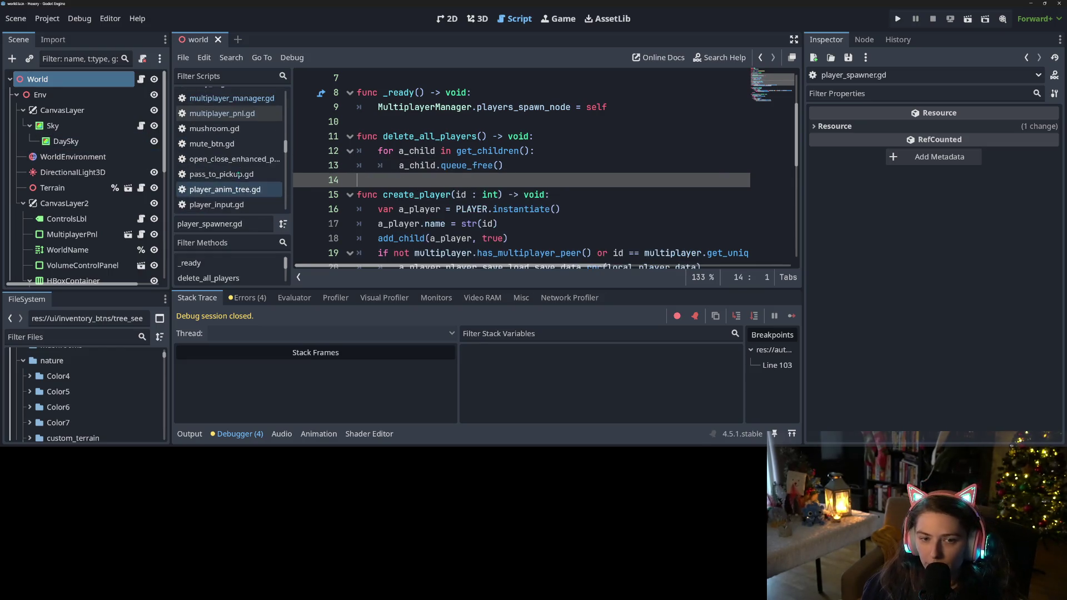
# Step: Insert await get_tree().process_frame on line 106 after delete_all_players() and save
pyautogui.click(245, 100)
pyautogui.moveTo(388, 180); pyautogui.dragTo(568, 179)
pyautogui.hotkey('ctrl', 'c')
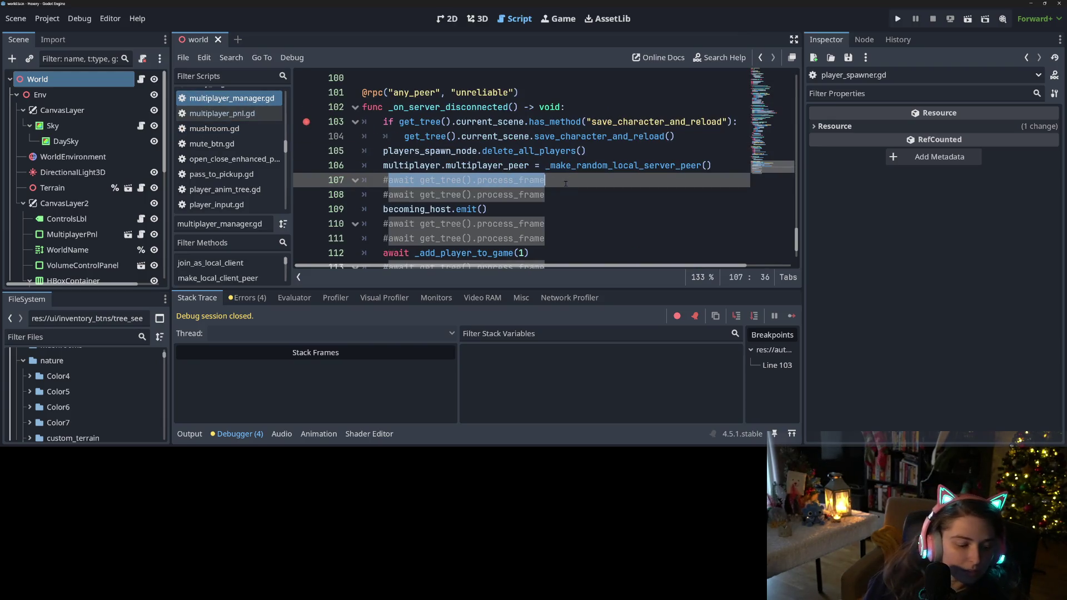
pyautogui.click(383, 151)
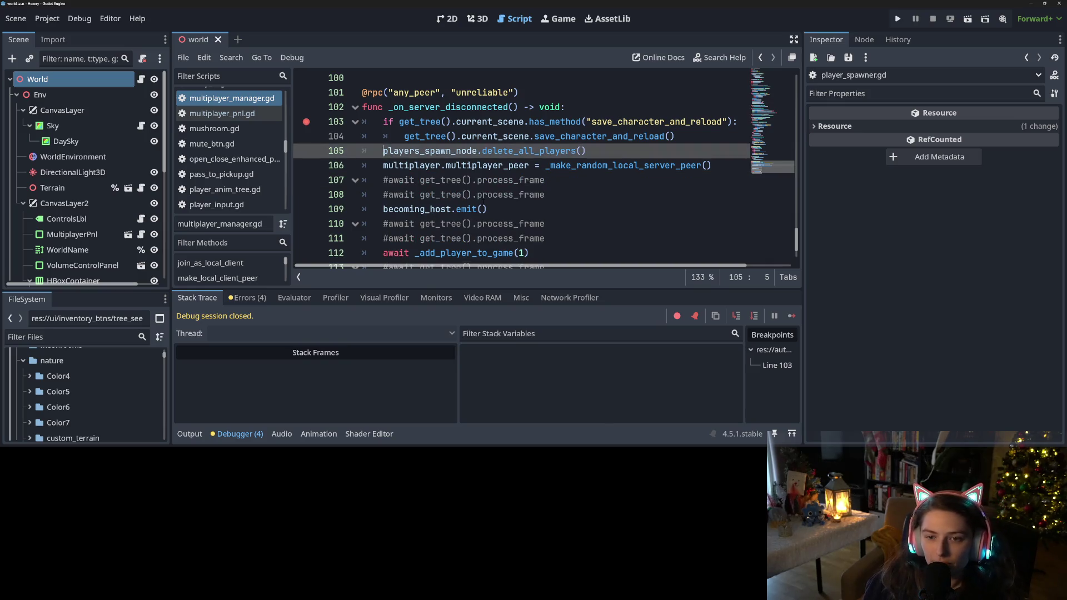
pyautogui.press('Down')
pyautogui.press('Return')
pyautogui.press('Up')
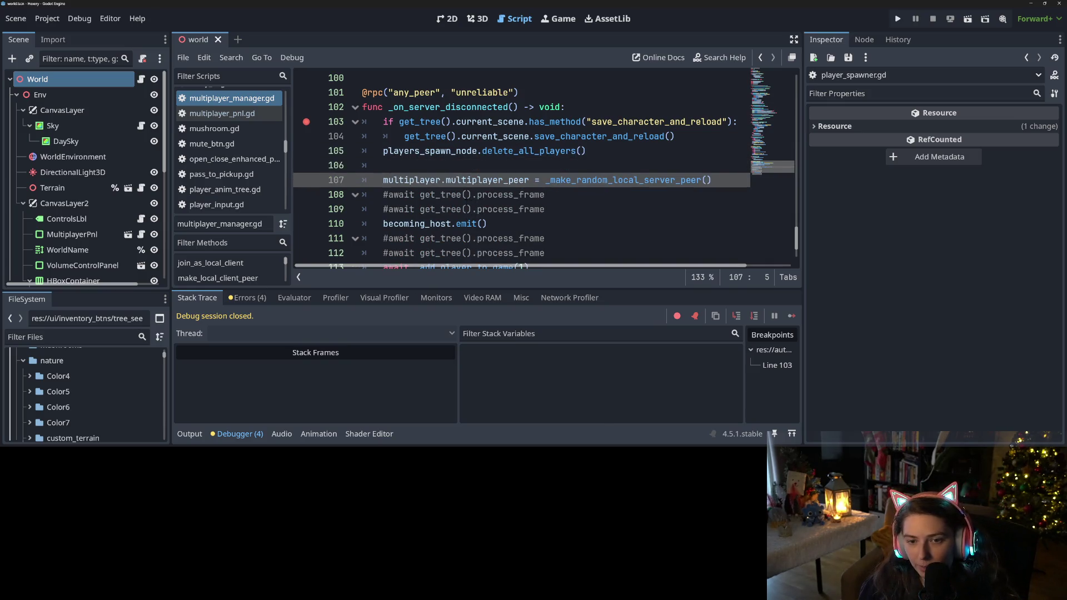
pyautogui.hotkey('ctrl', 'v')
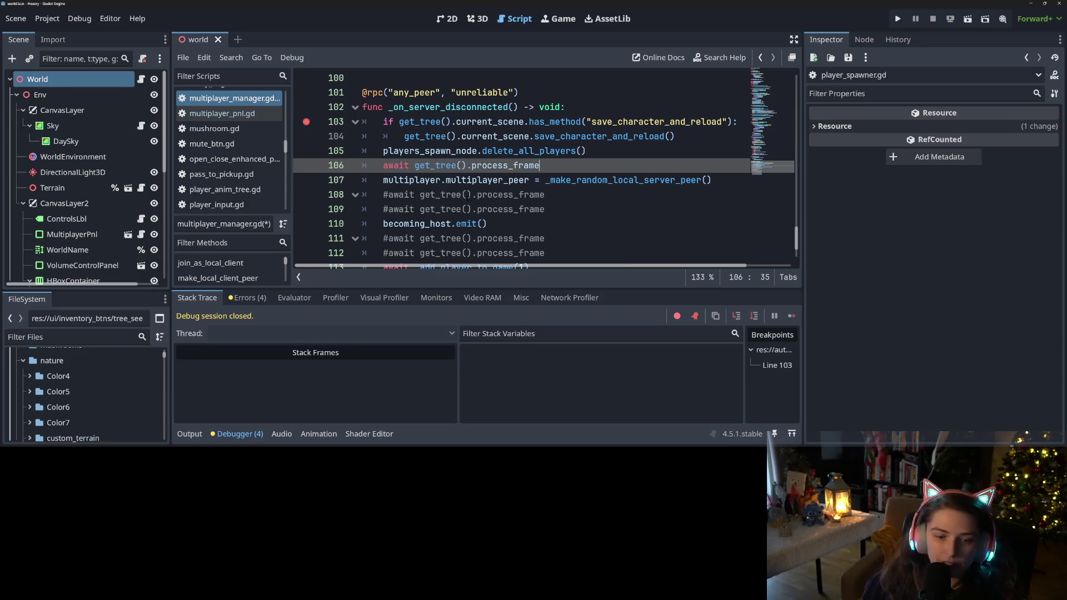
pyautogui.hotkey('ctrl', 's')
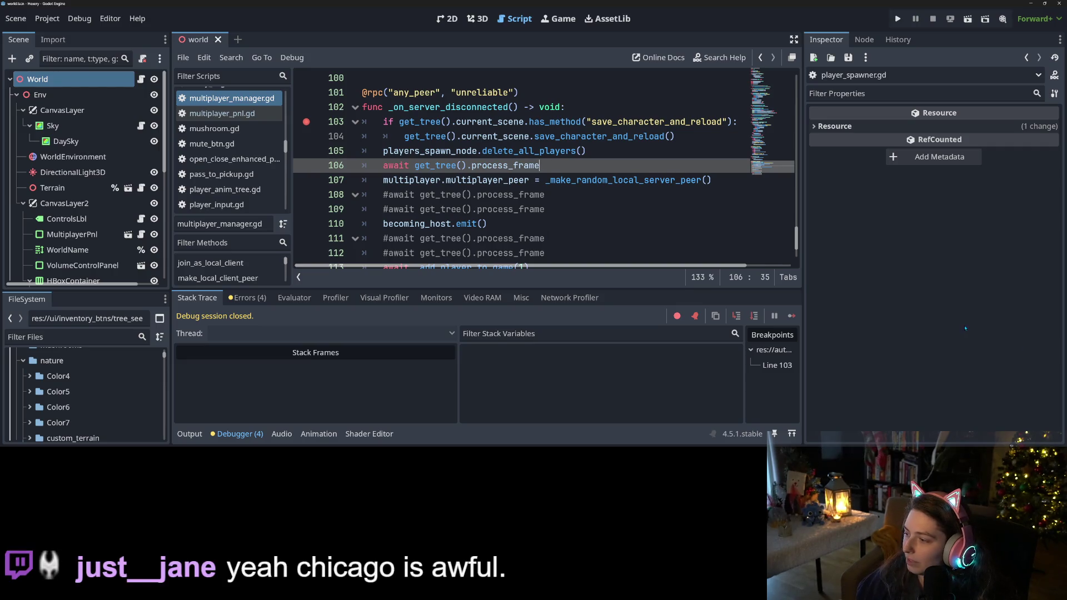
pyautogui.click(596, 178)
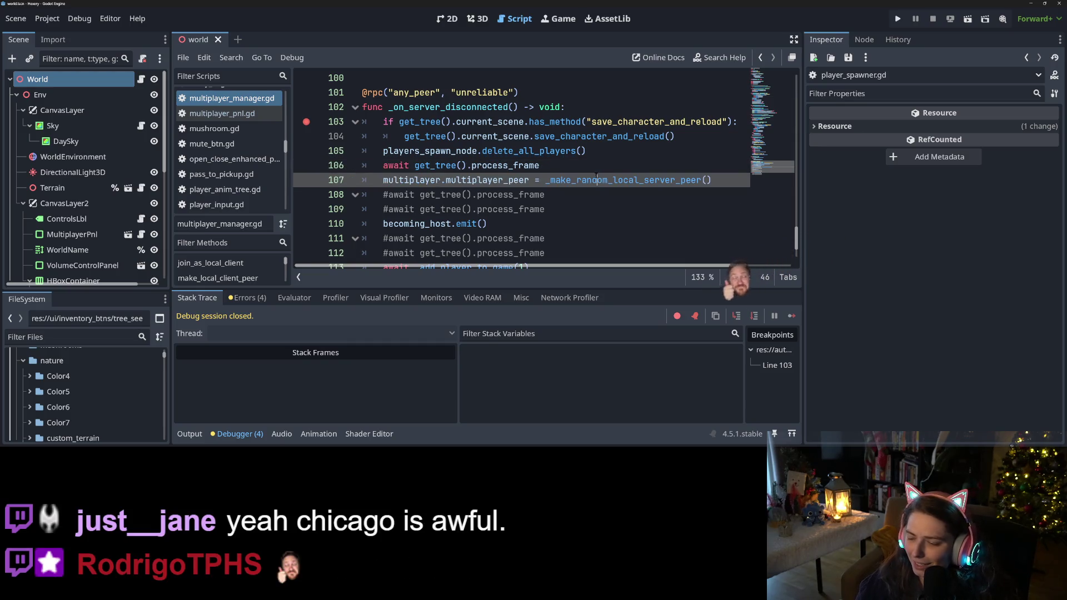
# Step: Relaunch the project from Godot and delete the existing game save
pyautogui.click(900, 21)
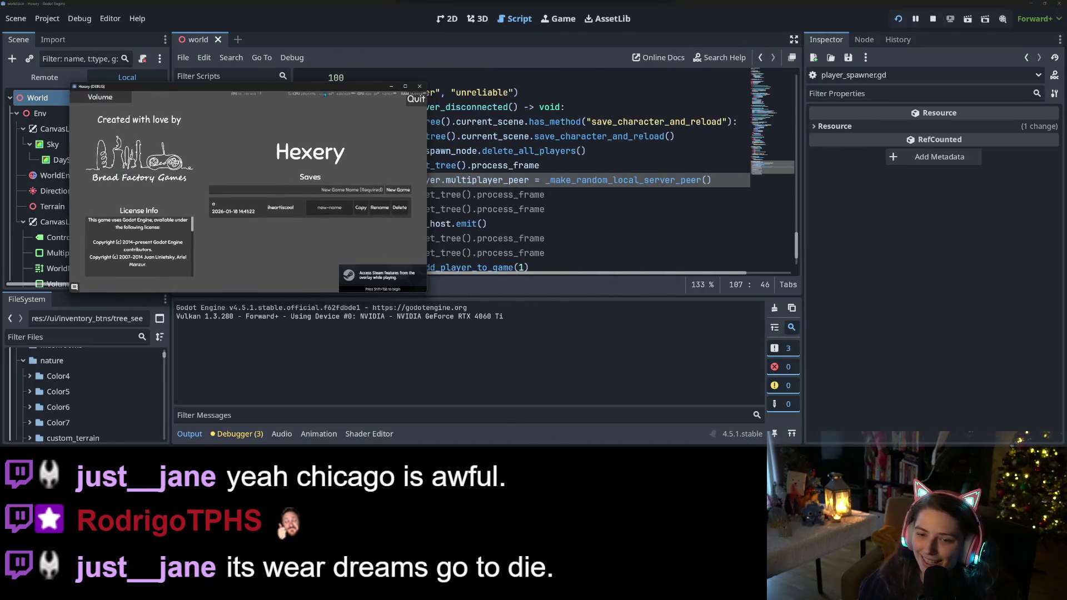
pyautogui.click(400, 207)
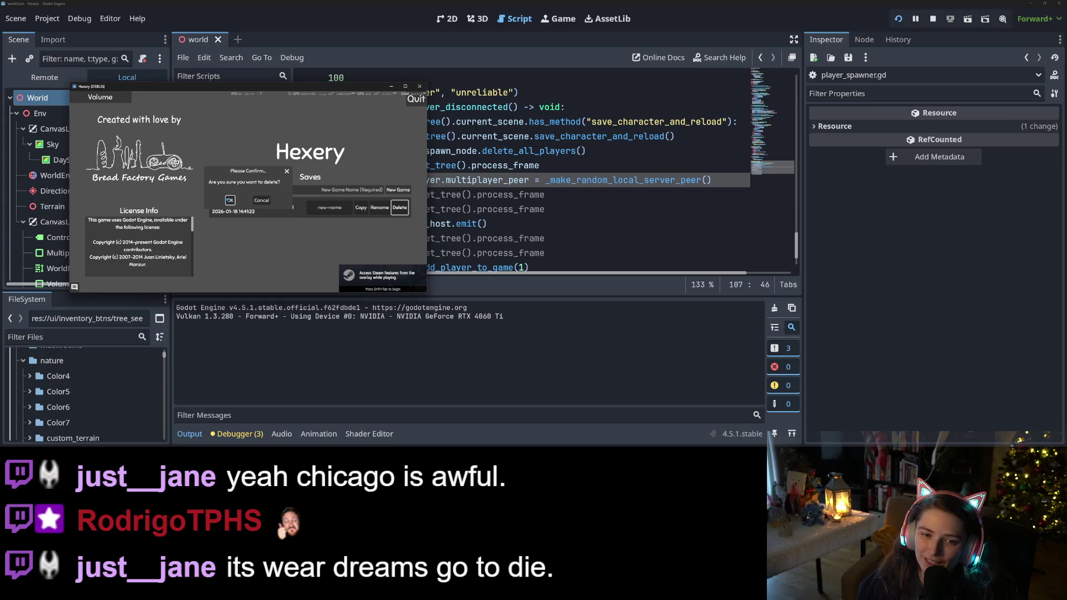
pyautogui.click(230, 200)
# Step: Start a new game named '2' and bring up the in-game multiplayer menu
pyautogui.write('2')
pyautogui.click(403, 191)
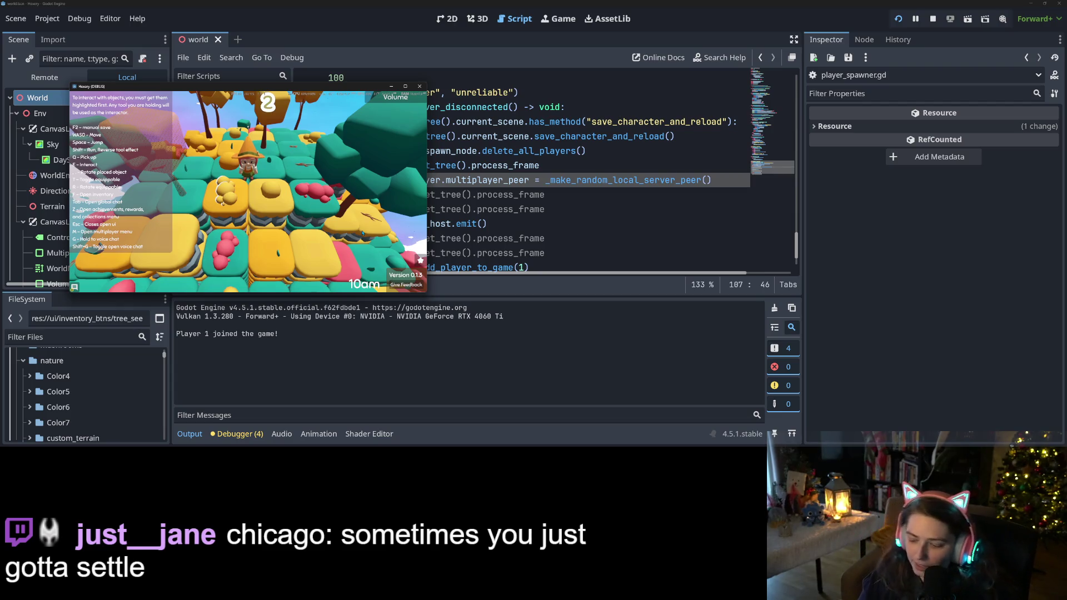
pyautogui.press('m')
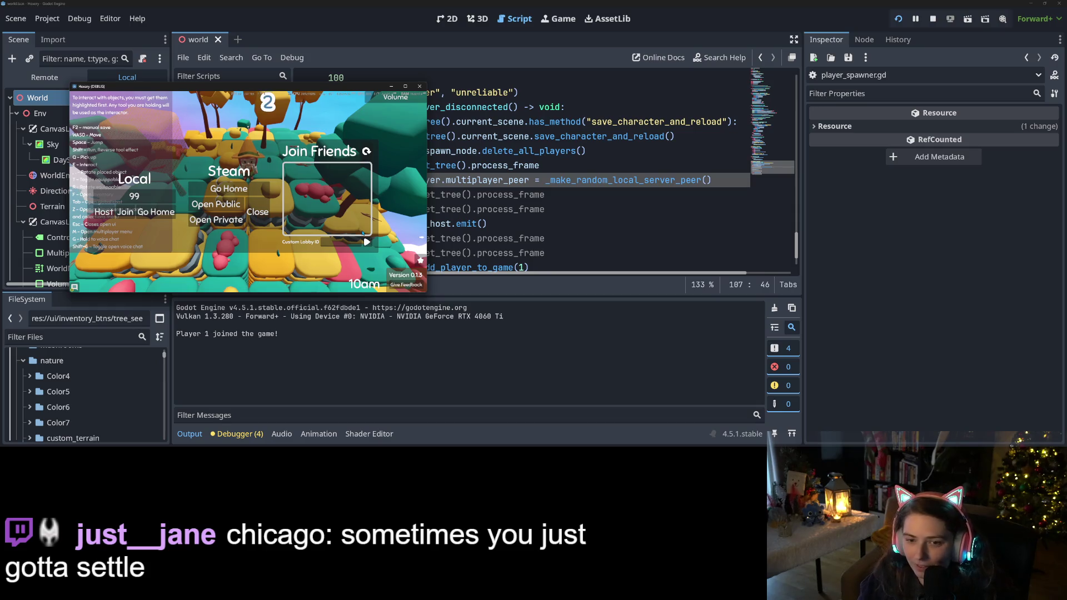
# Step: Enter custom lobby ID 991085 and submit it so the host leaves the world
pyautogui.click(340, 242)
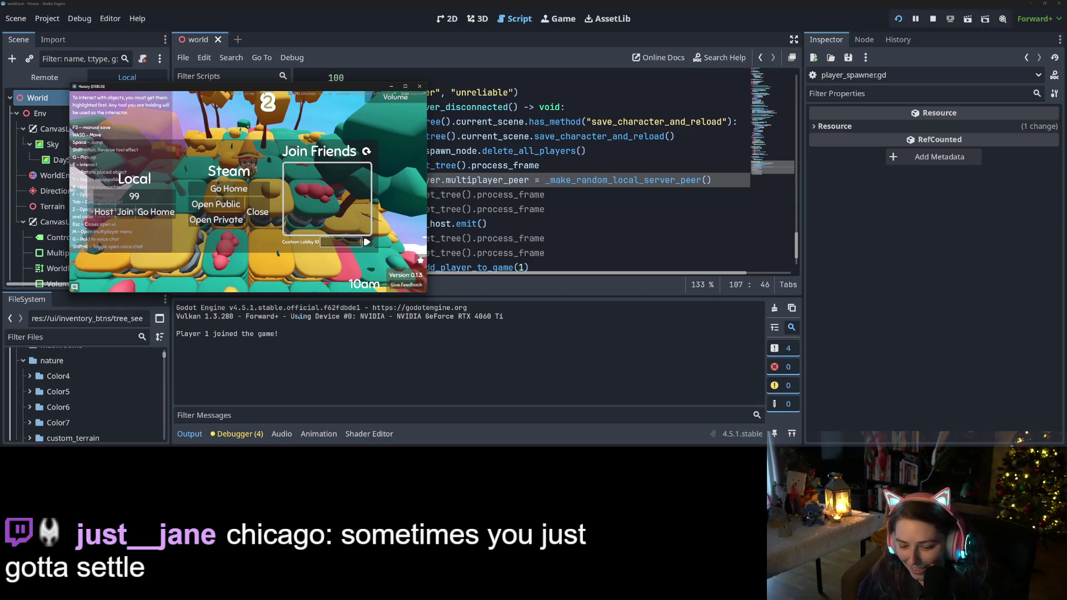
pyautogui.write('99')
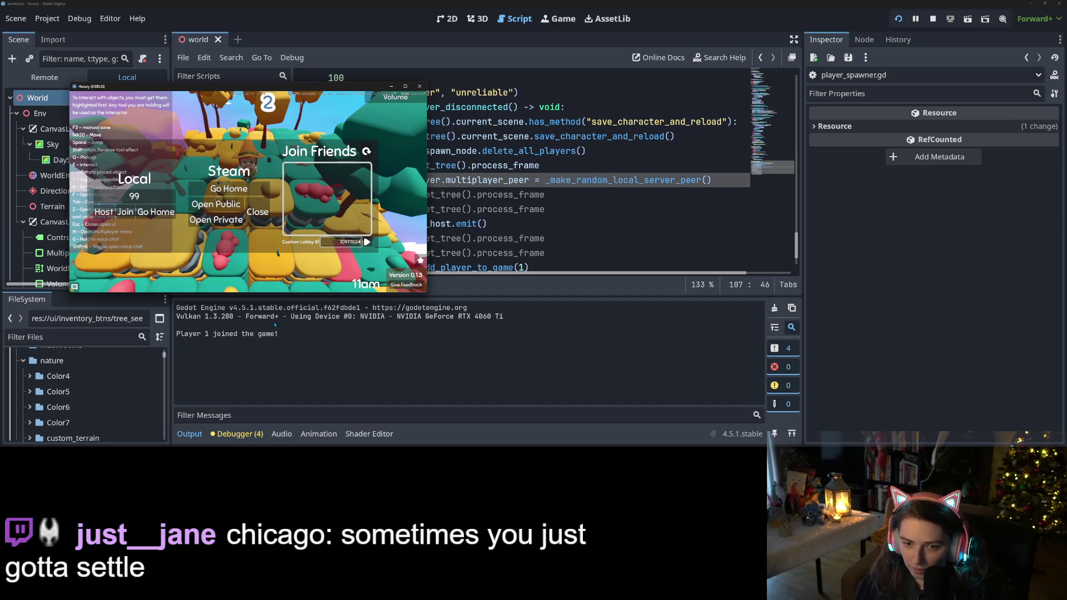
pyautogui.write('10')
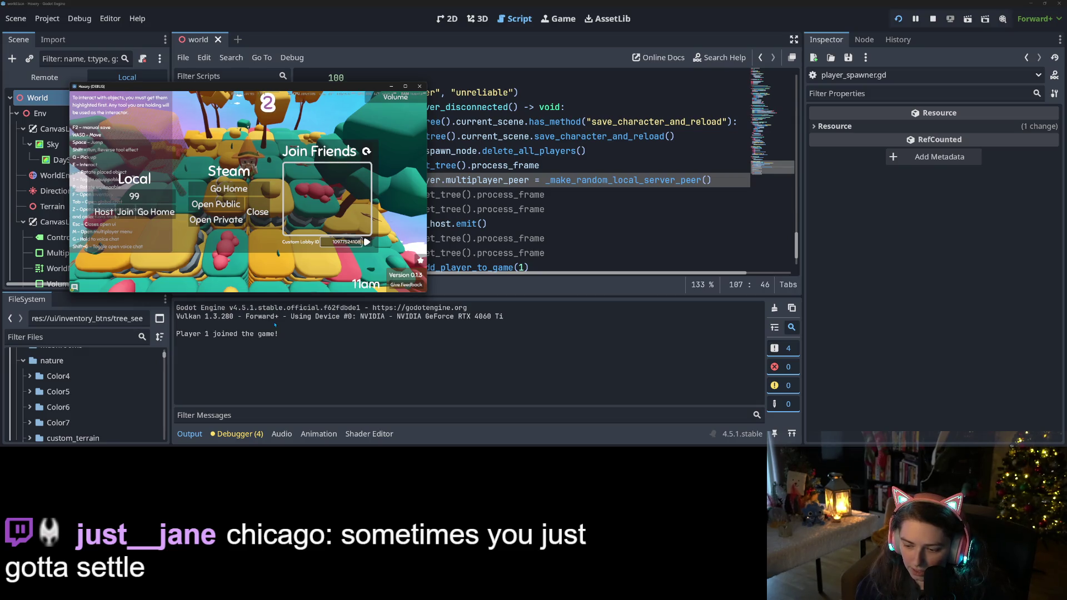
pyautogui.write('8')
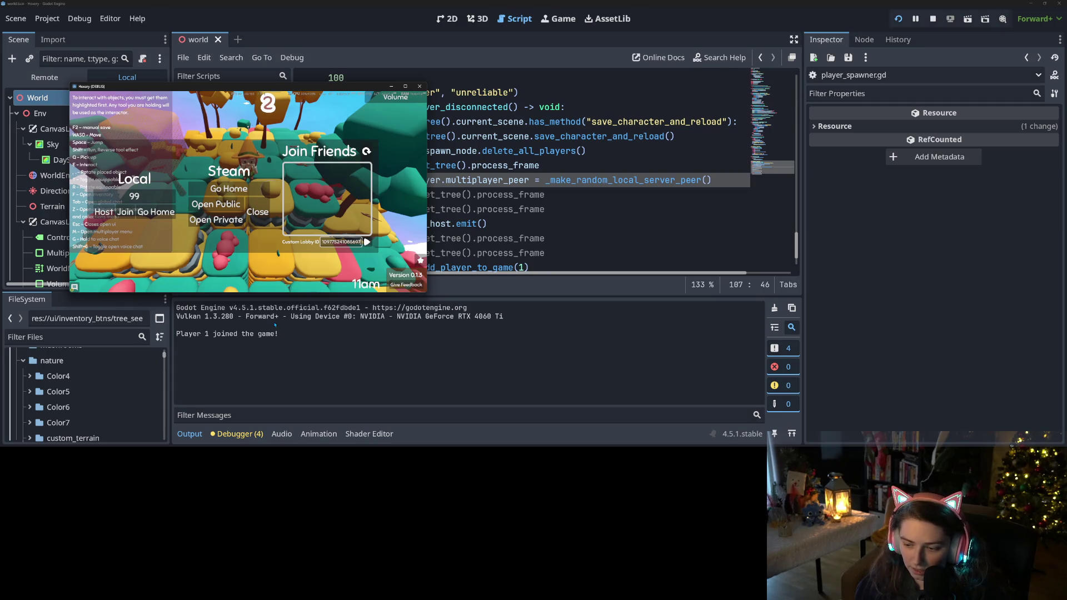
pyautogui.write('5')
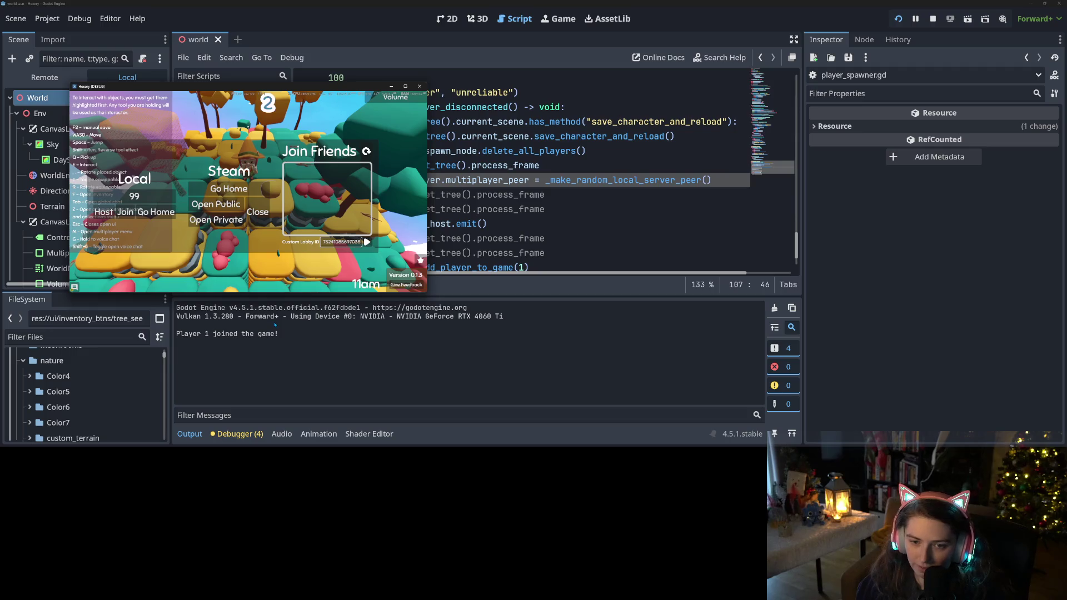
pyautogui.press('Return')
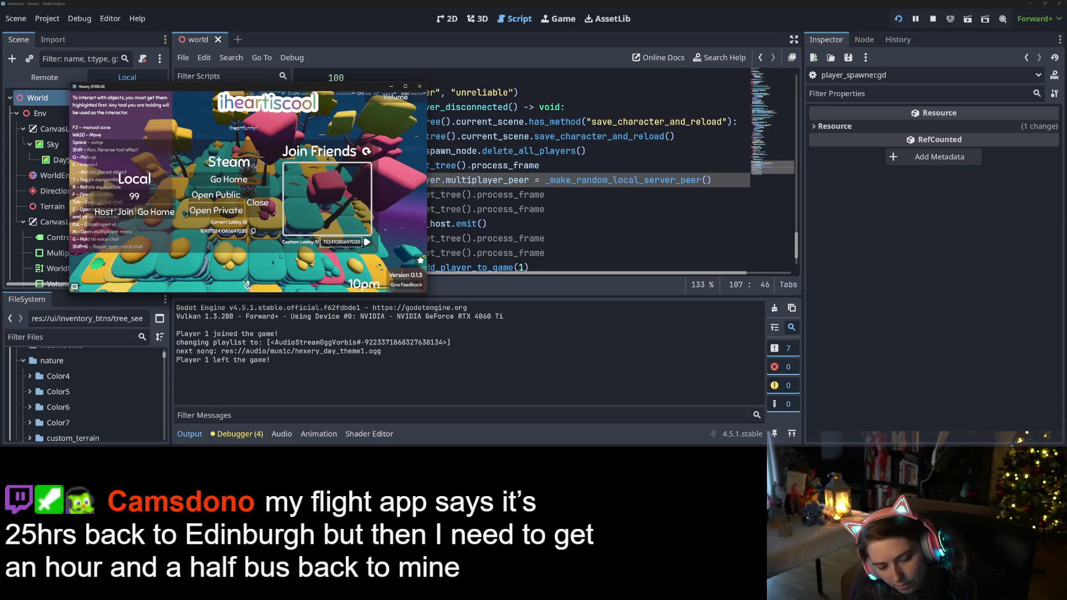
# Step: Close the multiplayer menu with Escape so the debugger breaks at line 103
pyautogui.press('Escape')
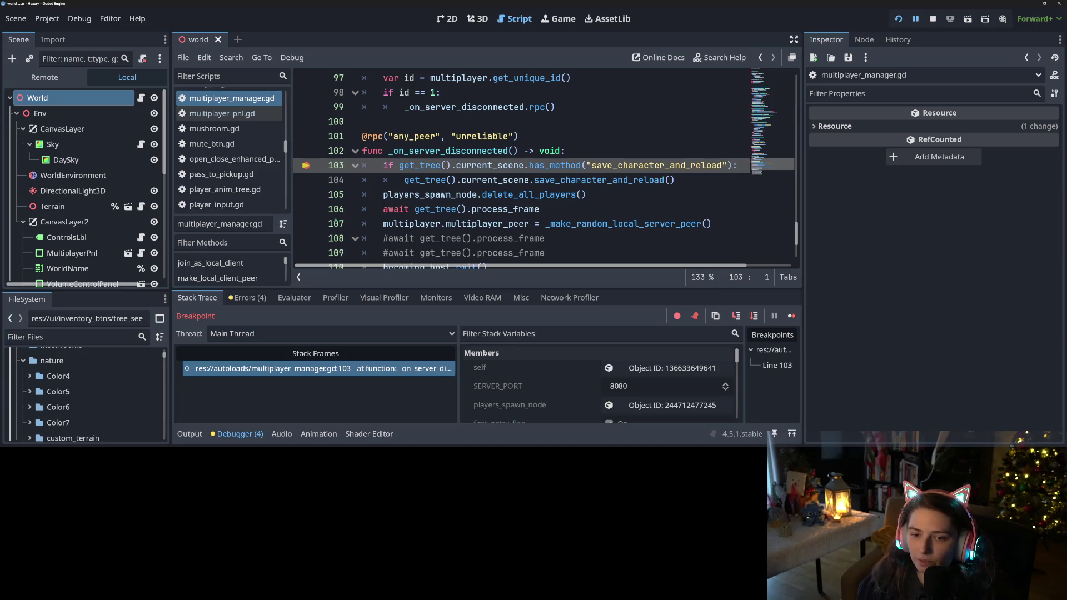
# Step: Add a breakpoint on line 107, continue to it, and switch the Scene dock to Remote
pyautogui.click(302, 225)
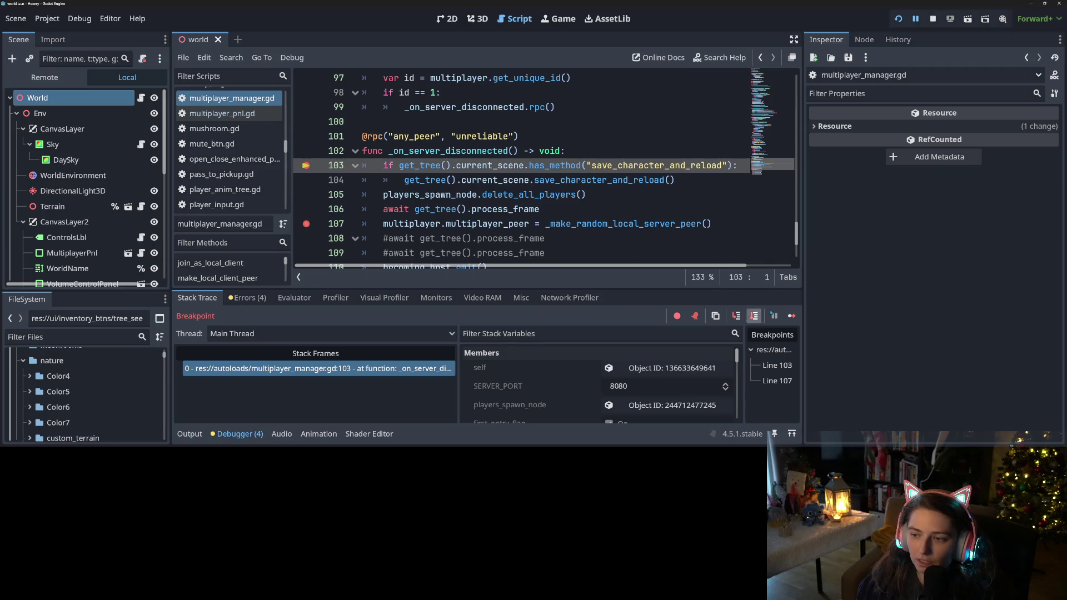
pyautogui.click(792, 316)
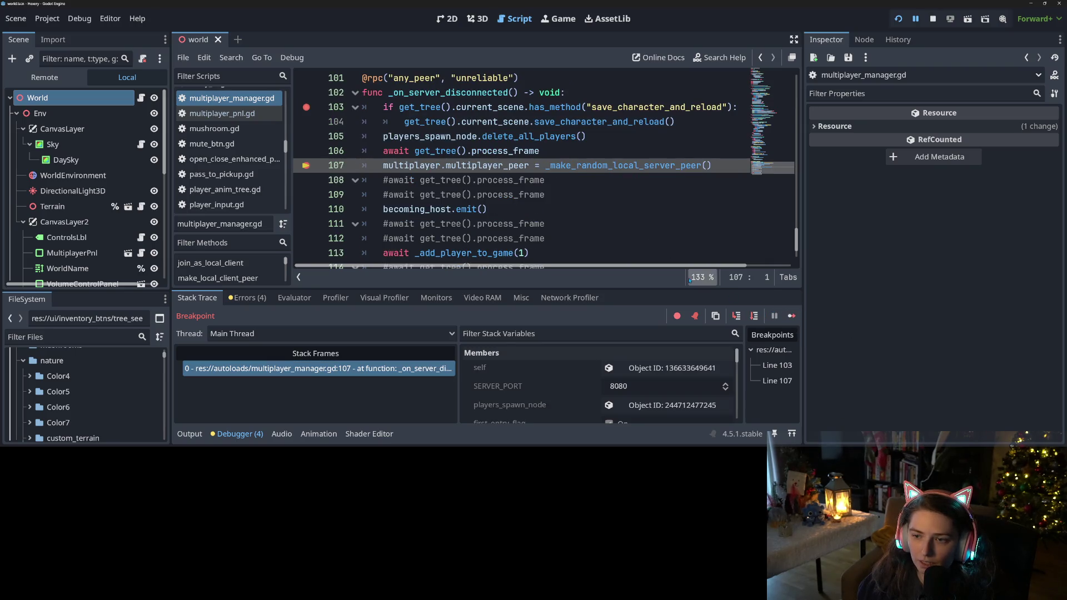
pyautogui.click(44, 77)
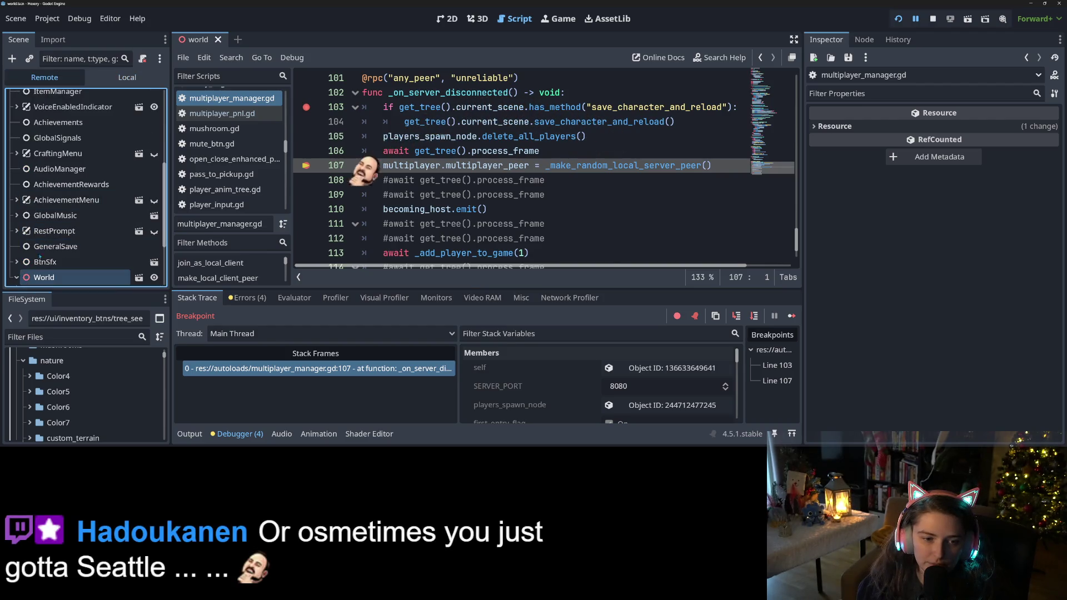
# Step: Expand World > Players and player node 1 in the live tree to inspect its children
pyautogui.click(17, 277)
pyautogui.scroll(-3, 83, 222)
pyautogui.click(53, 230)
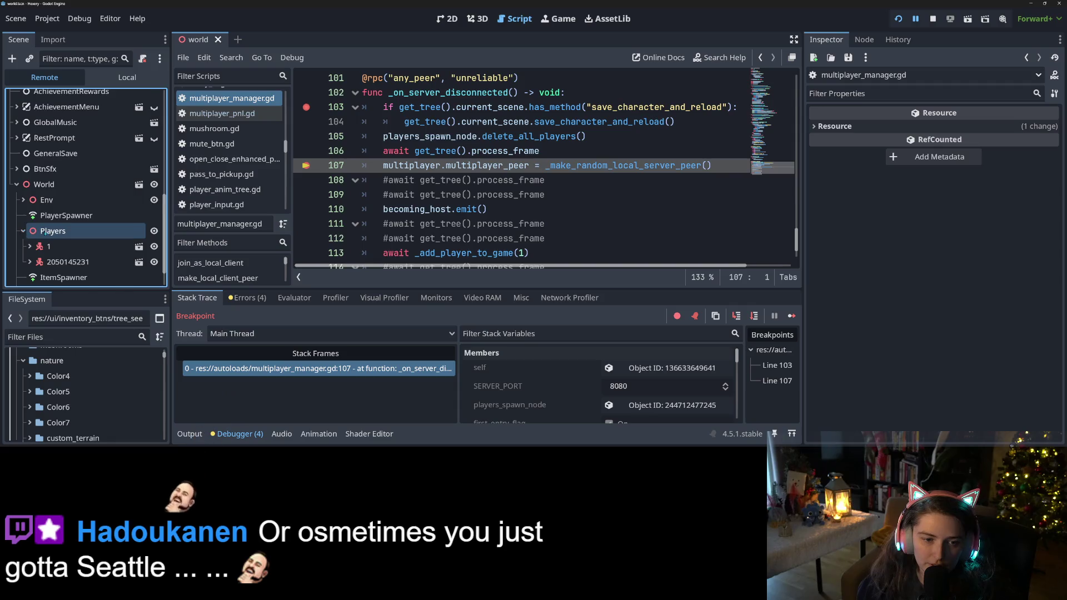
pyautogui.scroll(-1, 56, 222)
pyautogui.click(69, 215)
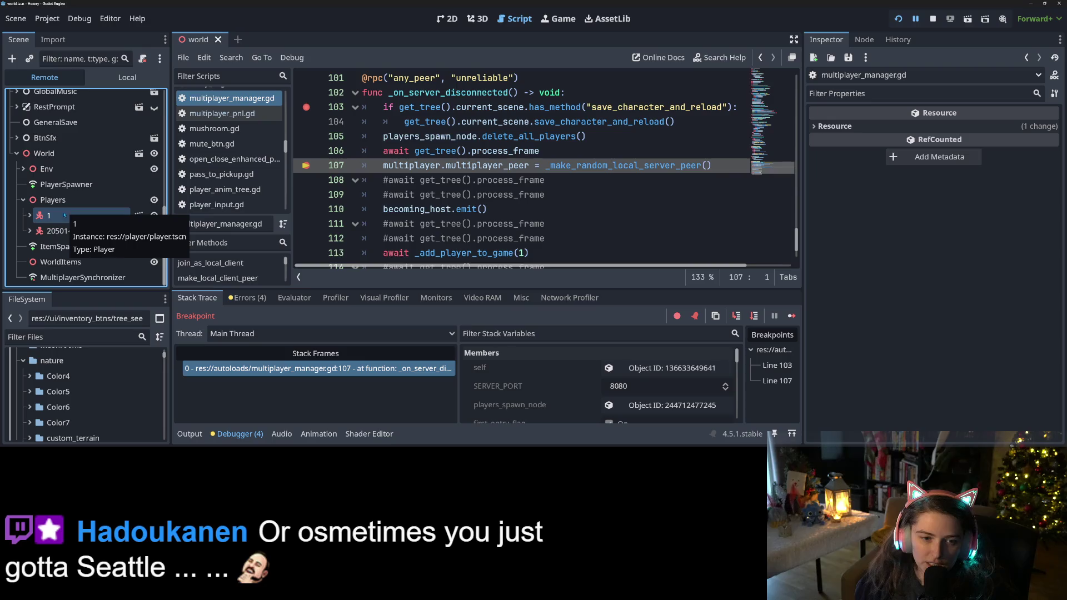
pyautogui.click(30, 216)
pyautogui.scroll(-5, 55, 222)
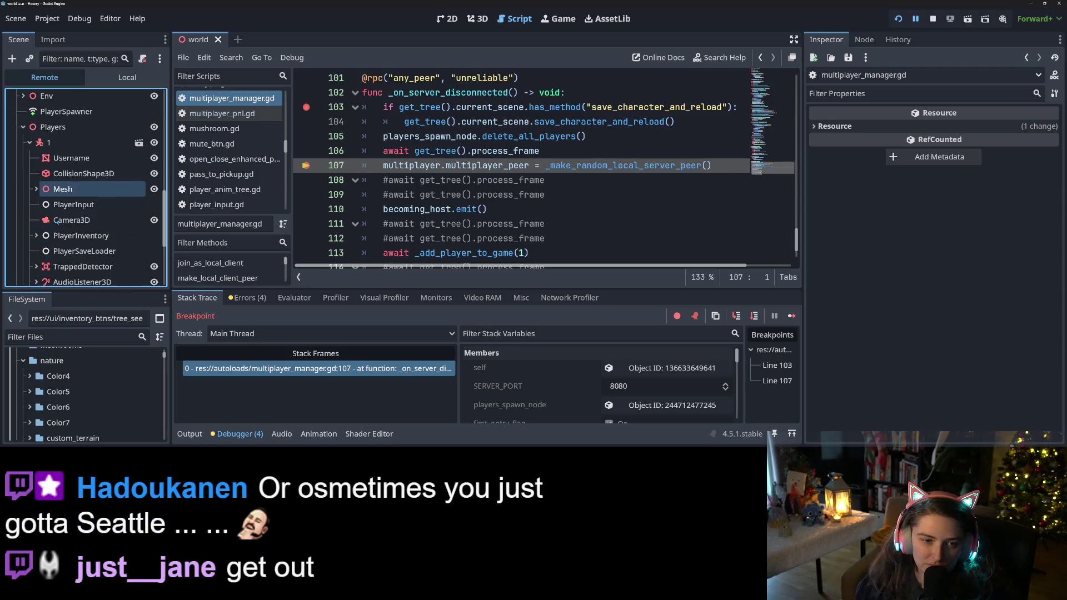
pyautogui.scroll(5, 49, 226)
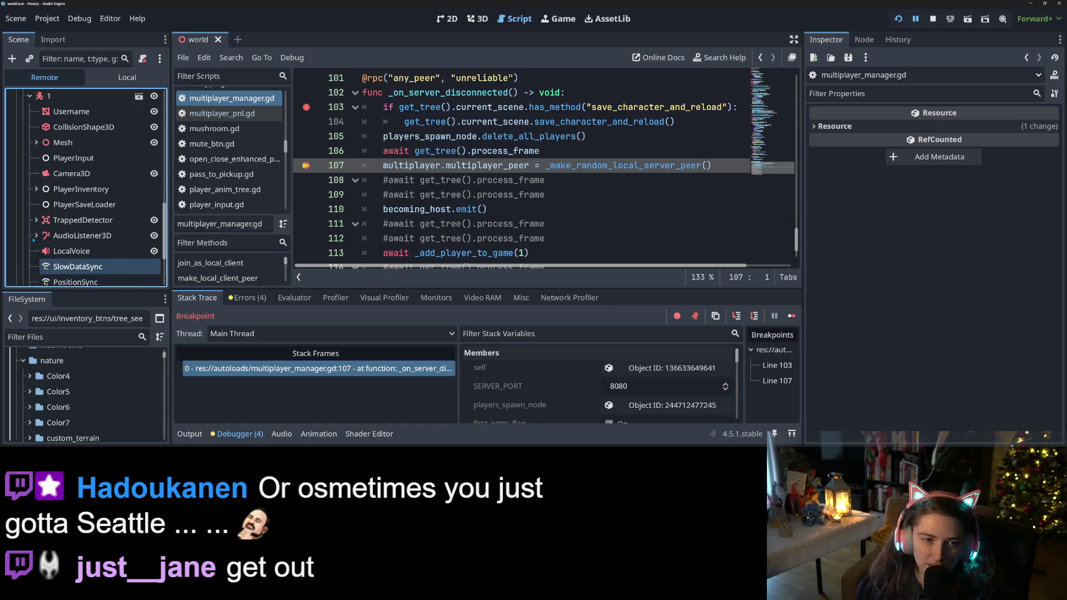
pyautogui.click(29, 193)
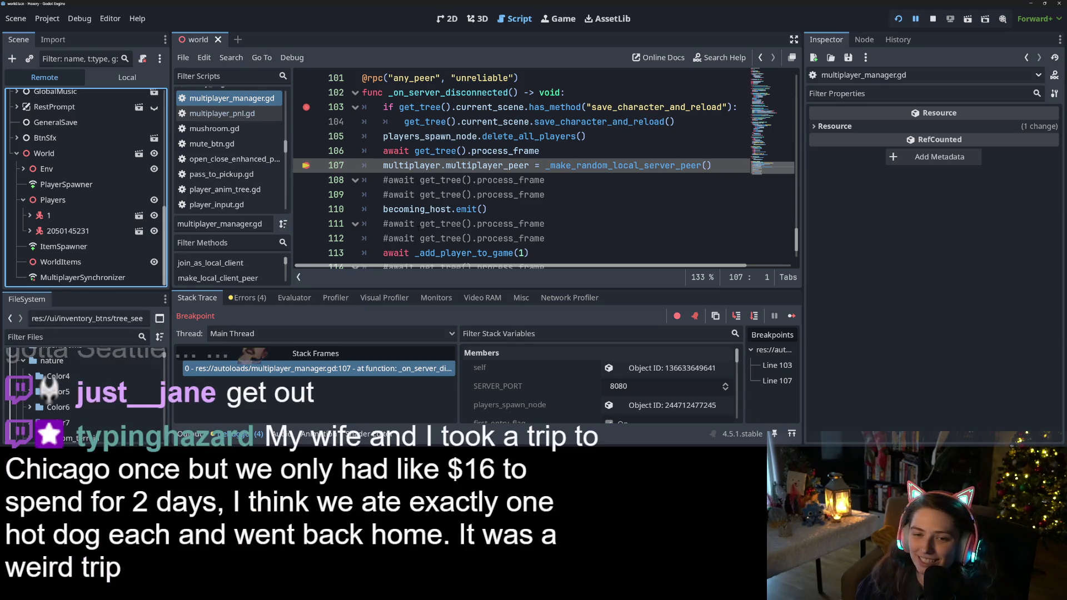
pyautogui.click(469, 209)
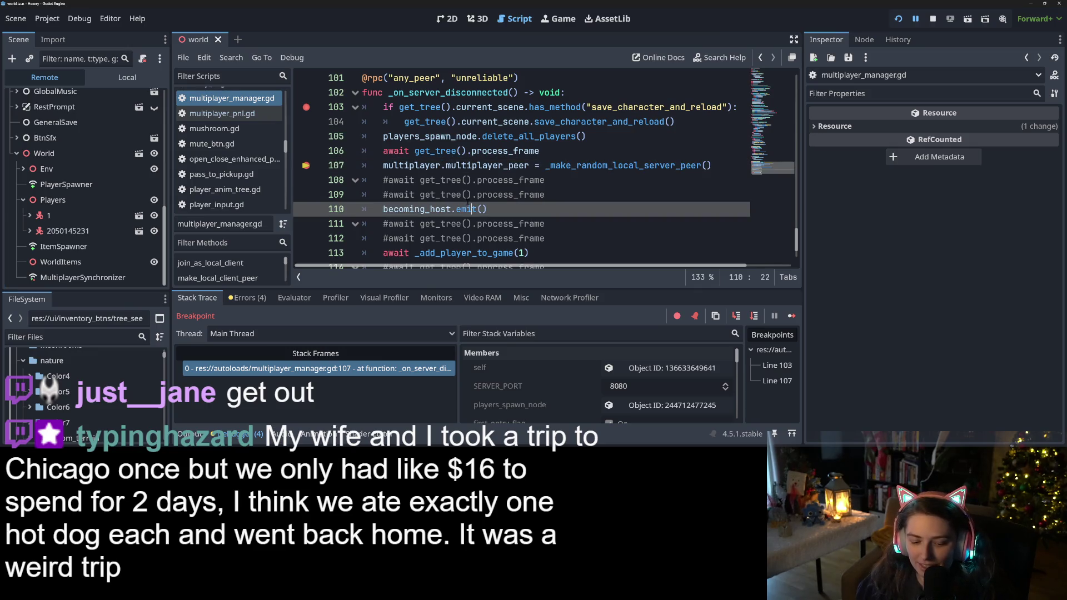
# Step: From line 107, step into _make_random_local_server_peer and _make_local_server_peer, then back to line 110
pyautogui.click(728, 164)
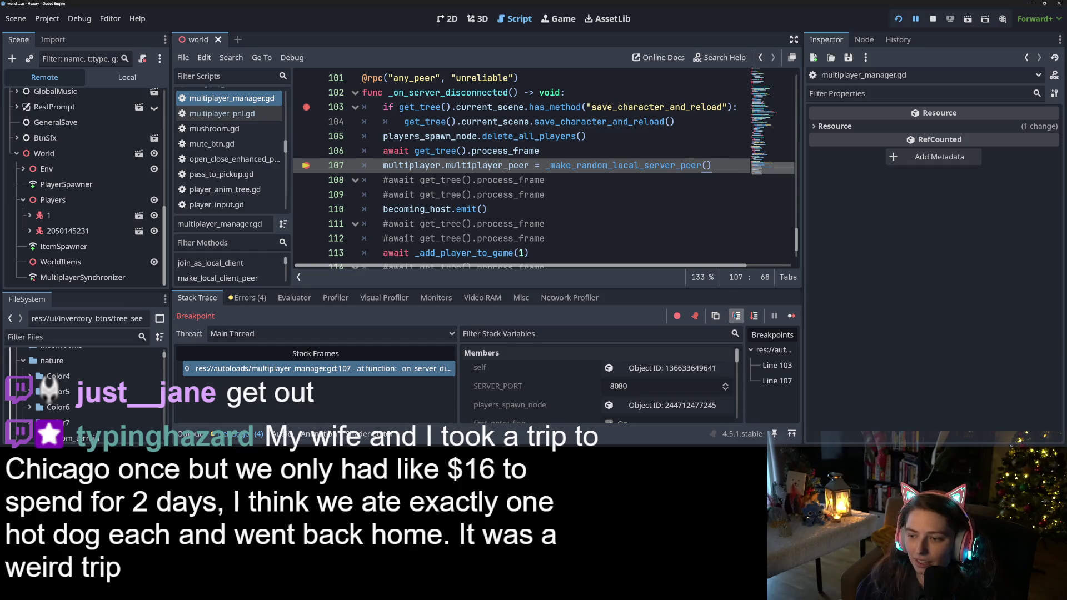
pyautogui.click(736, 316)
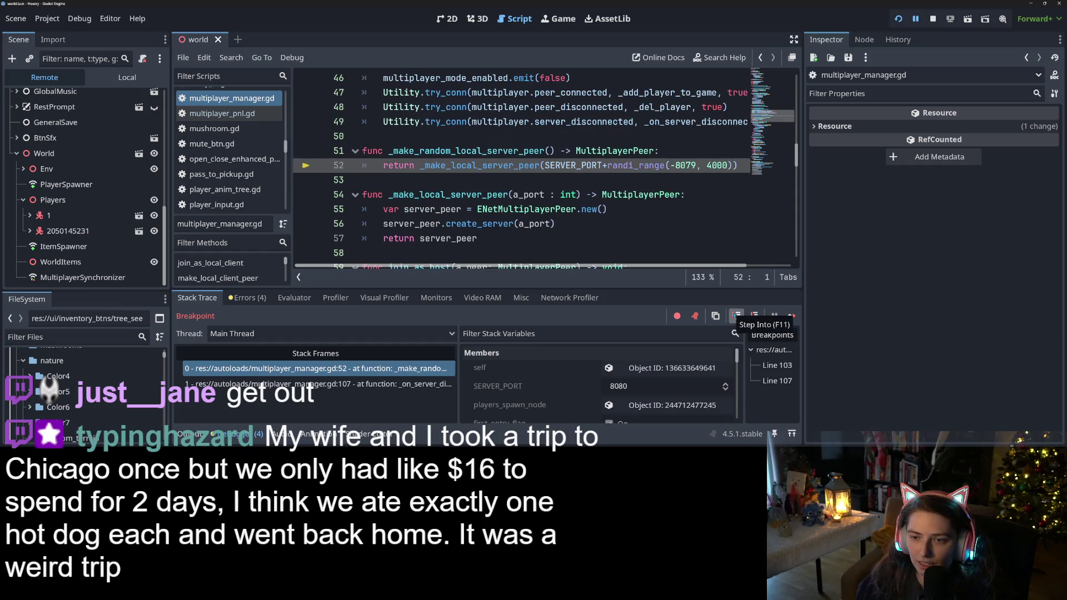
pyautogui.click(734, 315)
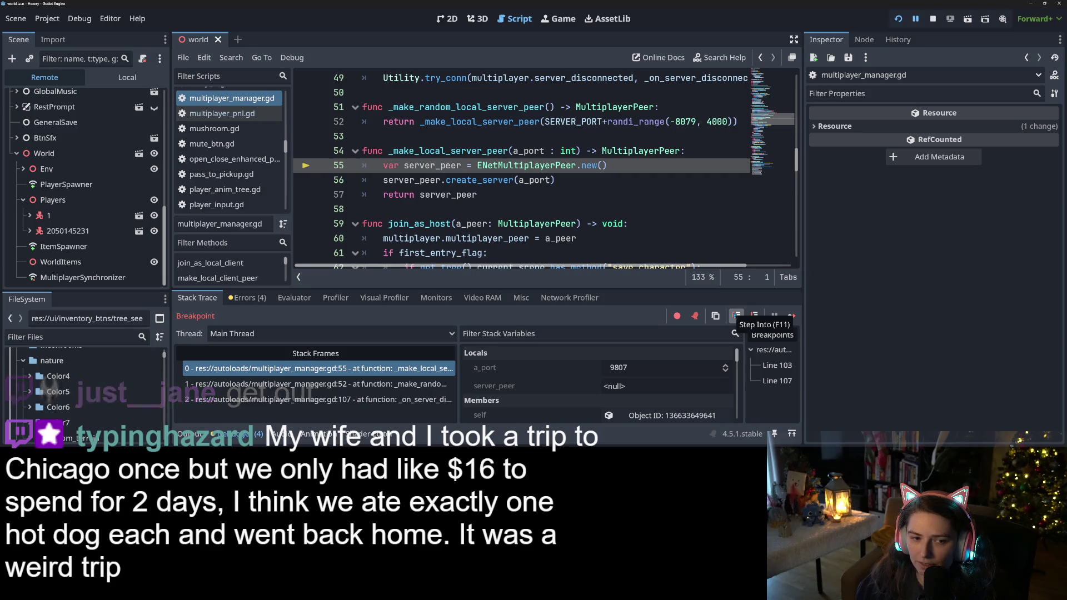
pyautogui.click(734, 315)
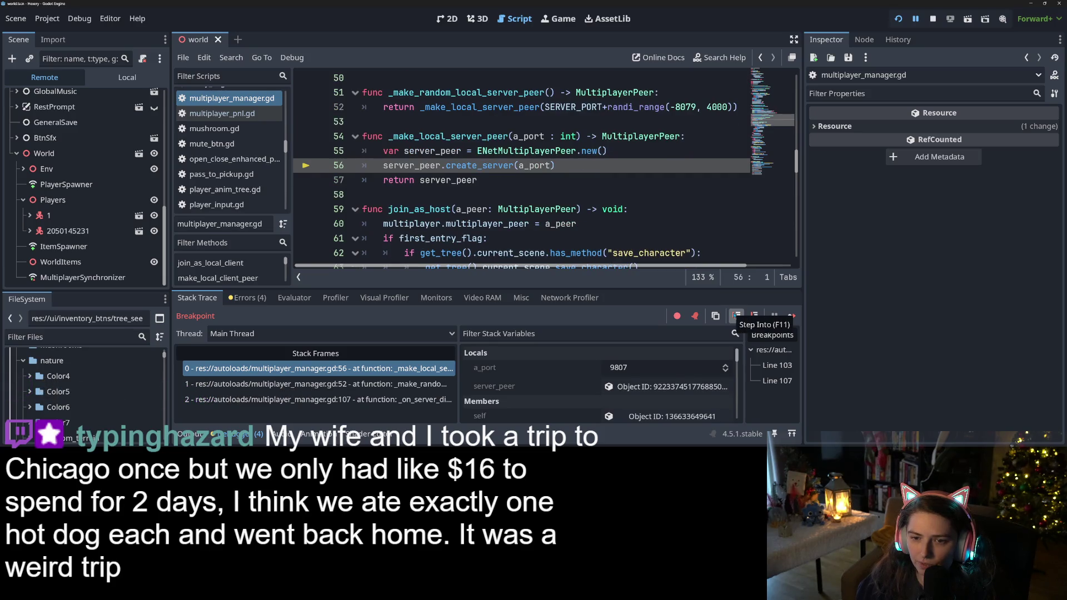
pyautogui.click(734, 315)
pyautogui.click(736, 316)
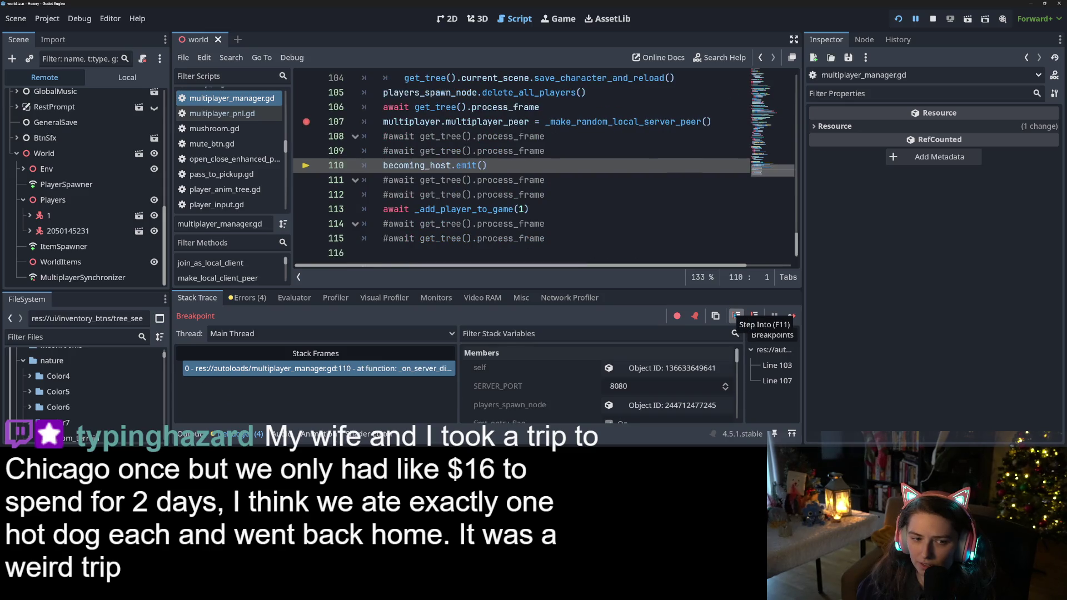
# Step: Step into _on_mult_update and set_highlight, through its else branch, and back out to line 82
pyautogui.click(734, 315)
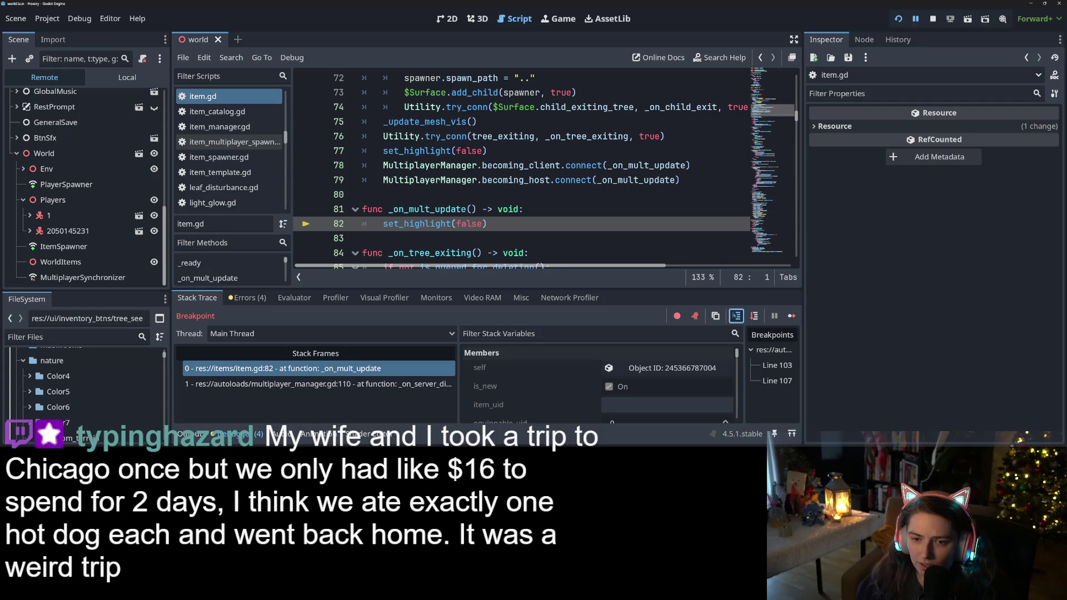
pyautogui.click(735, 315)
pyautogui.click(735, 315)
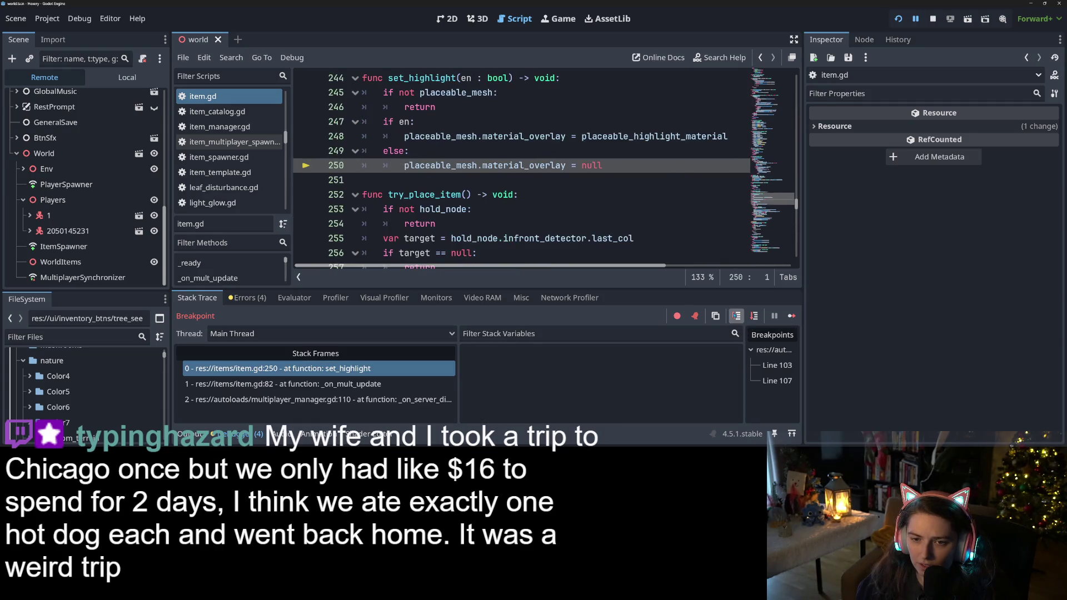
pyautogui.click(734, 315)
pyautogui.click(735, 315)
pyautogui.click(734, 315)
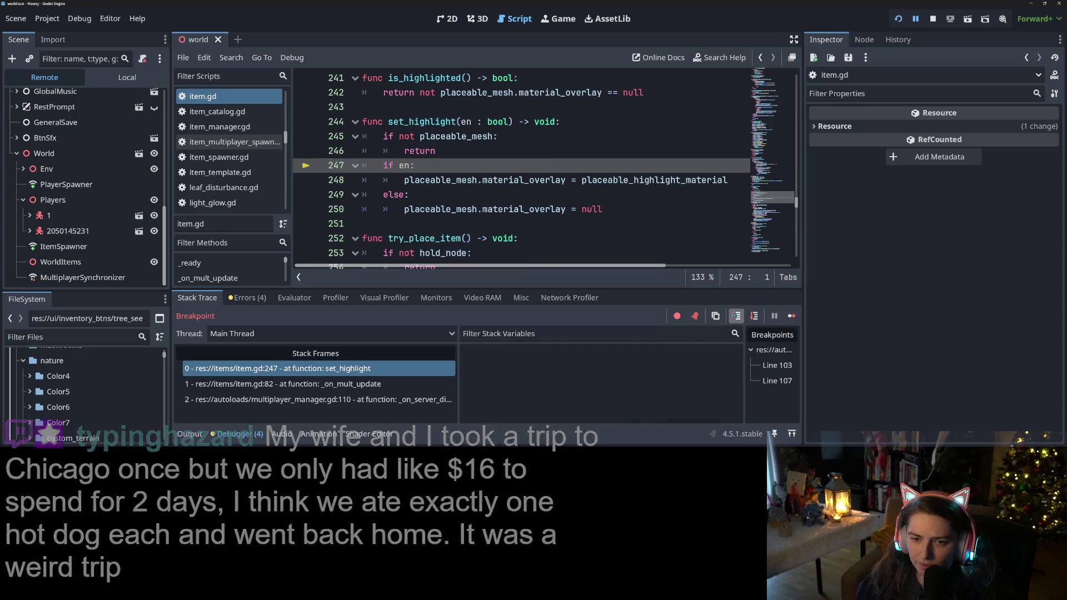
pyautogui.click(734, 315)
pyautogui.click(734, 315)
pyautogui.click(736, 316)
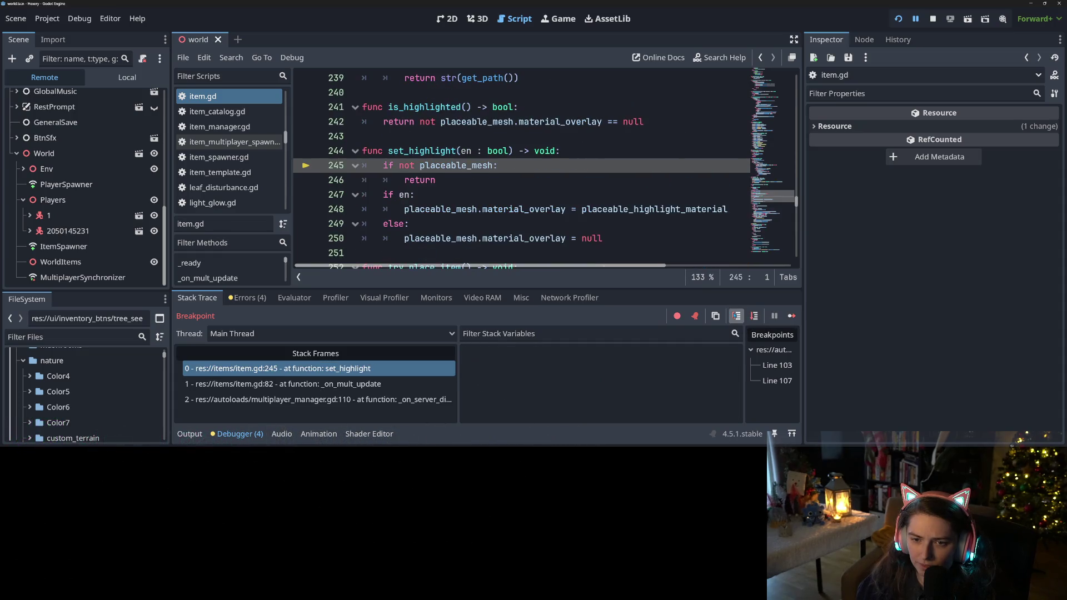
pyautogui.click(736, 316)
pyautogui.click(736, 316)
pyautogui.click(736, 316)
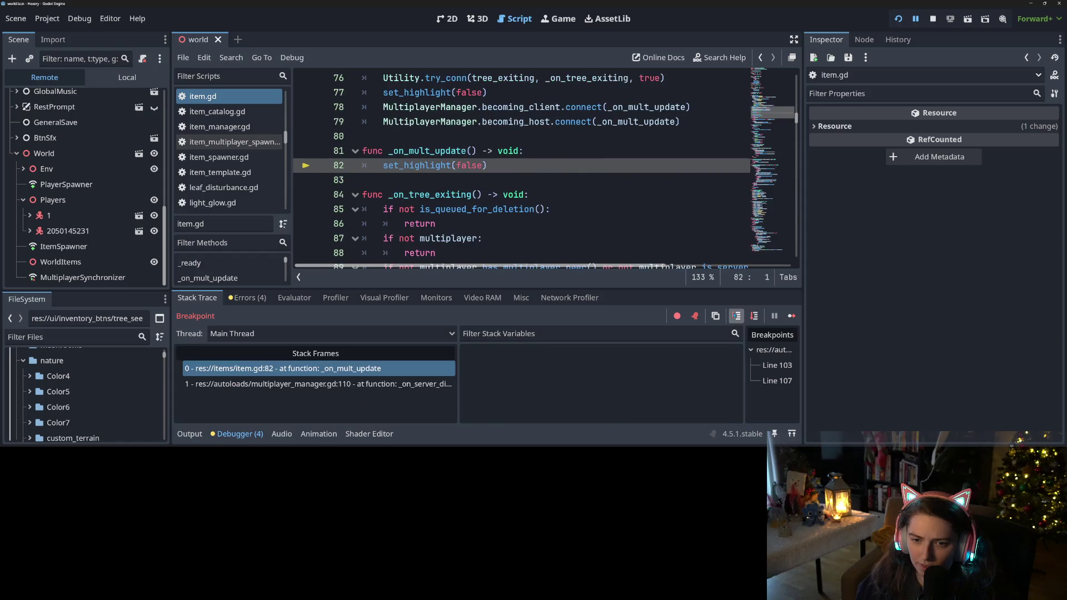
# Step: Step through set_highlight for successive items until pausing at line 245
pyautogui.click(735, 315)
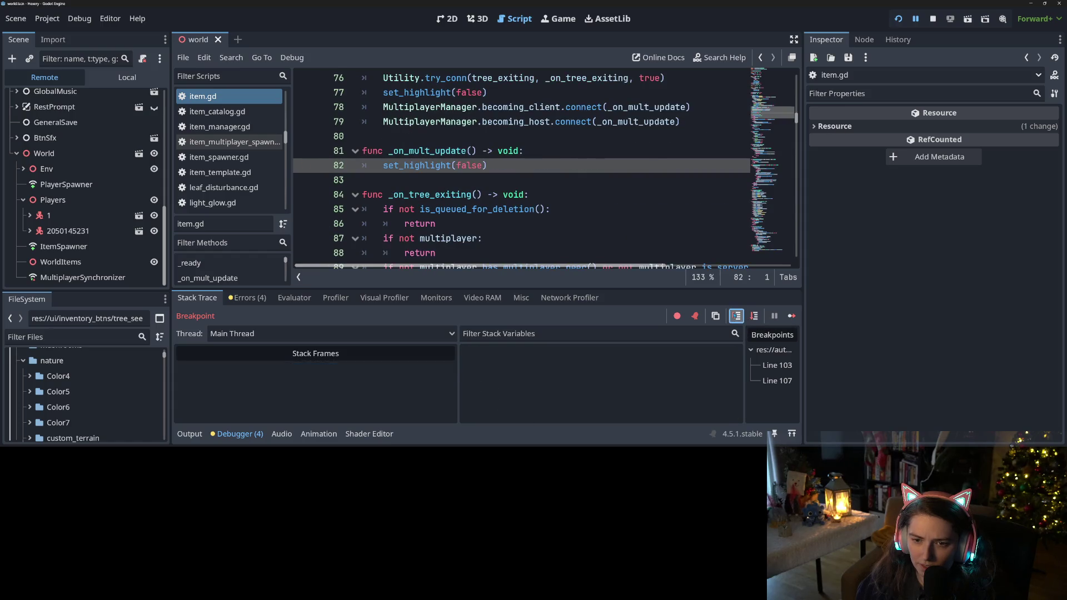
pyautogui.click(735, 315)
pyautogui.click(735, 315)
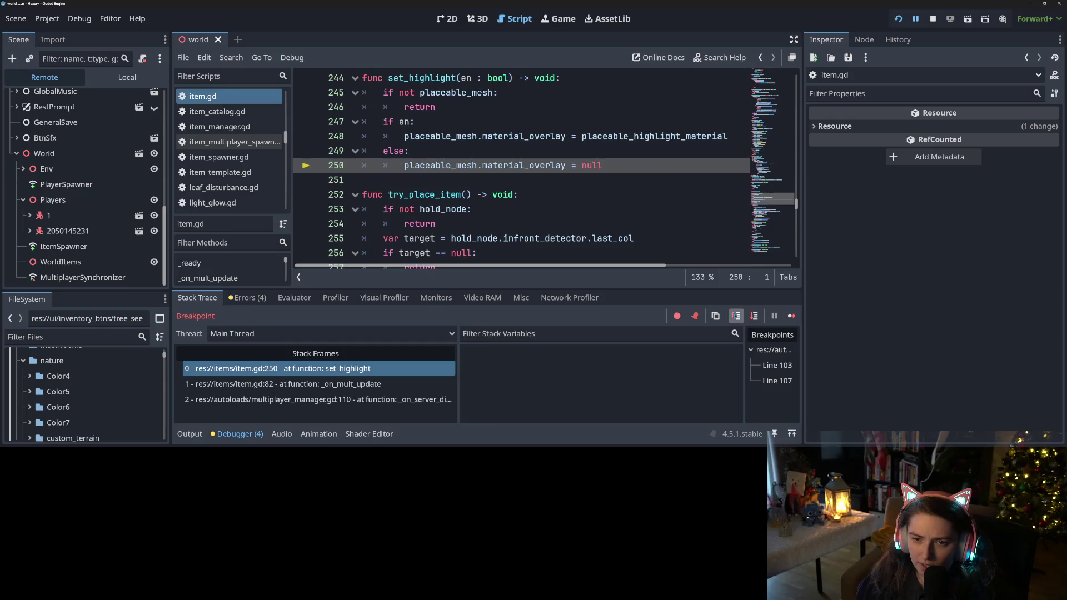
pyautogui.click(735, 315)
pyautogui.click(735, 315)
pyautogui.click(737, 315)
pyautogui.click(736, 315)
pyautogui.click(736, 316)
pyautogui.click(736, 315)
pyautogui.click(736, 316)
pyautogui.click(736, 315)
pyautogui.click(736, 315)
pyautogui.click(736, 316)
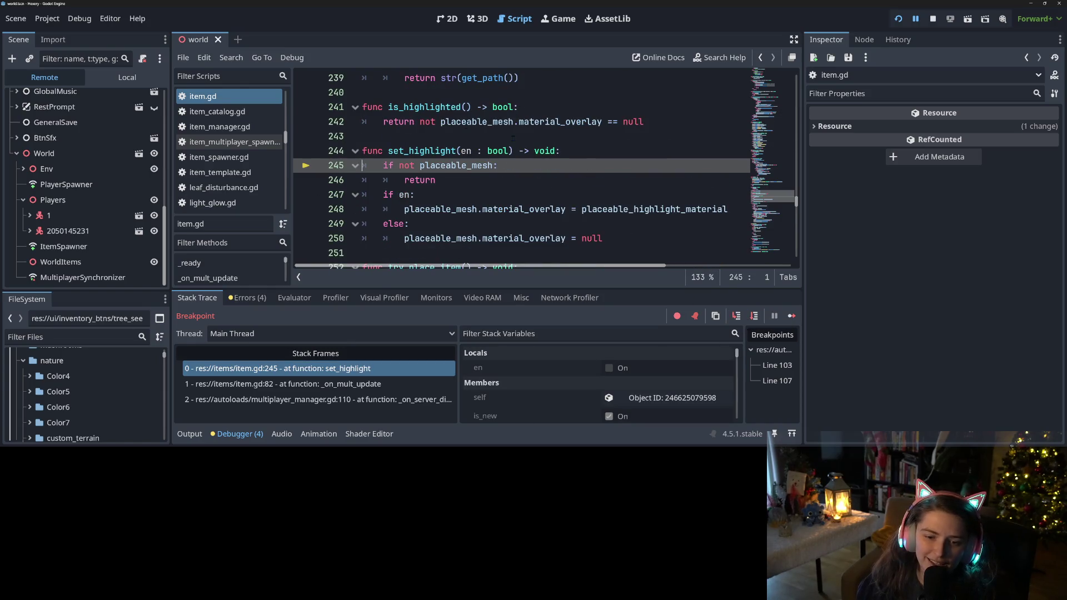
# Step: Select the Players node in the Remote scene tree and browse its properties
pyautogui.click(53, 199)
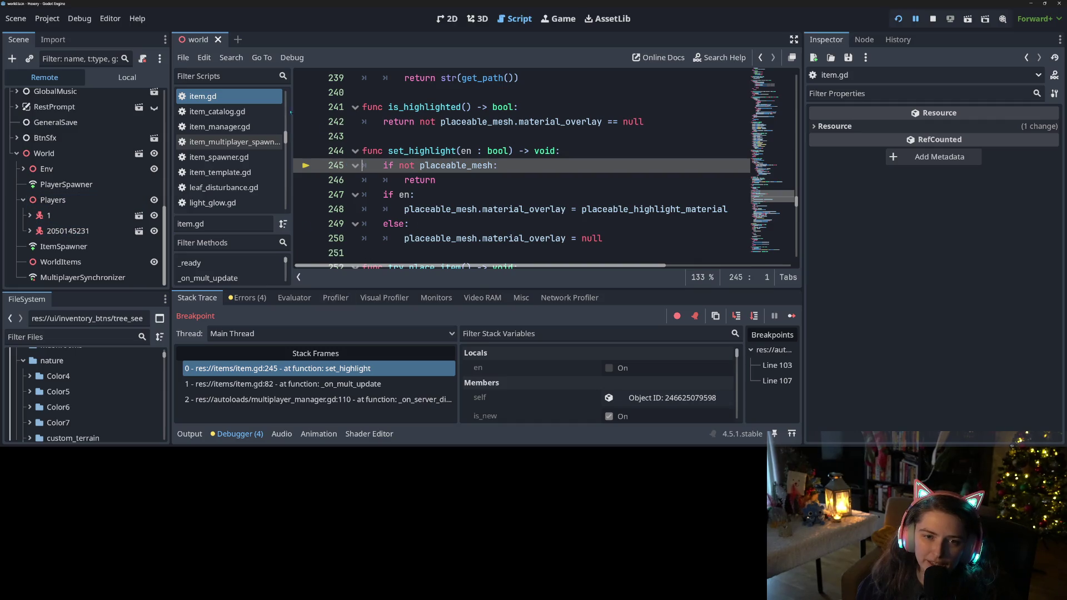
pyautogui.scroll(2, 211, 206)
pyautogui.scroll(8, 211, 211)
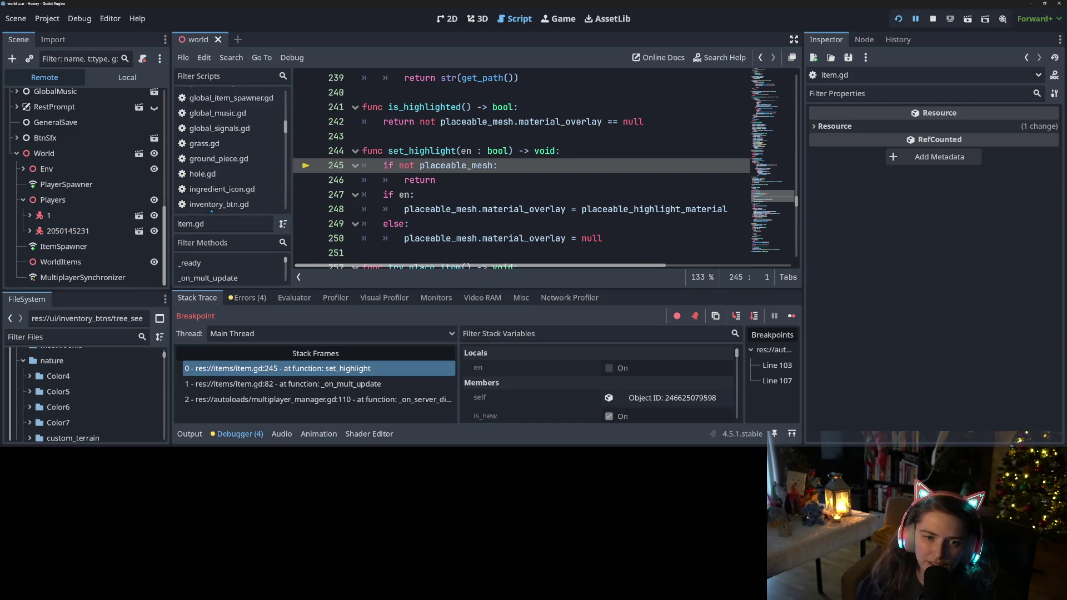
pyautogui.scroll(3, 212, 210)
pyautogui.scroll(-4, 211, 210)
pyautogui.scroll(4, 211, 210)
pyautogui.scroll(-6, 211, 210)
pyautogui.scroll(-10, 212, 210)
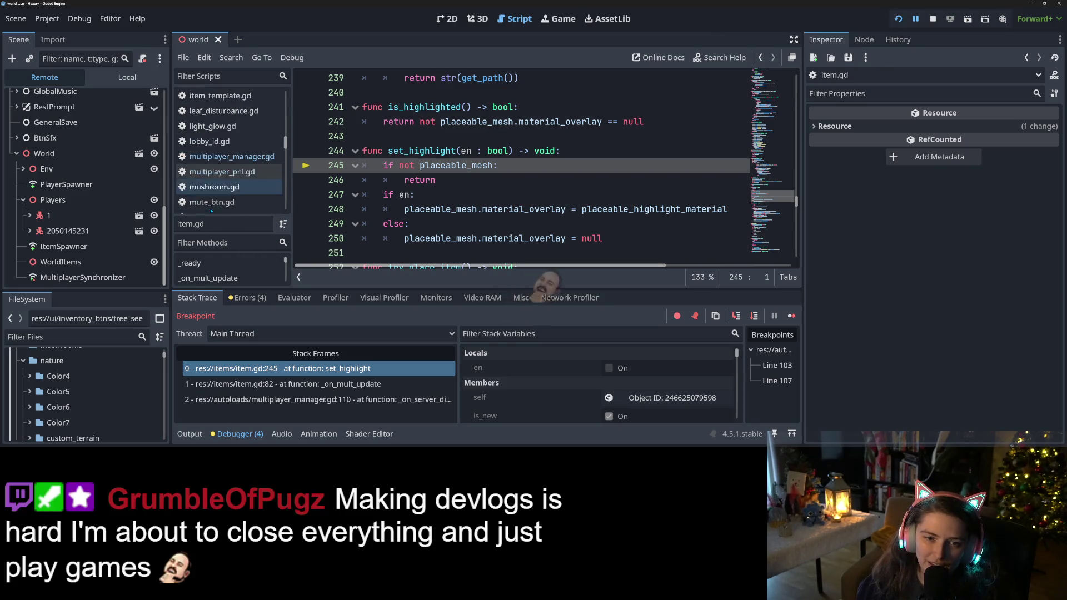
pyautogui.scroll(3, 230, 161)
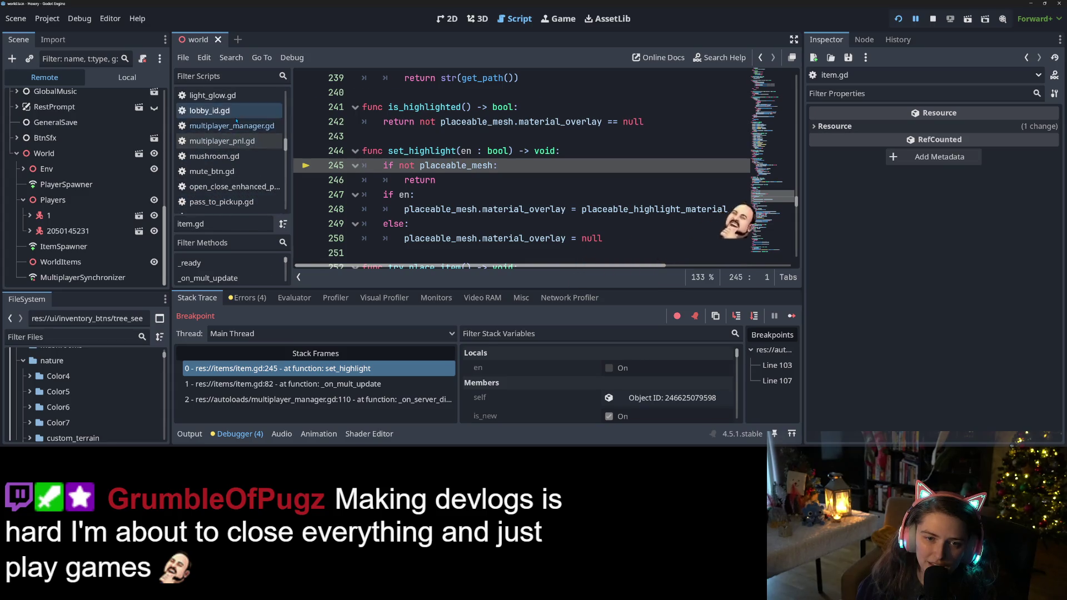
# Step: Add a breakpoint at line 113 in multiplayer_manager.gd and continue execution to it
pyautogui.click(210, 110)
pyautogui.click(230, 125)
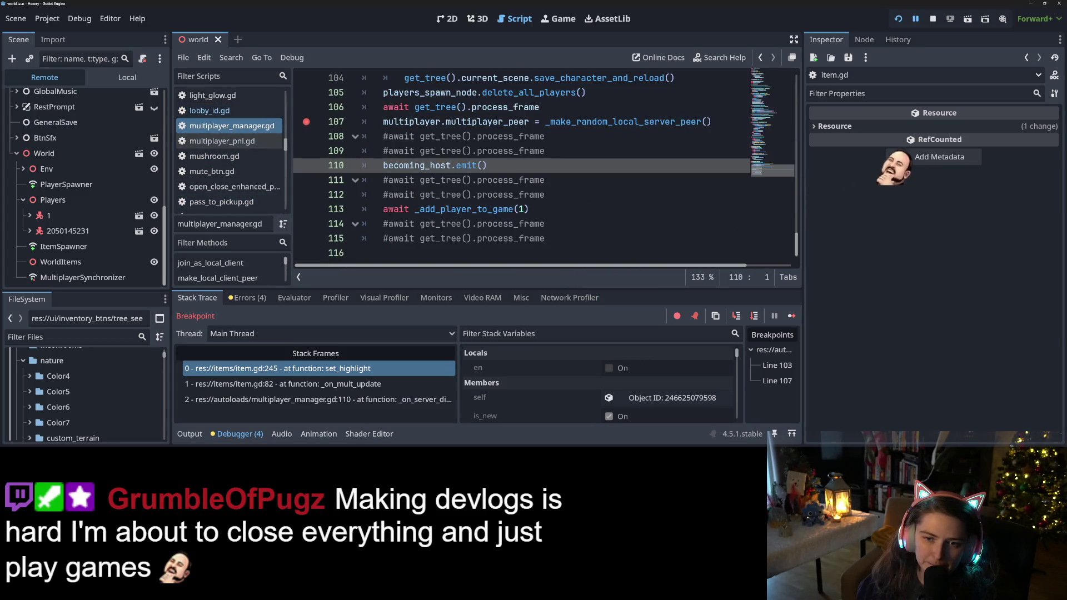
pyautogui.click(305, 210)
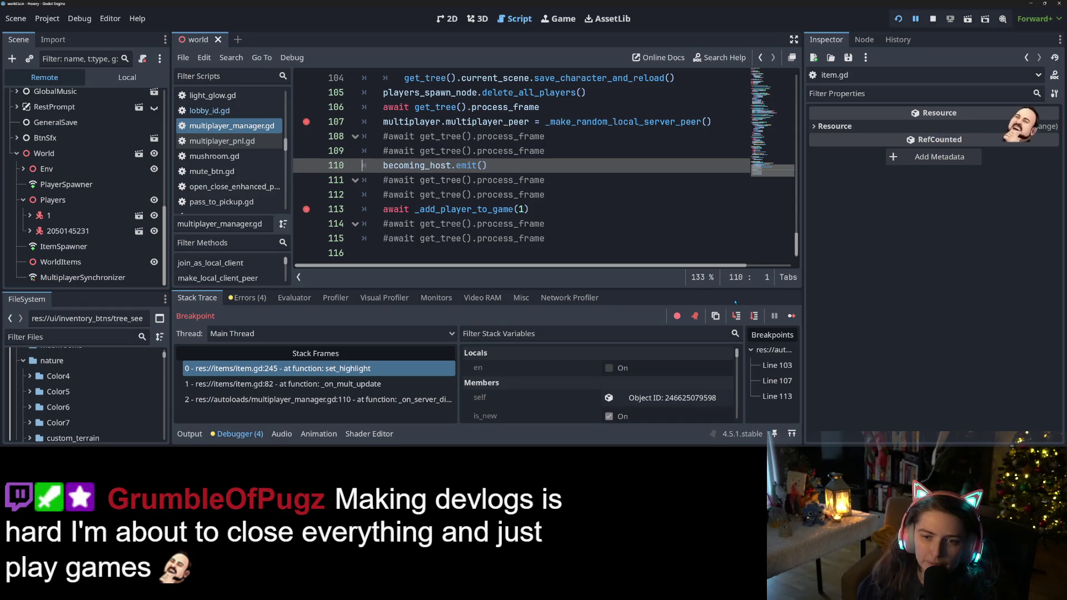
pyautogui.click(791, 316)
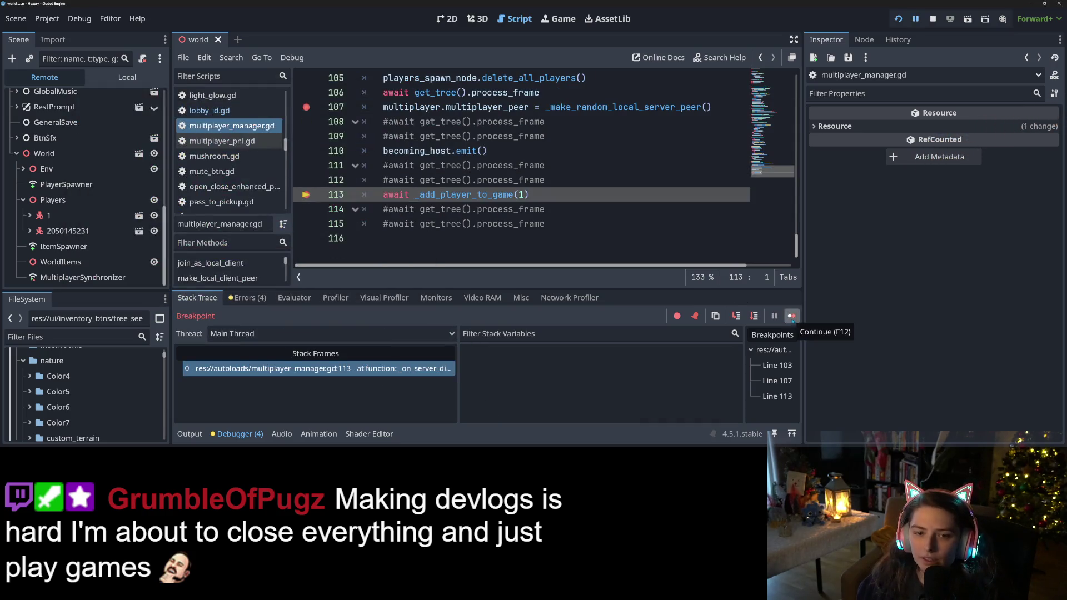
# Step: Inspect the remote Players node, trace the server-peer helpers up to join_as_local_host, then stop debugging
pyautogui.click(53, 201)
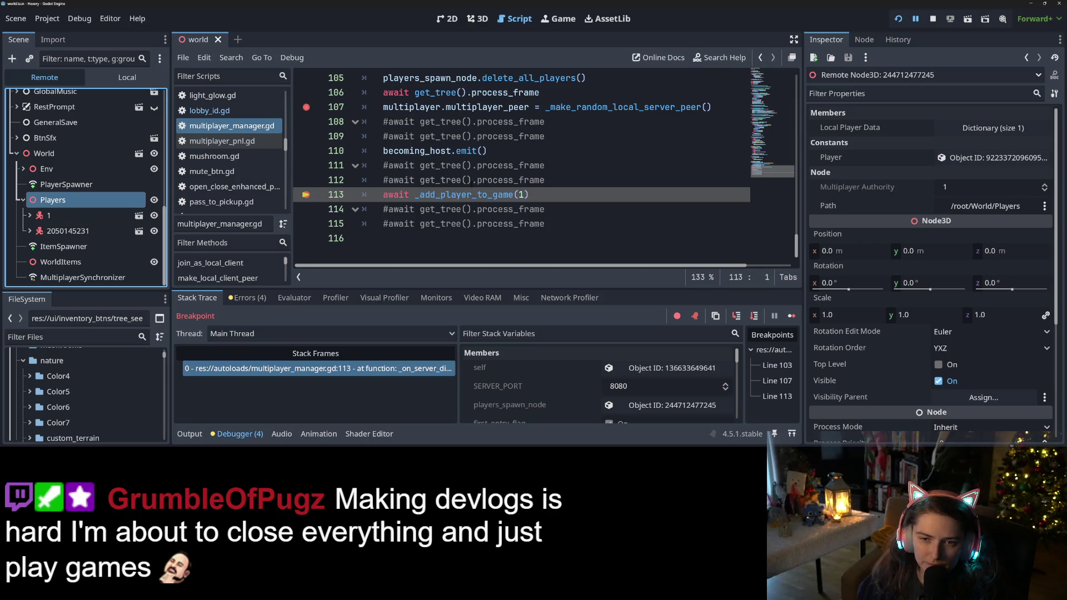
pyautogui.doubleClick(570, 102)
pyautogui.scroll(10, 569, 215)
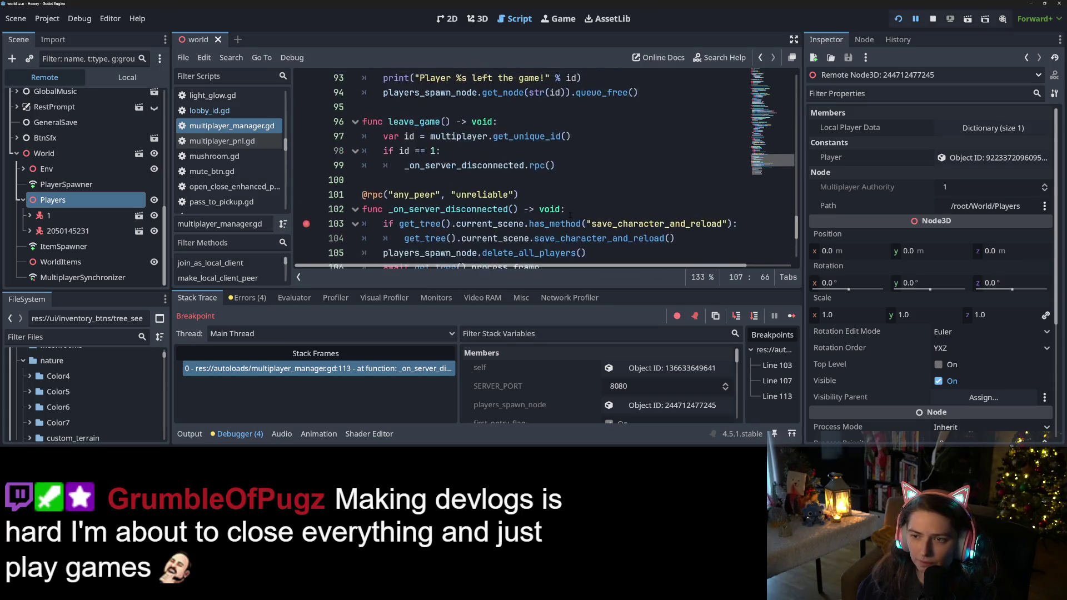
pyautogui.scroll(8, 569, 215)
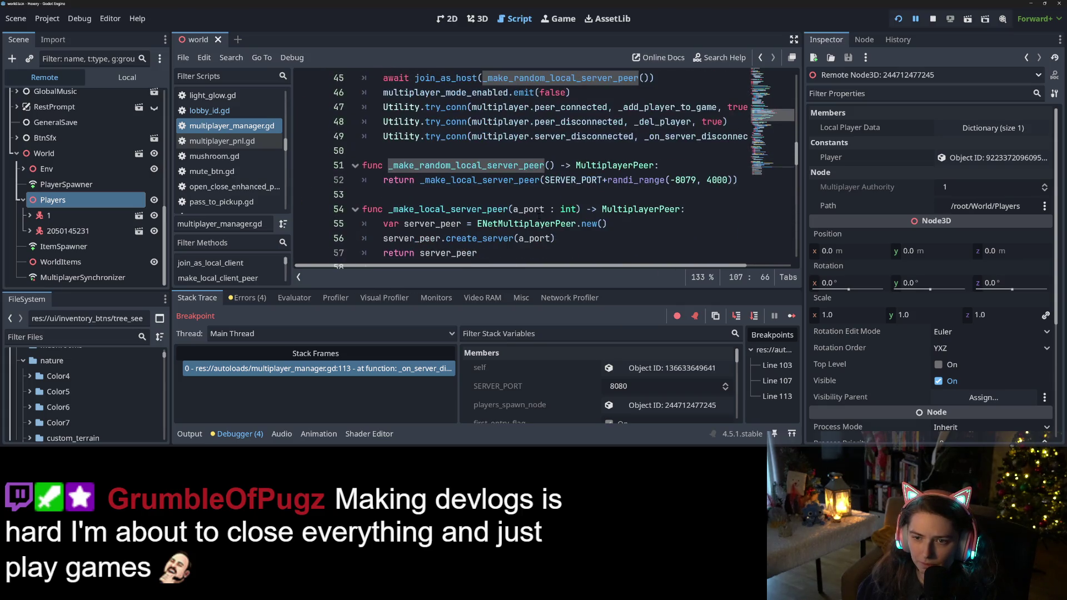
pyautogui.doubleClick(472, 180)
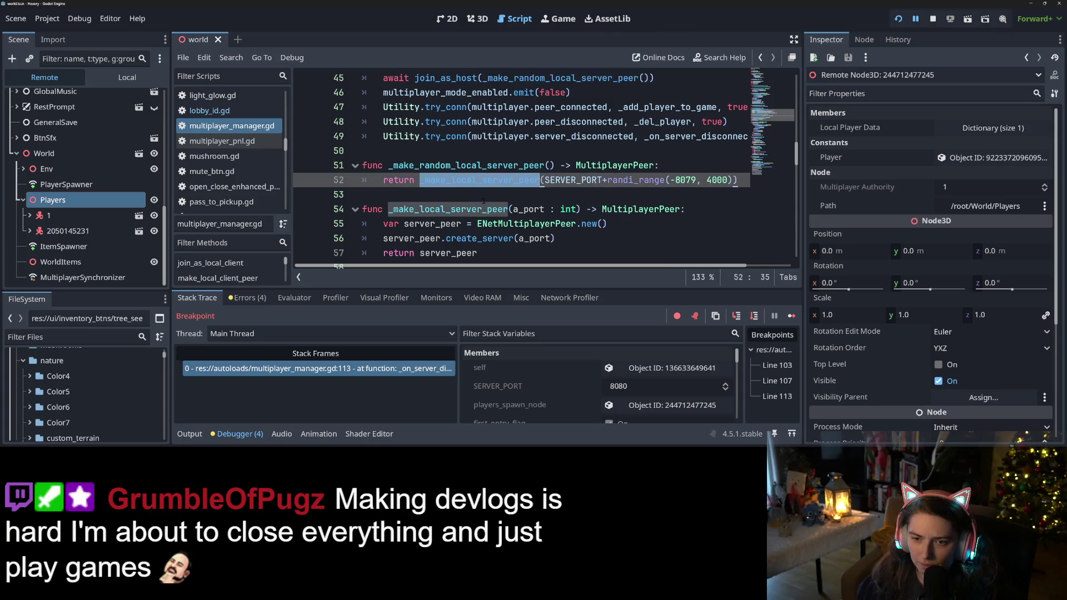
pyautogui.scroll(2, 489, 261)
pyautogui.scroll(2, 489, 261)
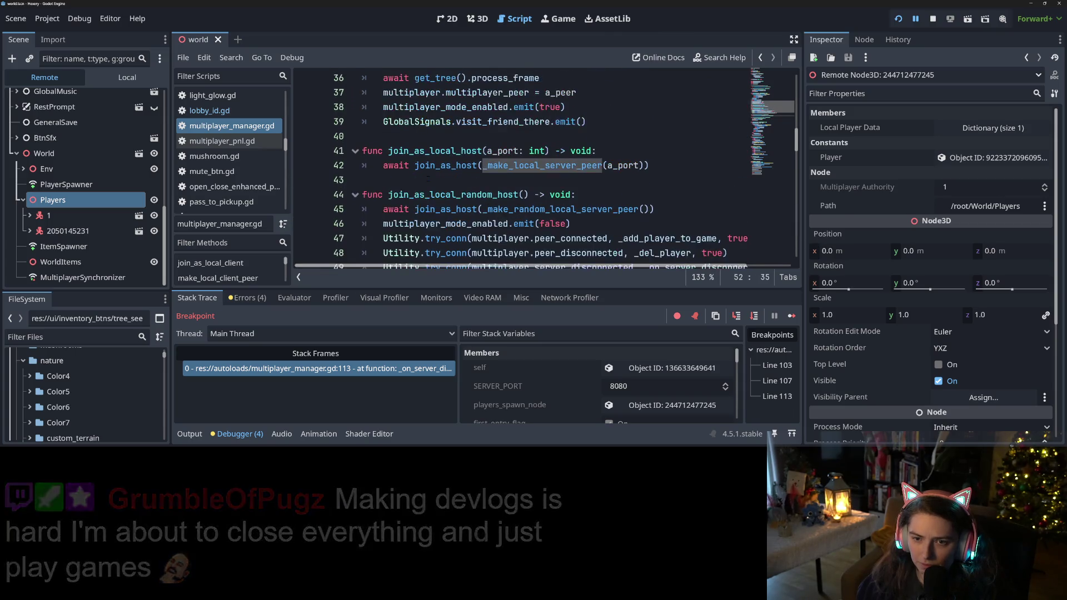
pyautogui.doubleClick(421, 195)
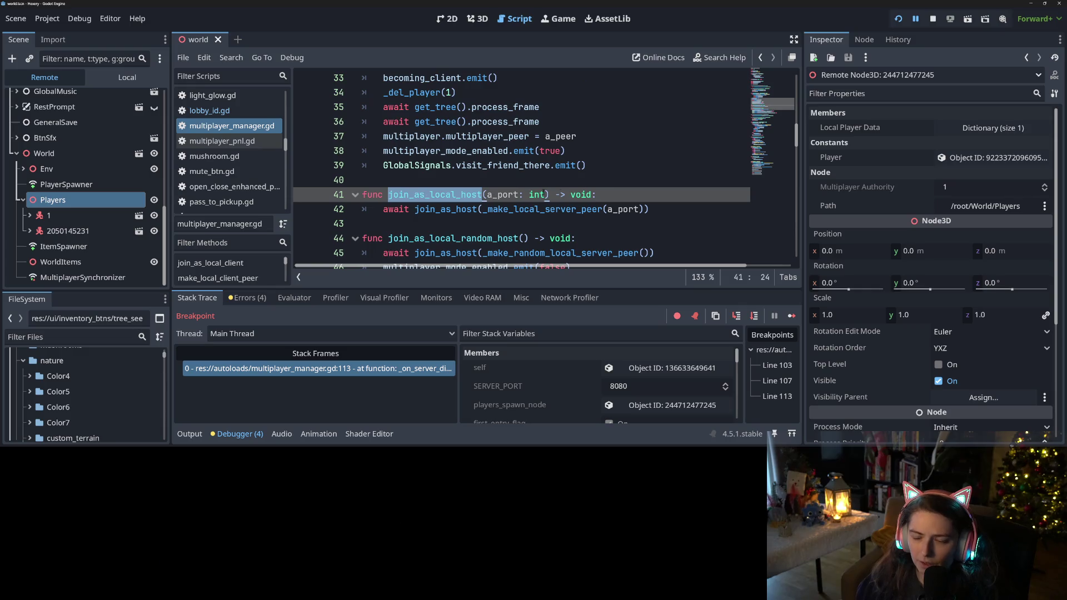
pyautogui.click(933, 20)
pyautogui.click(438, 210)
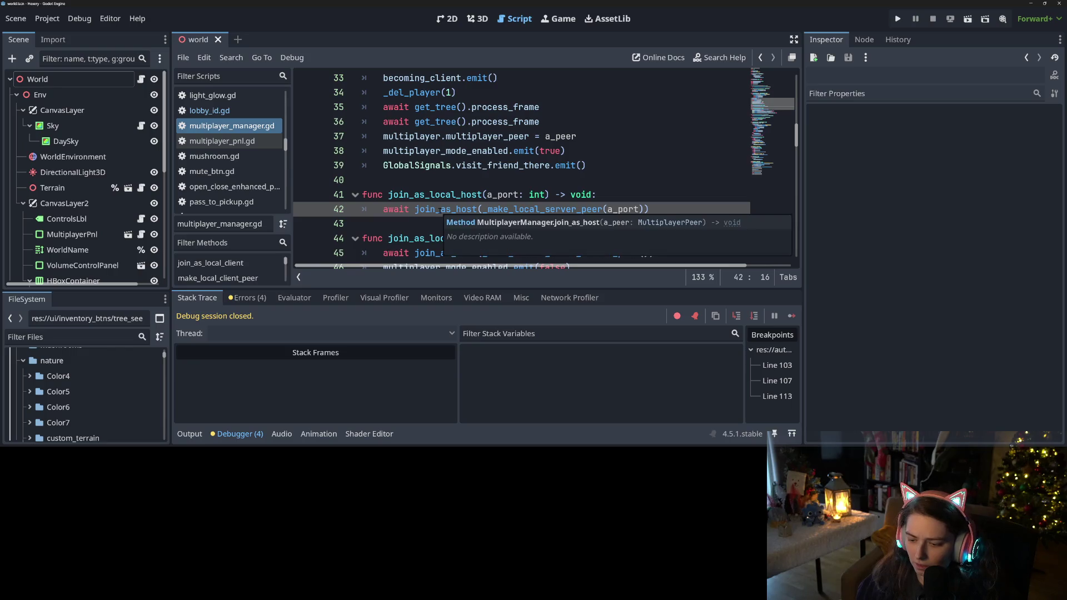
pyautogui.click(461, 194)
pyautogui.scroll(-1, 460, 198)
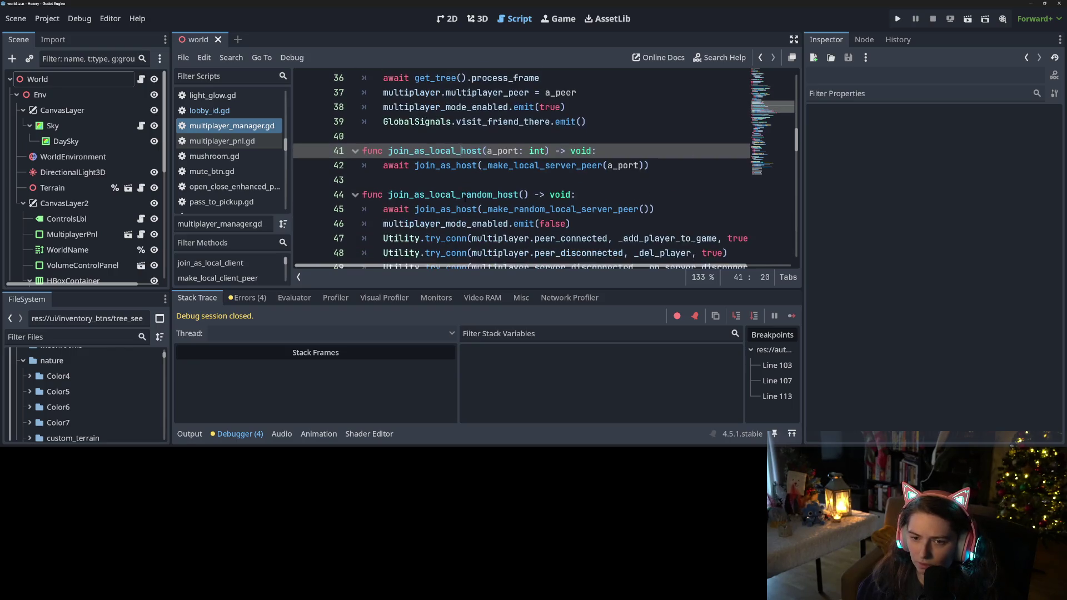
pyautogui.doubleClick(439, 151)
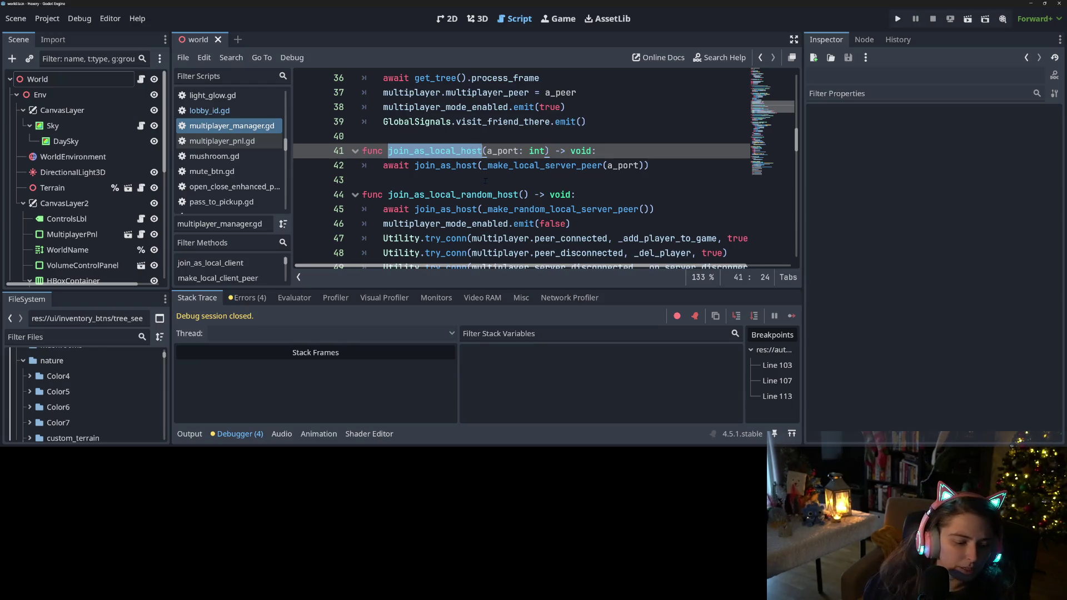
pyautogui.click(445, 165)
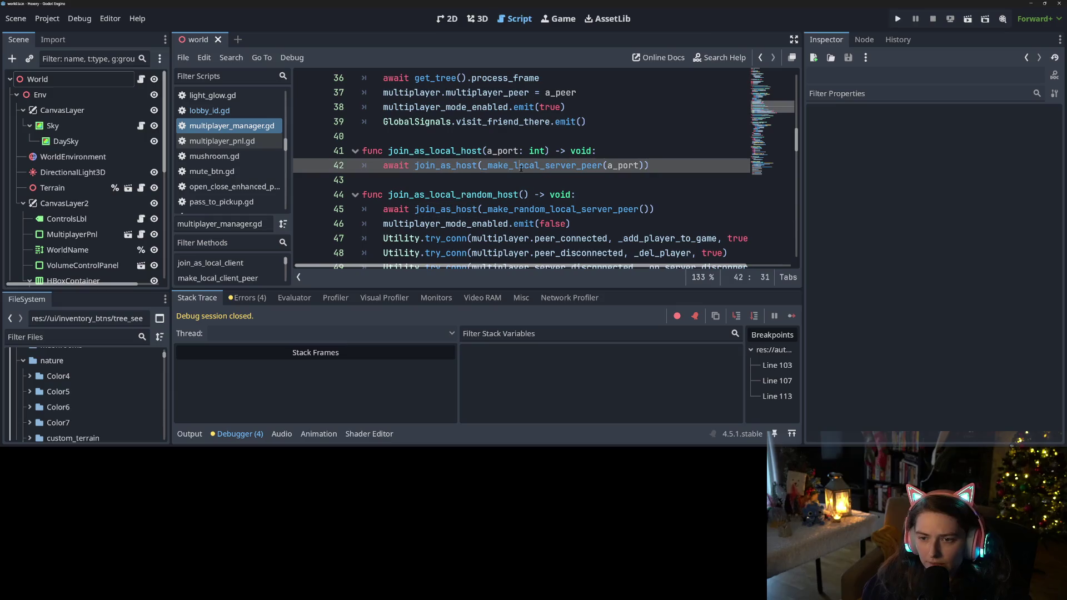
pyautogui.doubleClick(445, 166)
pyautogui.scroll(-3, 470, 196)
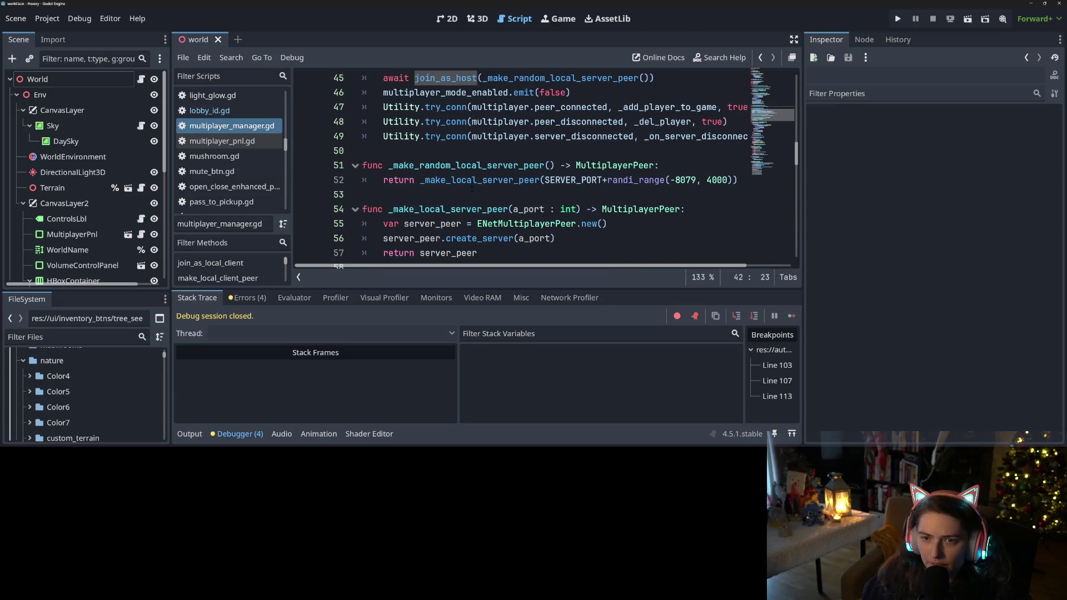
pyautogui.scroll(3, 472, 189)
pyautogui.scroll(-3, 471, 188)
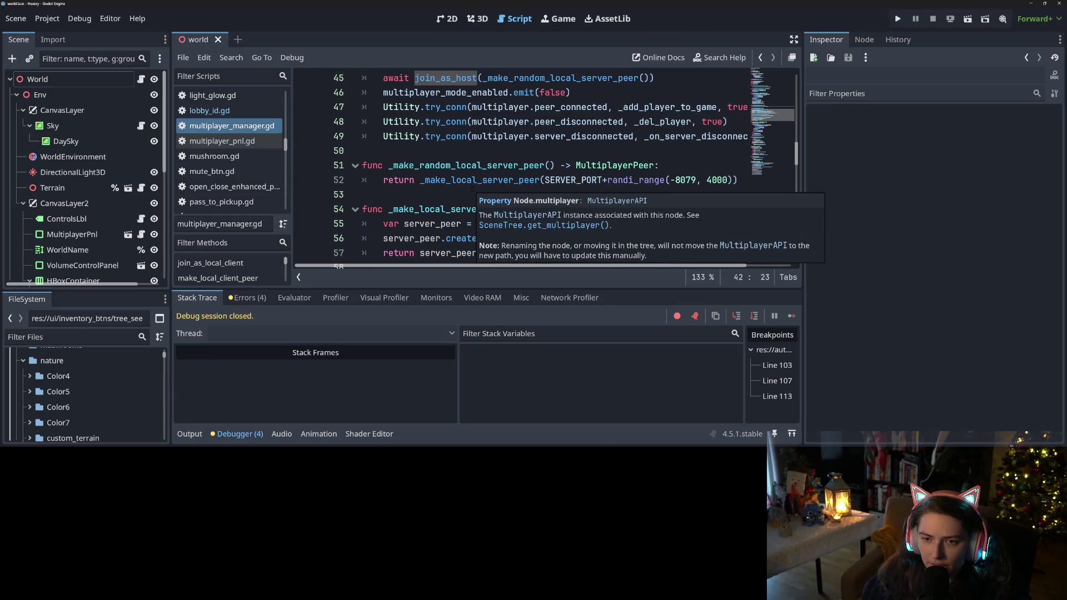
pyautogui.click(476, 78)
pyautogui.scroll(-5, 475, 161)
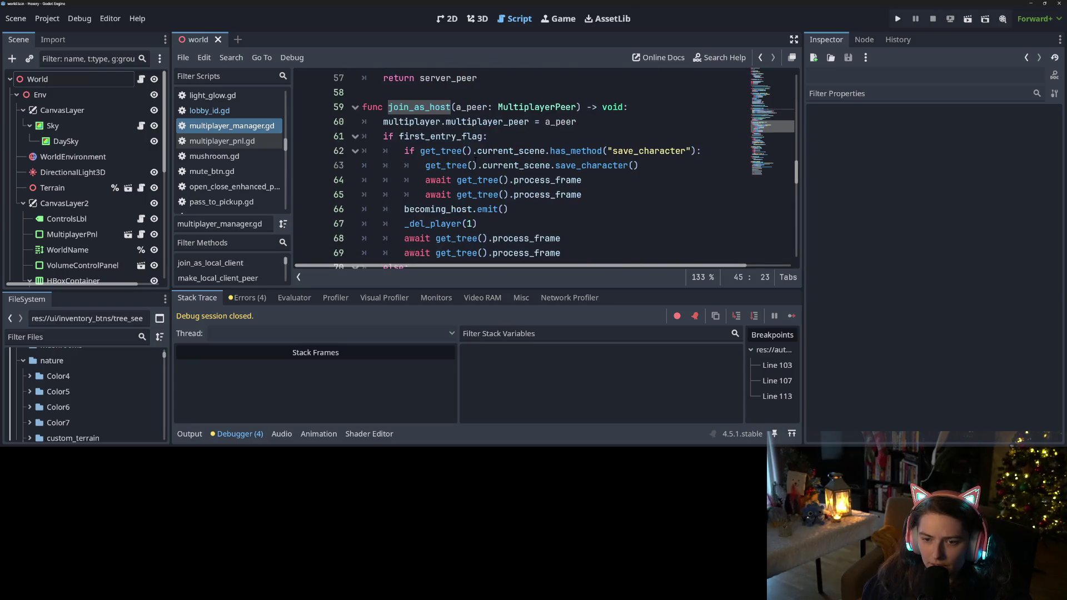
pyautogui.scroll(1, 475, 161)
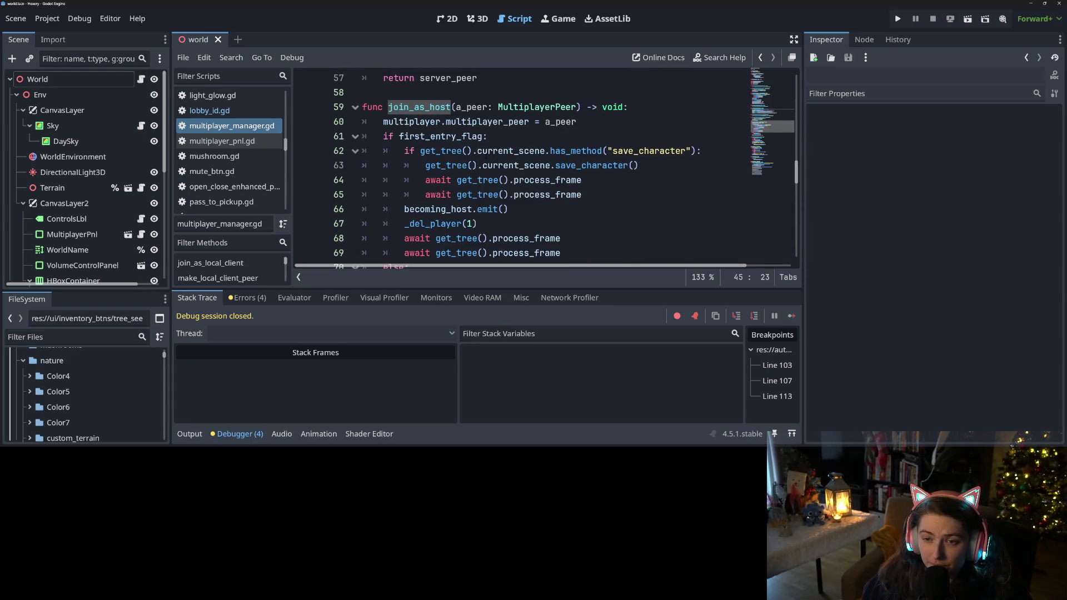
pyautogui.scroll(-7, 496, 166)
pyautogui.scroll(-8, 496, 166)
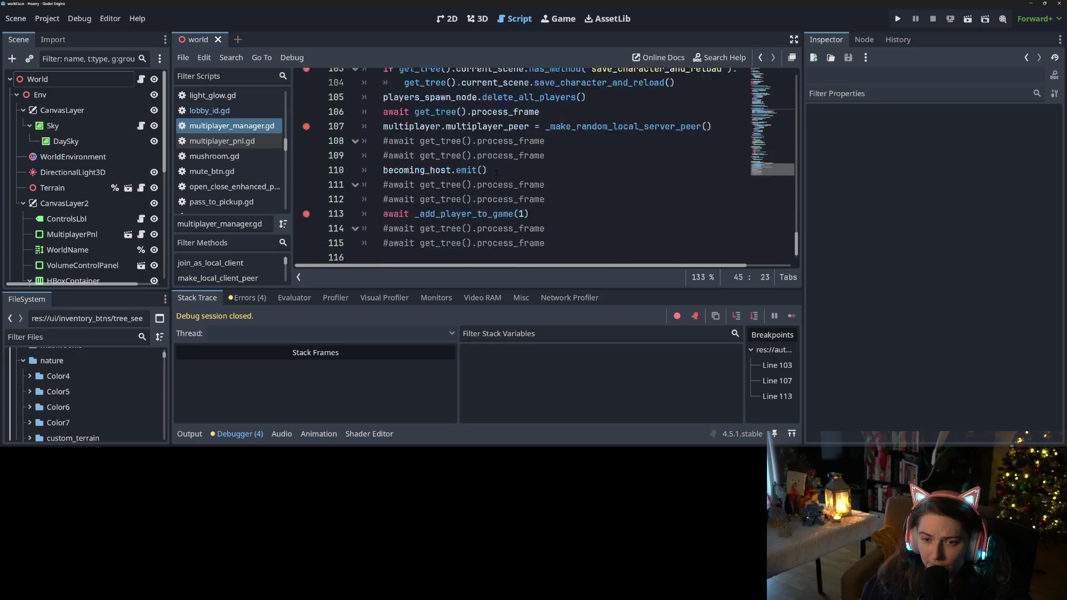
pyautogui.scroll(1, 496, 166)
pyautogui.click(466, 195)
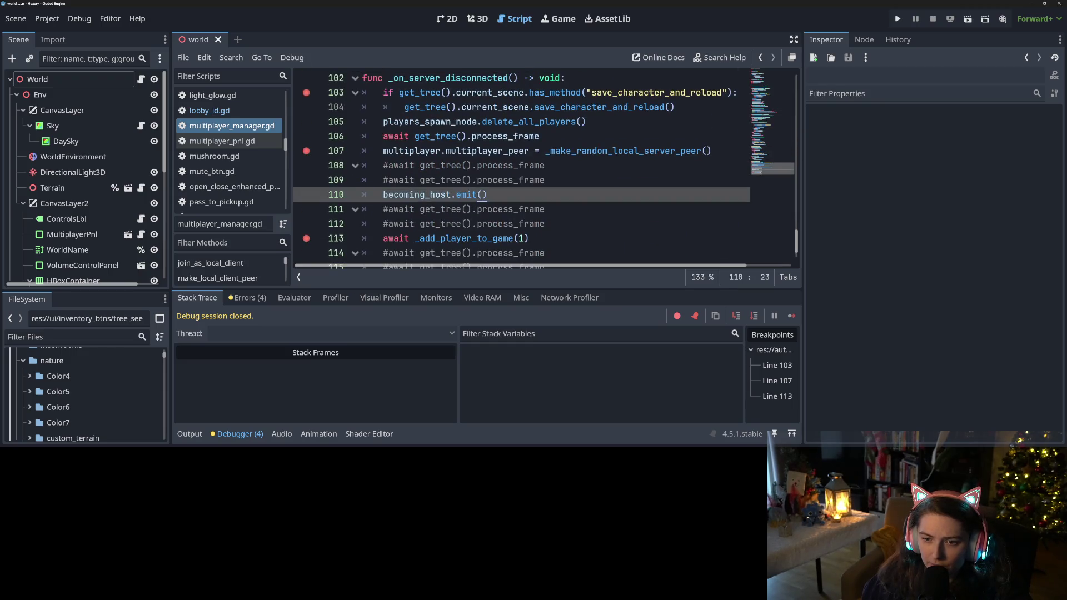
pyautogui.doubleClick(466, 195)
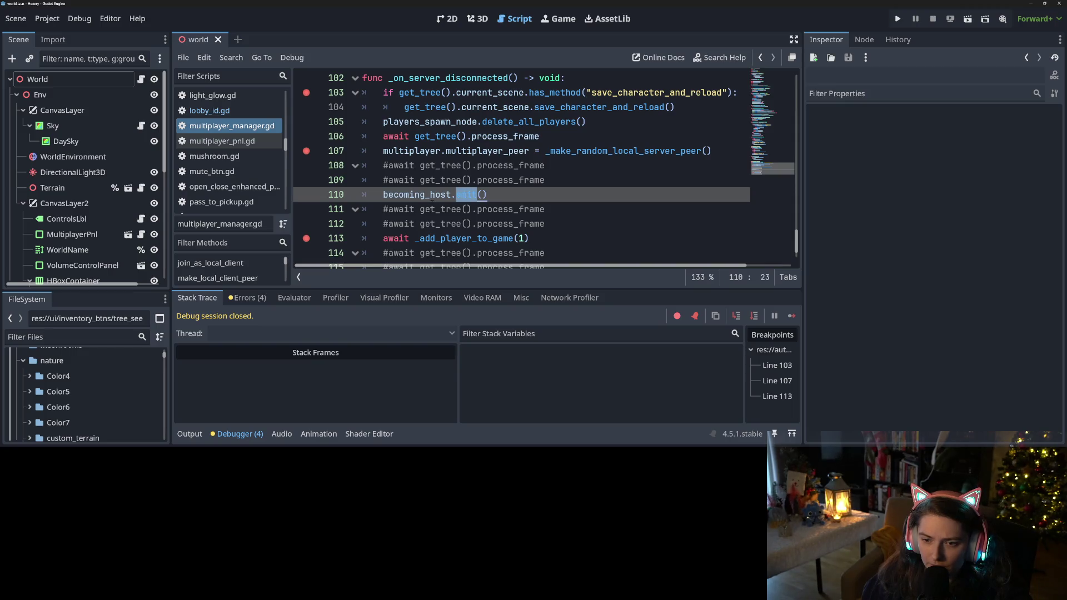
pyautogui.click(437, 194)
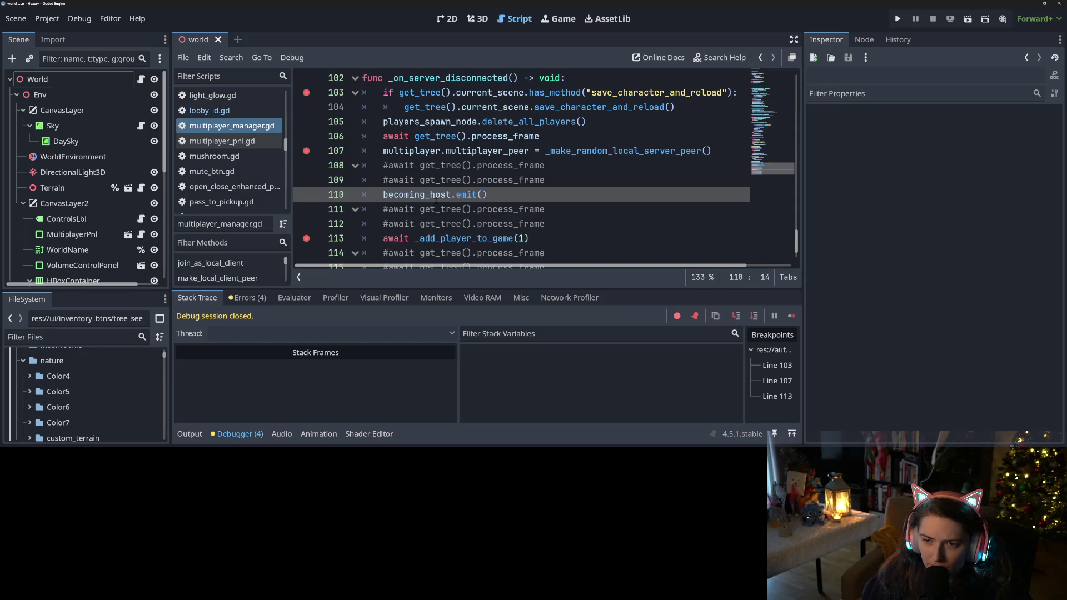
pyautogui.doubleClick(582, 152)
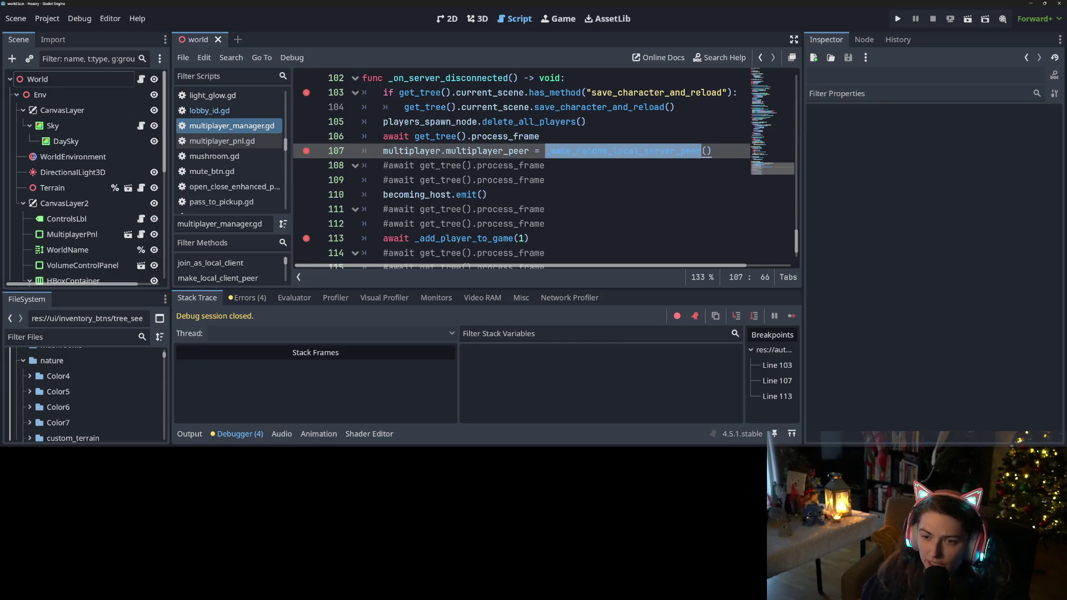
pyautogui.doubleClick(488, 151)
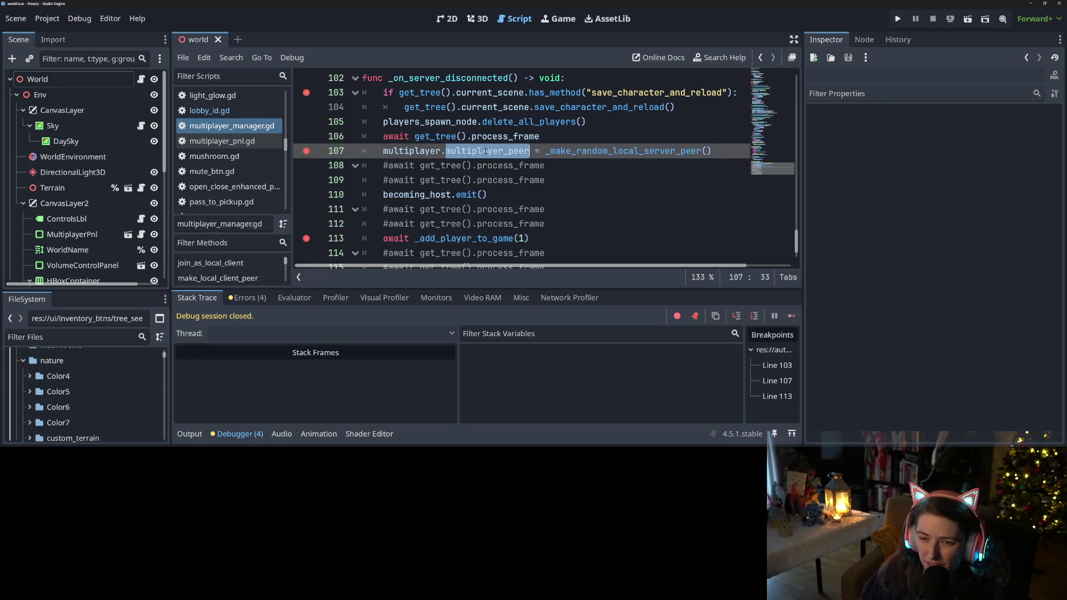
pyautogui.moveTo(485, 150)
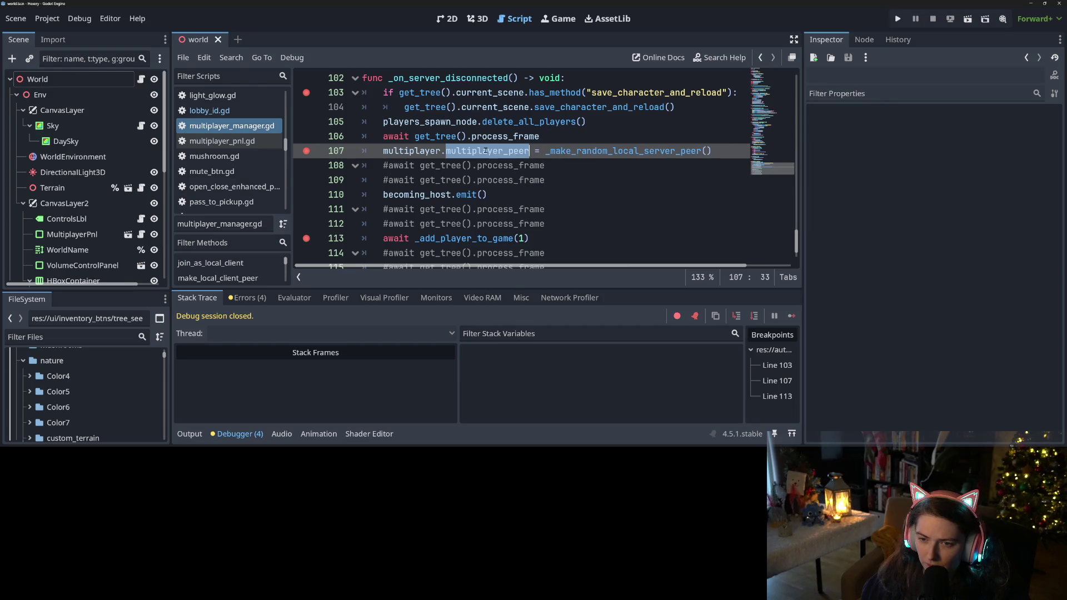
pyautogui.click(472, 195)
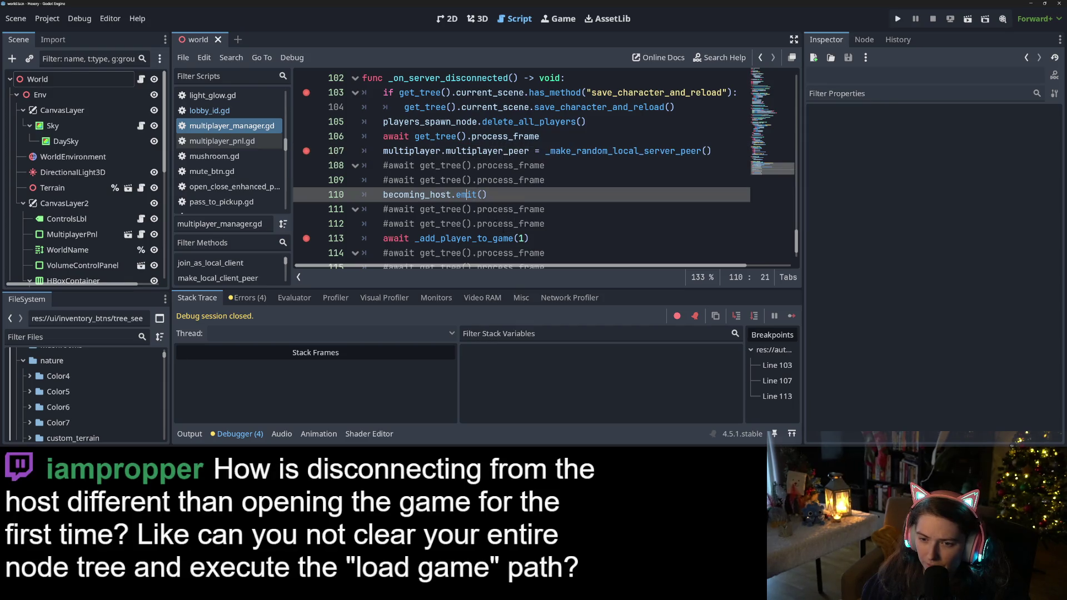
pyautogui.moveTo(503, 238)
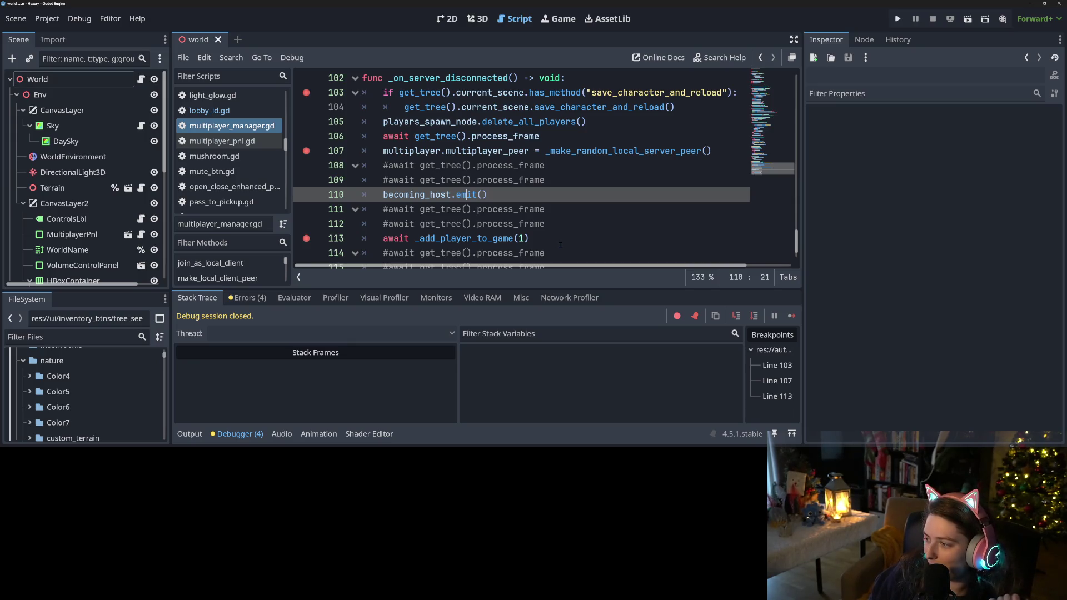
pyautogui.moveTo(472, 199)
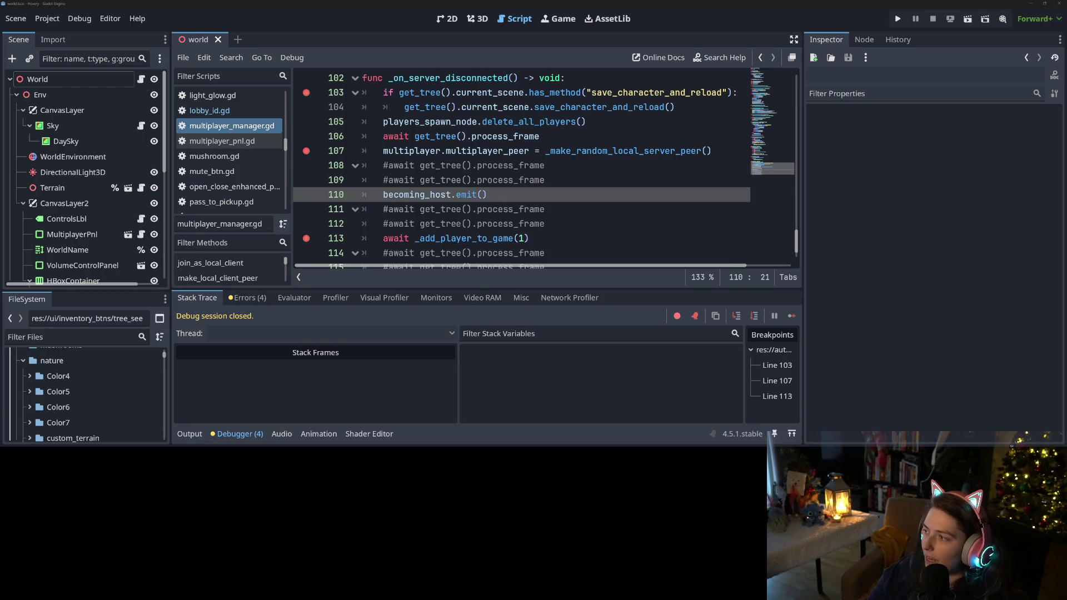
pyautogui.click(859, 221)
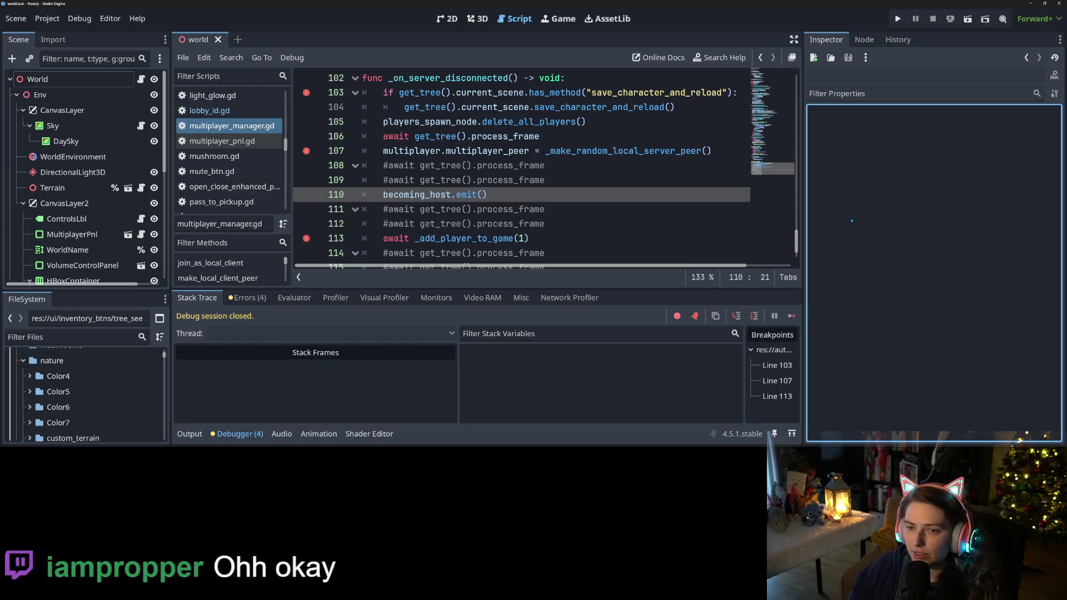
# Step: Scroll to _on_server_disconnected and remove its line 103 breakpoint, keeping lines 107 and 113
pyautogui.click(528, 151)
pyautogui.click(551, 165)
pyautogui.scroll(1, 550, 166)
pyautogui.doubleClick(450, 121)
pyautogui.scroll(-1, 463, 235)
pyautogui.scroll(1, 463, 235)
pyautogui.scroll(2, 463, 236)
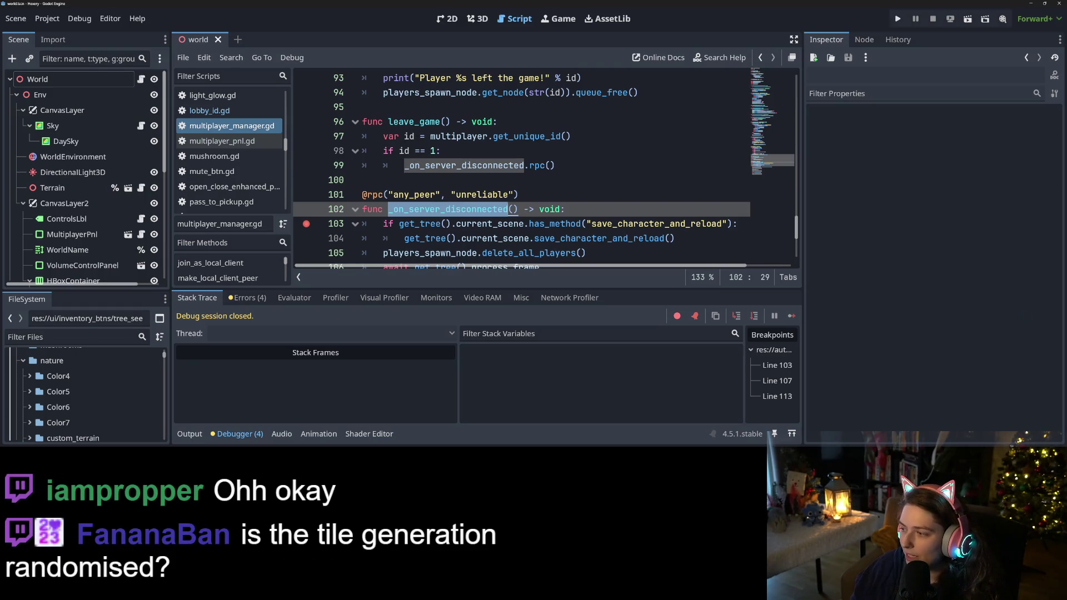
pyautogui.click(538, 209)
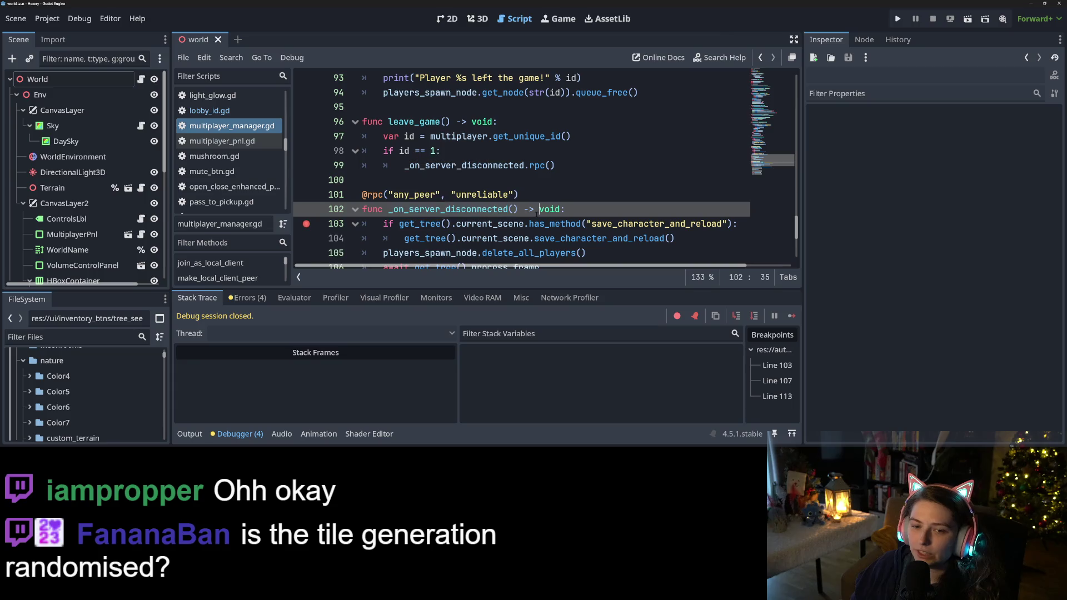
pyautogui.click(306, 224)
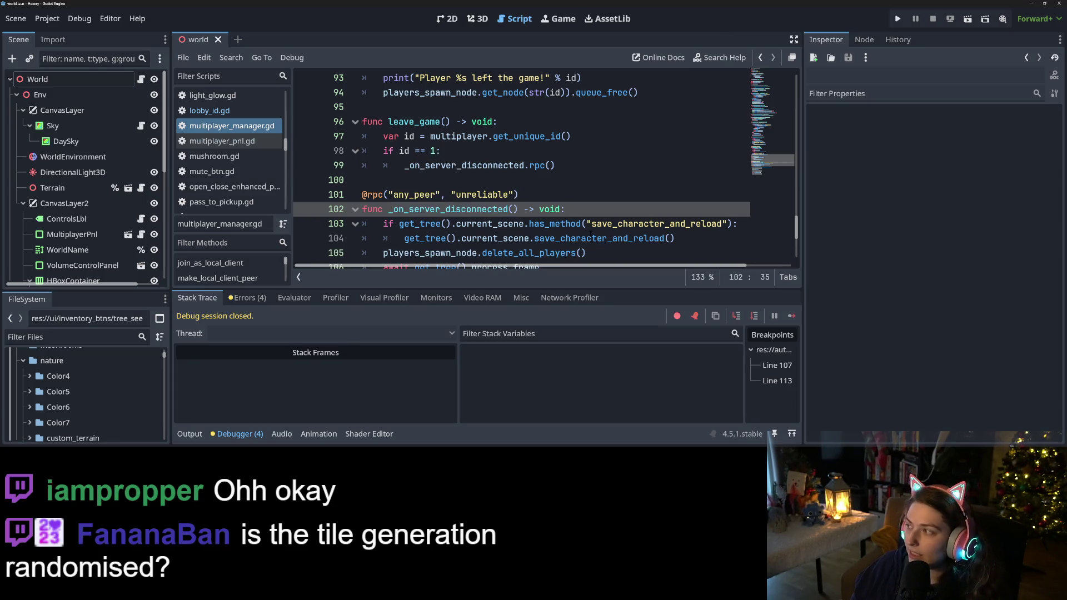
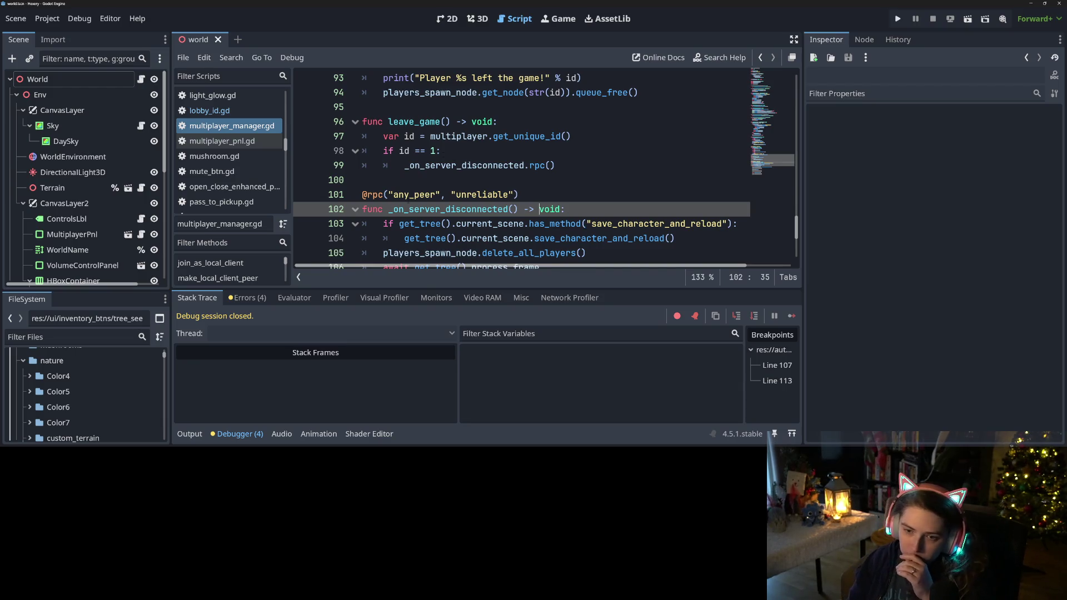
# Step: Delete both 'await get_tree().process_frame' lines after delete_all_players in _on_server_disconnected
pyautogui.scroll(-3, 545, 167)
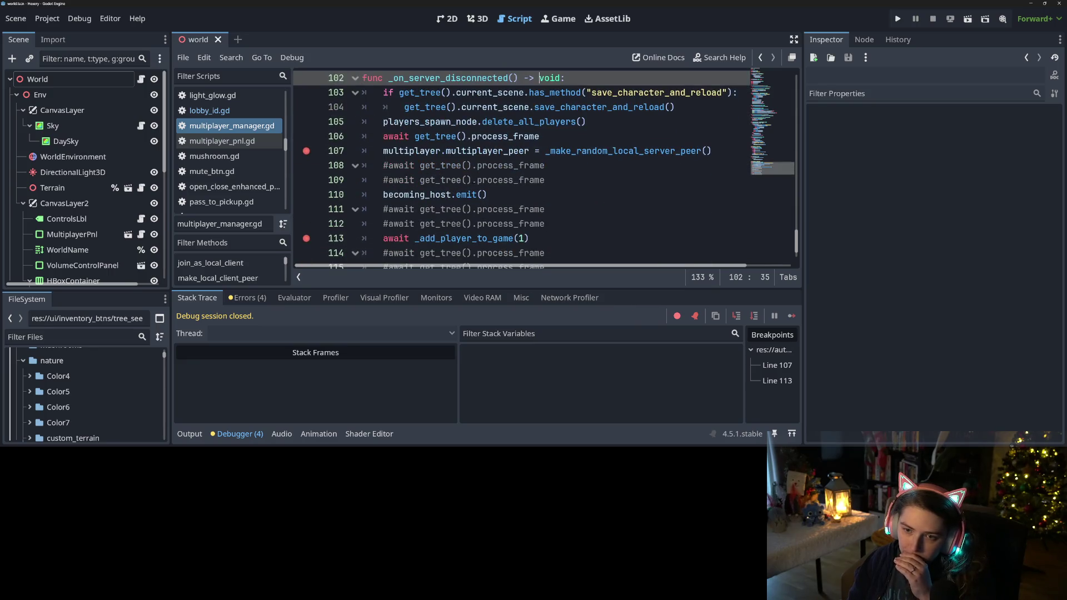
pyautogui.doubleClick(523, 122)
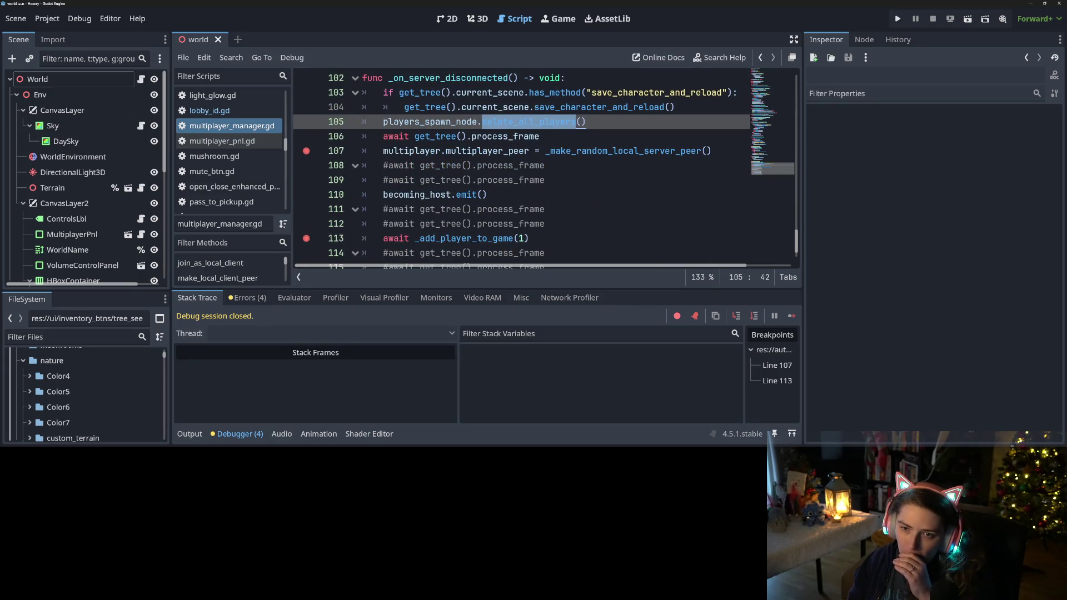
pyautogui.press('Down')
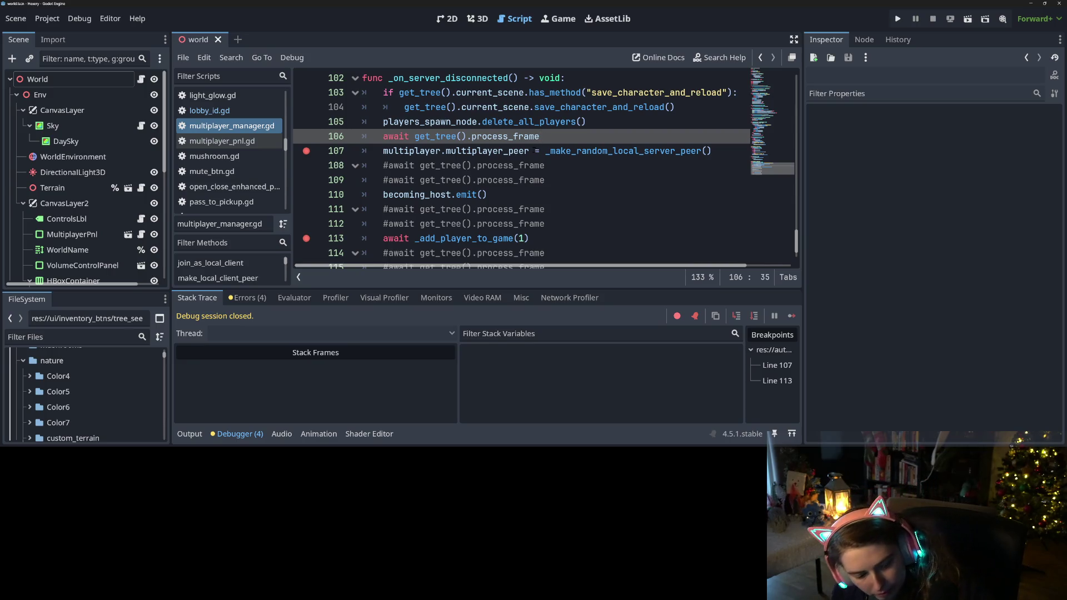
pyautogui.hotkey('ctrl', 'shift', 'd')
pyautogui.click(477, 165)
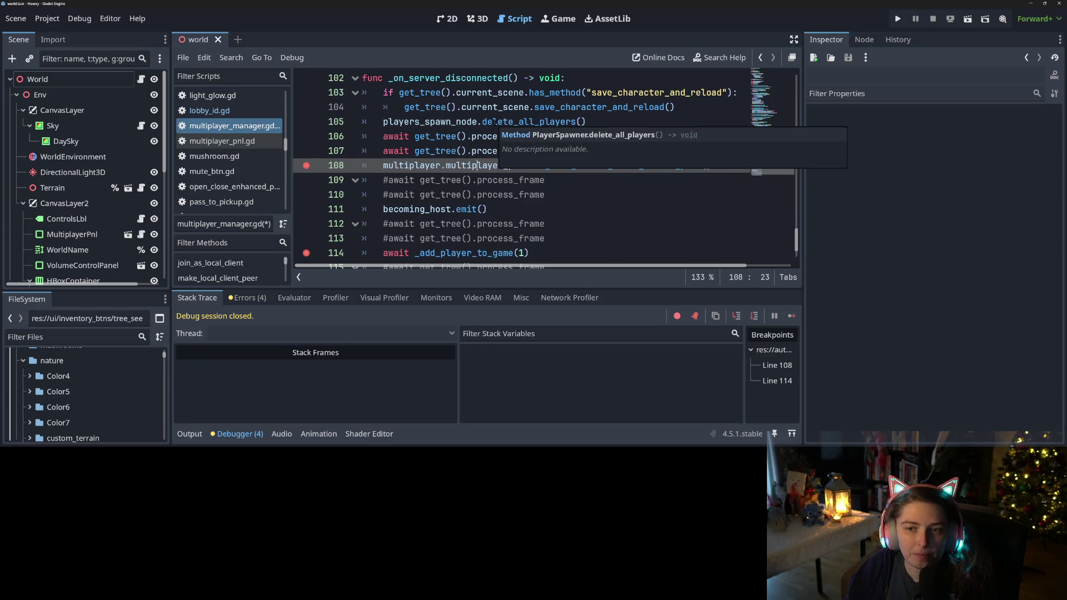
pyautogui.click(480, 138)
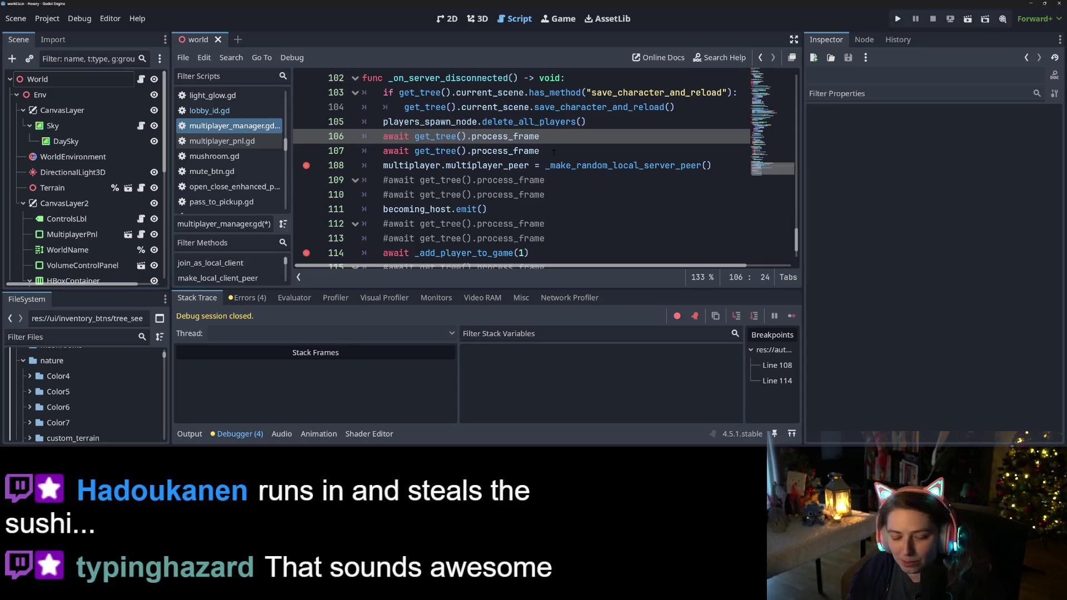
pyautogui.moveTo(554, 151); pyautogui.dragTo(423, 151)
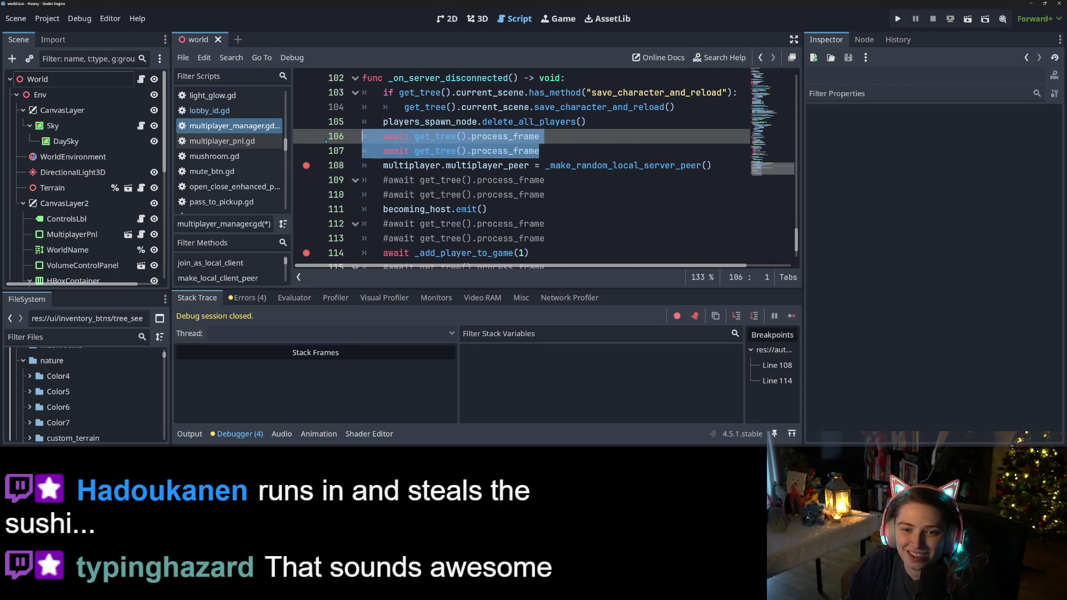
pyautogui.hotkey('ctrl', 'shift', 'k')
pyautogui.hotkey('ctrl', 'shift', 'k')
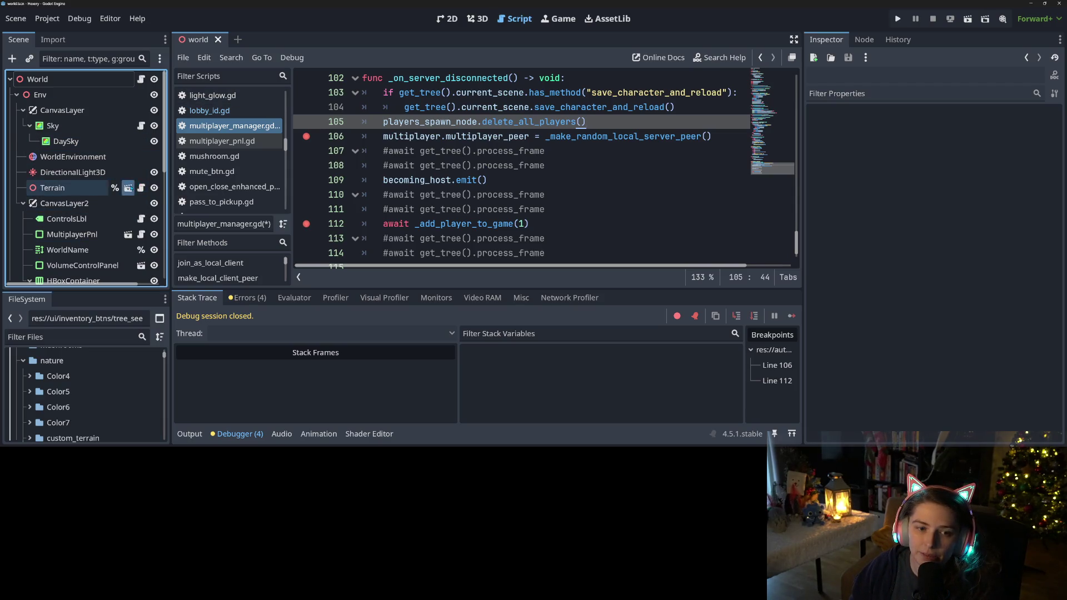
# Step: Open terrain.tscn in the 3D view and enlarge the FileSystem dock
pyautogui.click(128, 188)
pyautogui.click(478, 19)
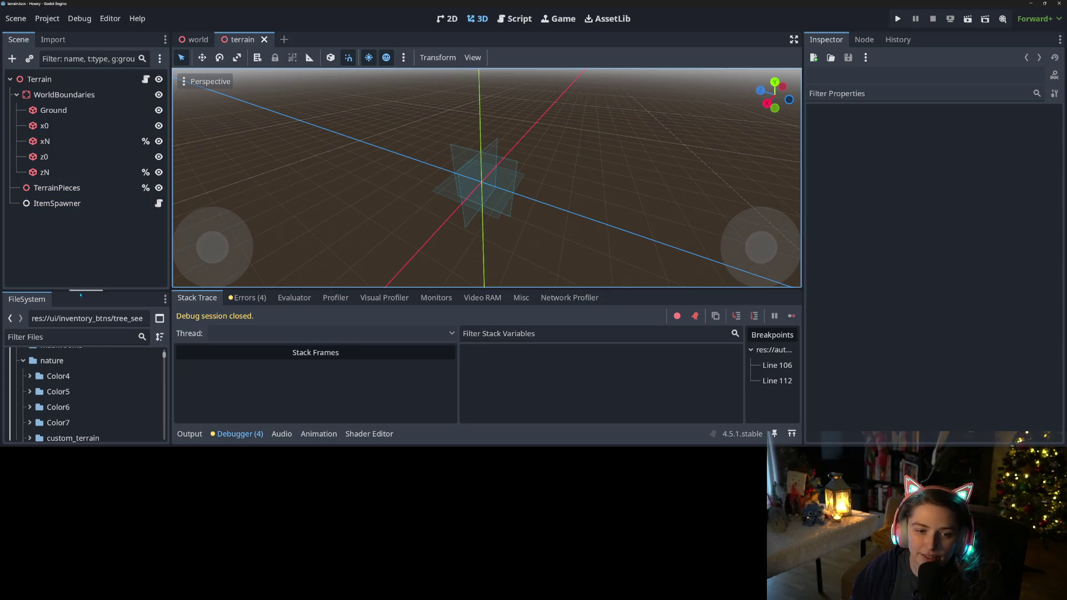
pyautogui.moveTo(85, 289); pyautogui.dragTo(85, 161)
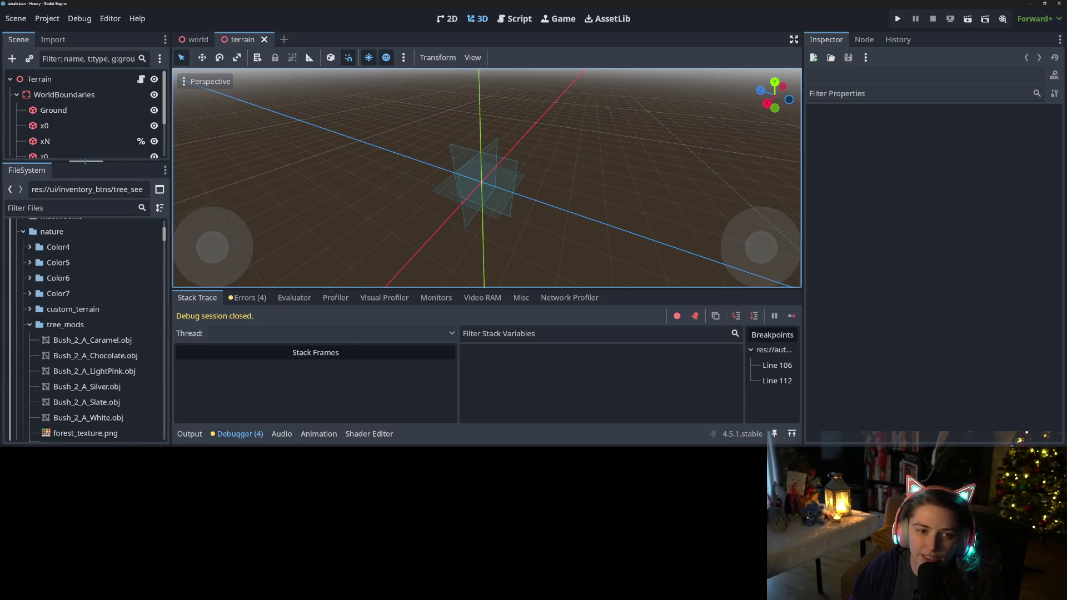
# Step: Filter files by 'grou', open ground_piece.tscn, and collapse the Debugger to enlarge the view
pyautogui.click(73, 205)
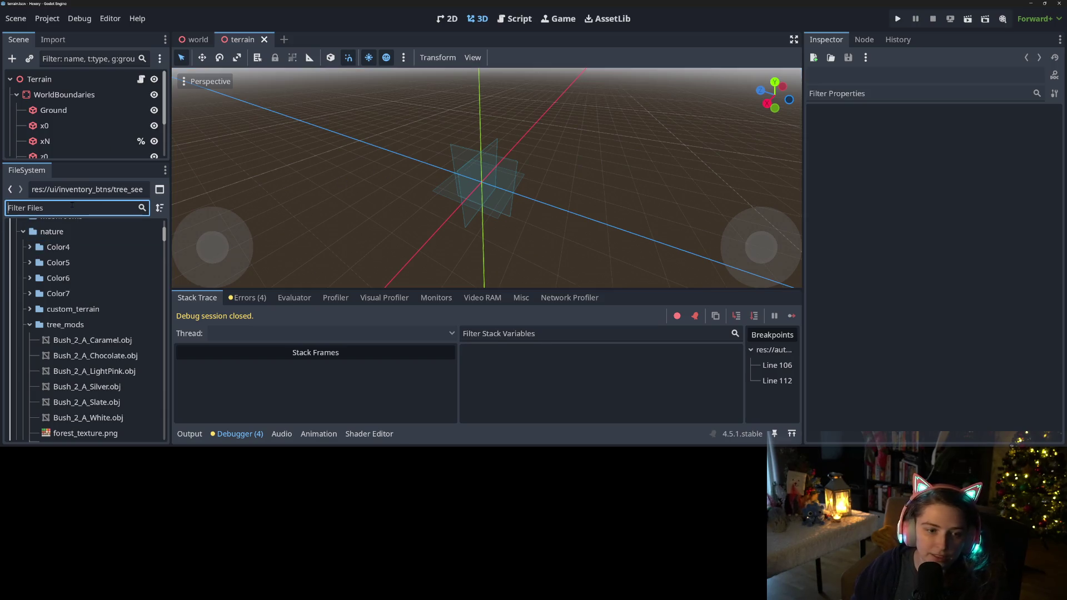
pyautogui.write('grou')
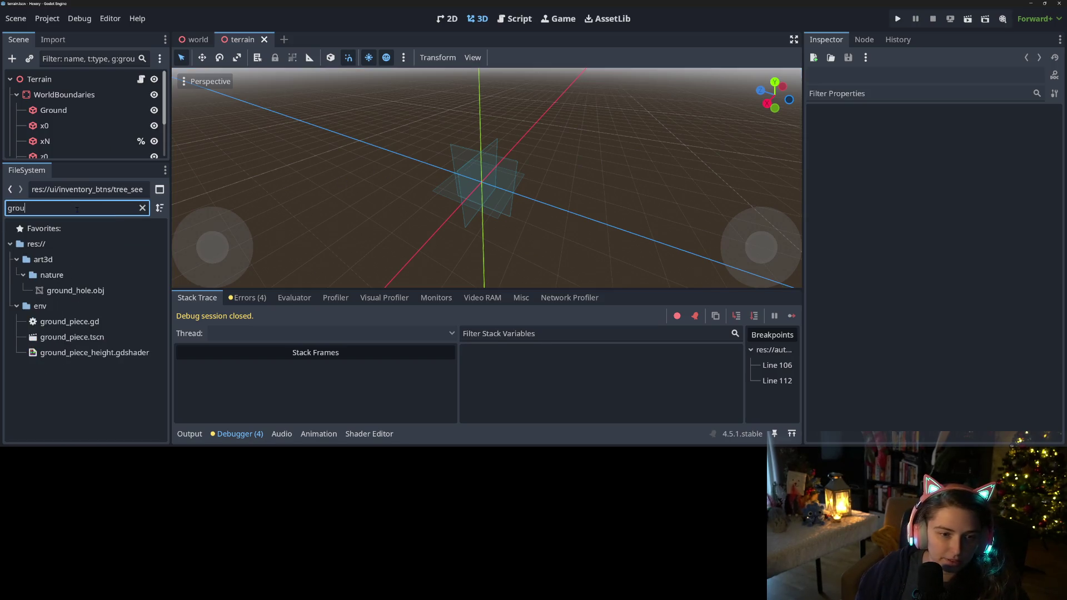
pyautogui.doubleClick(72, 336)
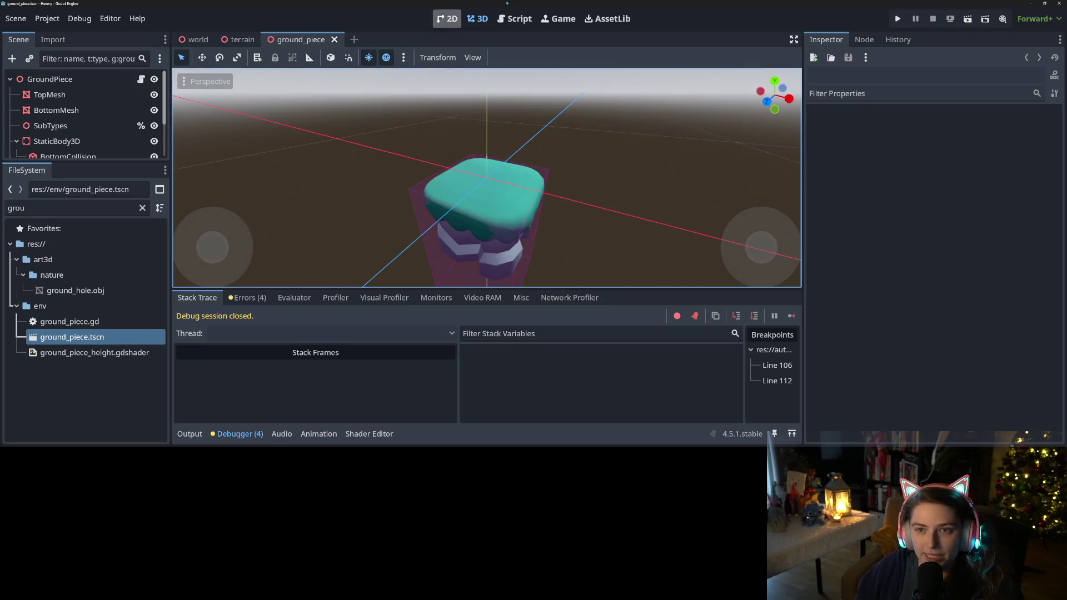
pyautogui.click(239, 434)
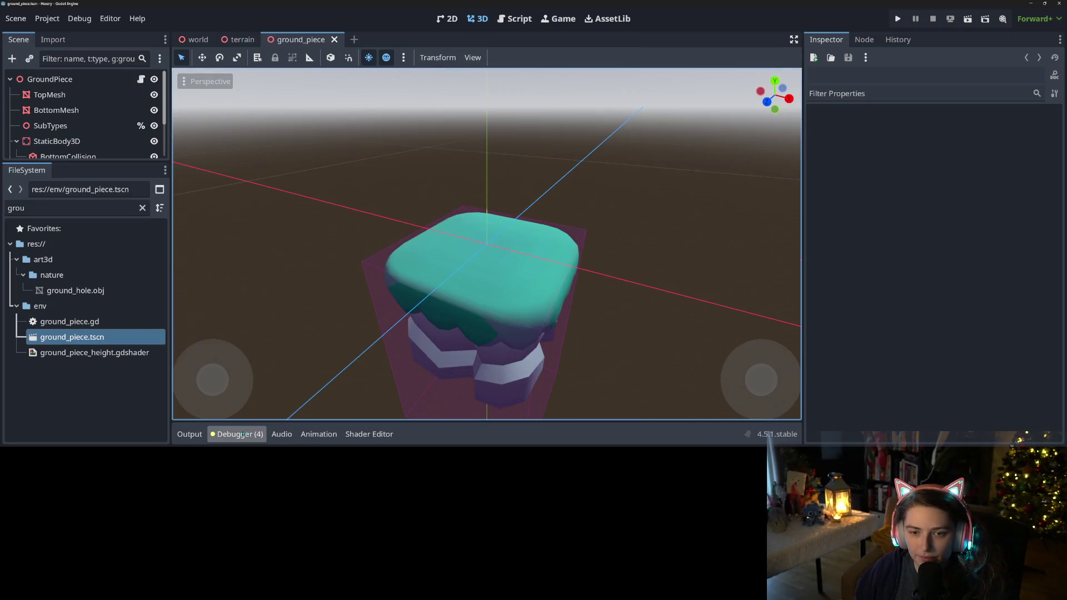
pyautogui.scroll(-5, 257, 269)
pyautogui.moveTo(58, 160); pyautogui.dragTo(57, 309)
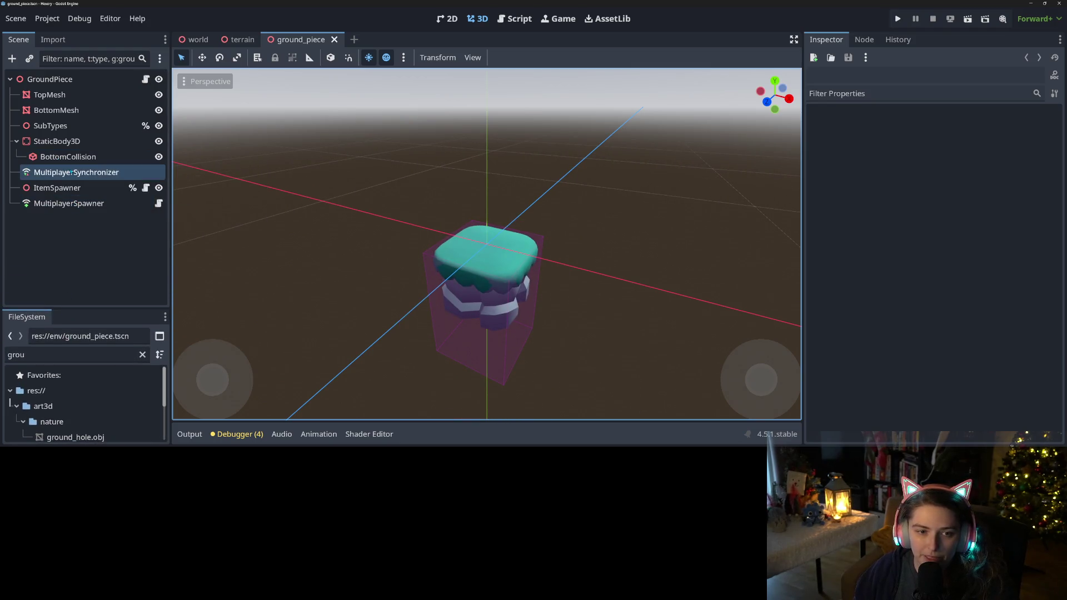
# Step: Review the MultiplayerSynchronizer's replicated properties: position, height, grid_pos and color_index
pyautogui.click(72, 172)
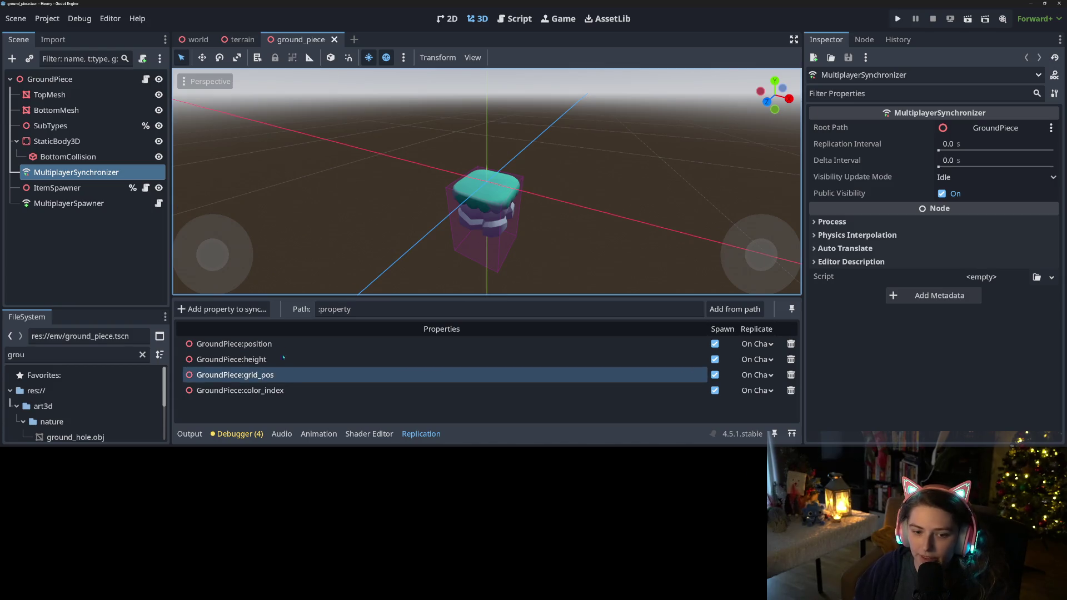
pyautogui.click(294, 344)
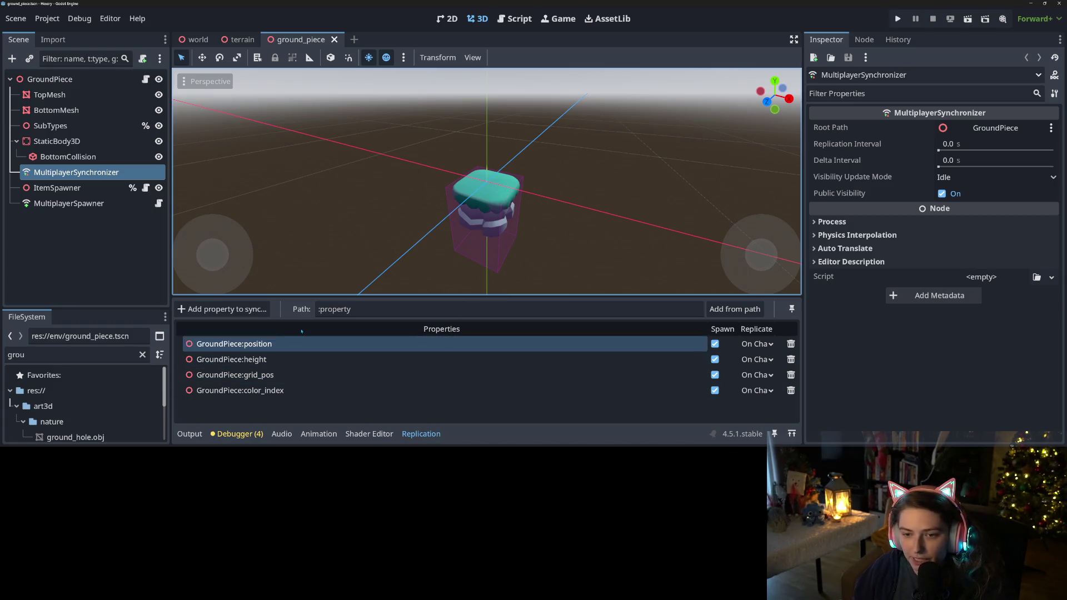
pyautogui.click(293, 358)
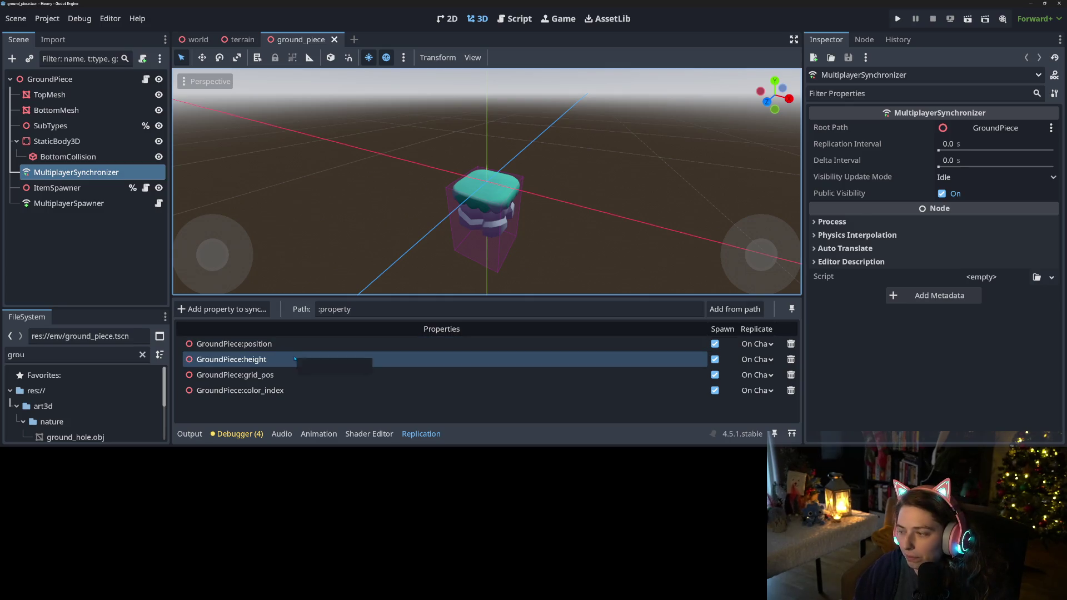
pyautogui.click(297, 375)
pyautogui.click(296, 359)
pyautogui.click(298, 376)
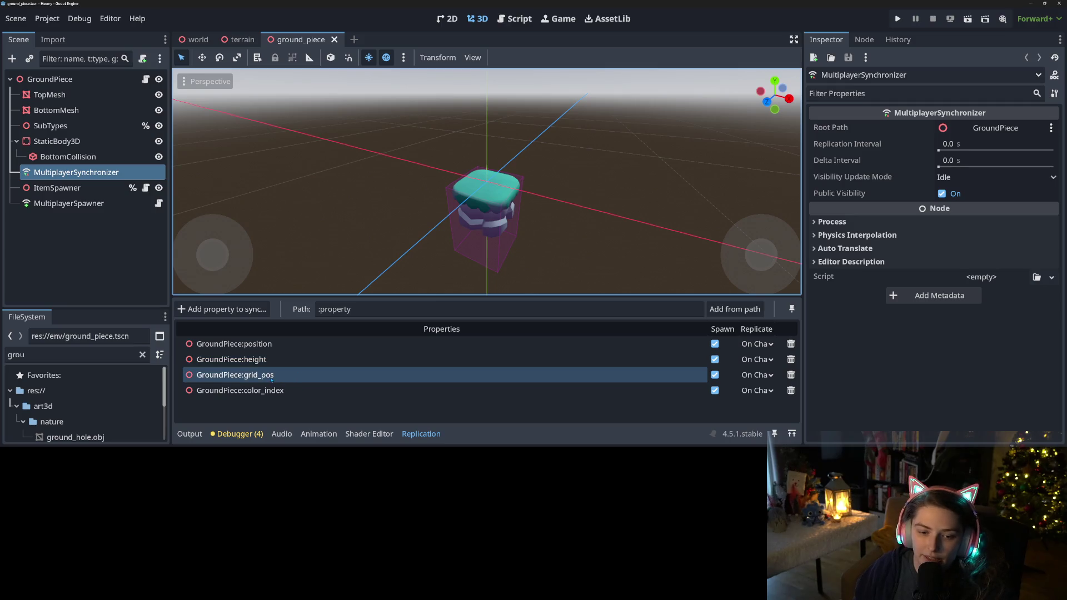
pyautogui.click(239, 390)
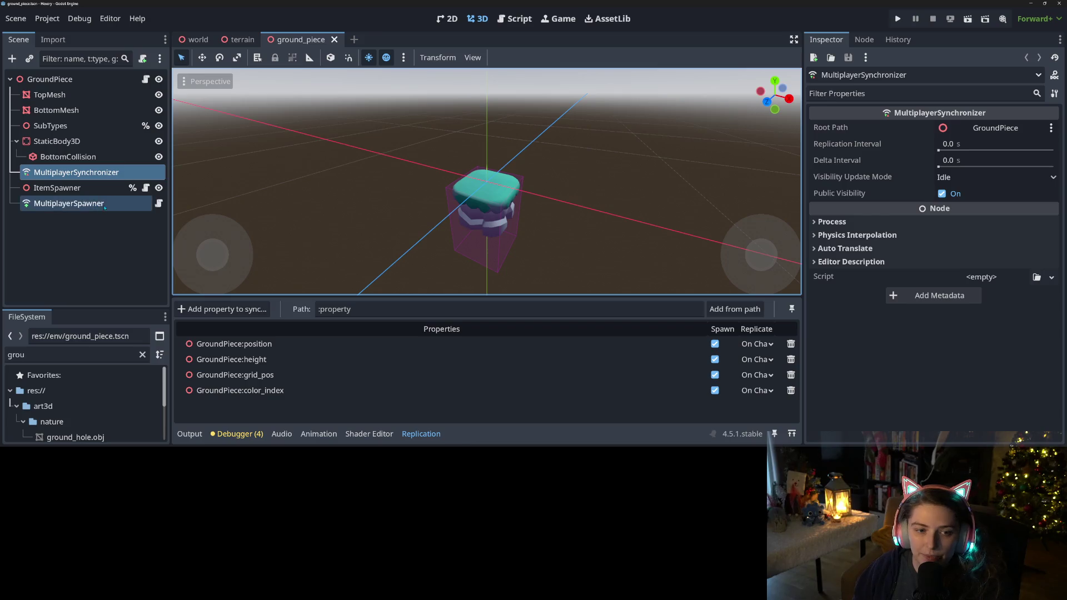
# Step: Inspect ItemSpawner, then the MultiplayerSpawner whose Spawn Path is ItemSpawner
pyautogui.click(90, 184)
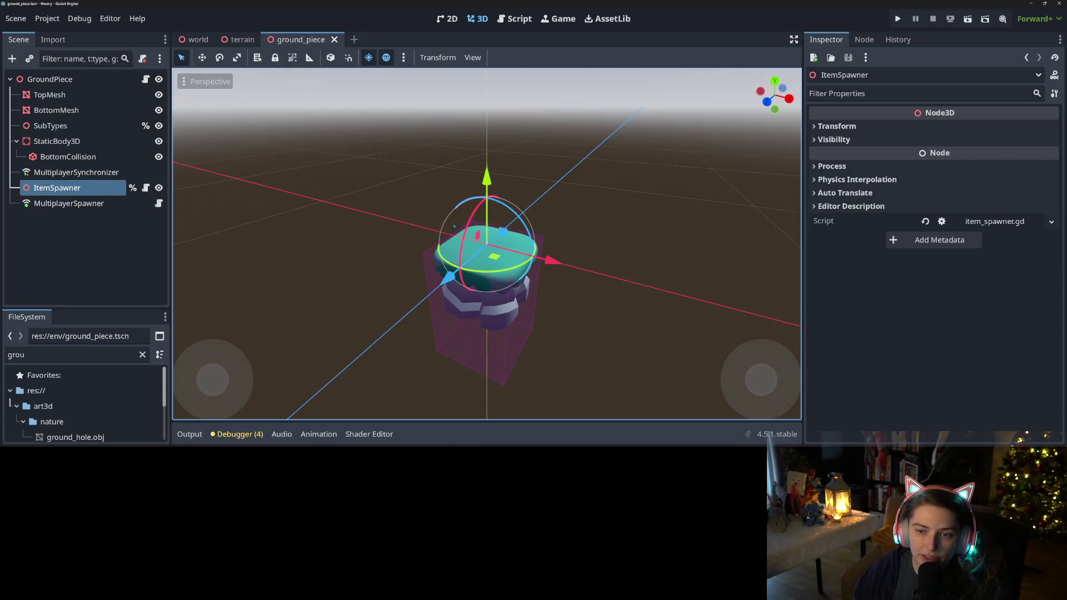
pyautogui.click(69, 203)
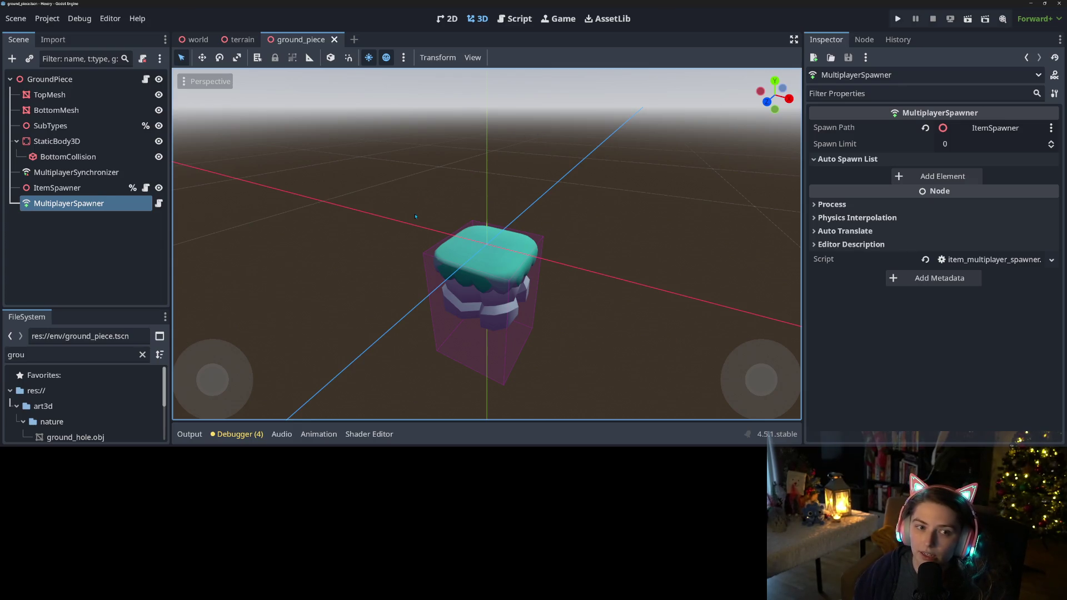
pyautogui.click(76, 172)
pyautogui.click(113, 205)
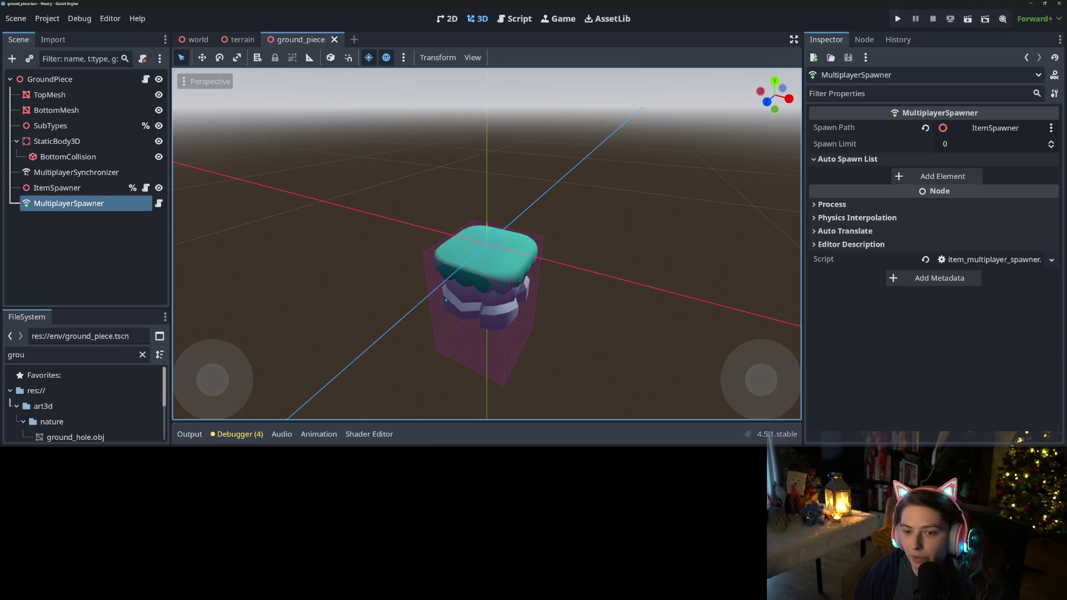
pyautogui.click(145, 188)
pyautogui.scroll(2, 467, 250)
pyautogui.scroll(7, 466, 249)
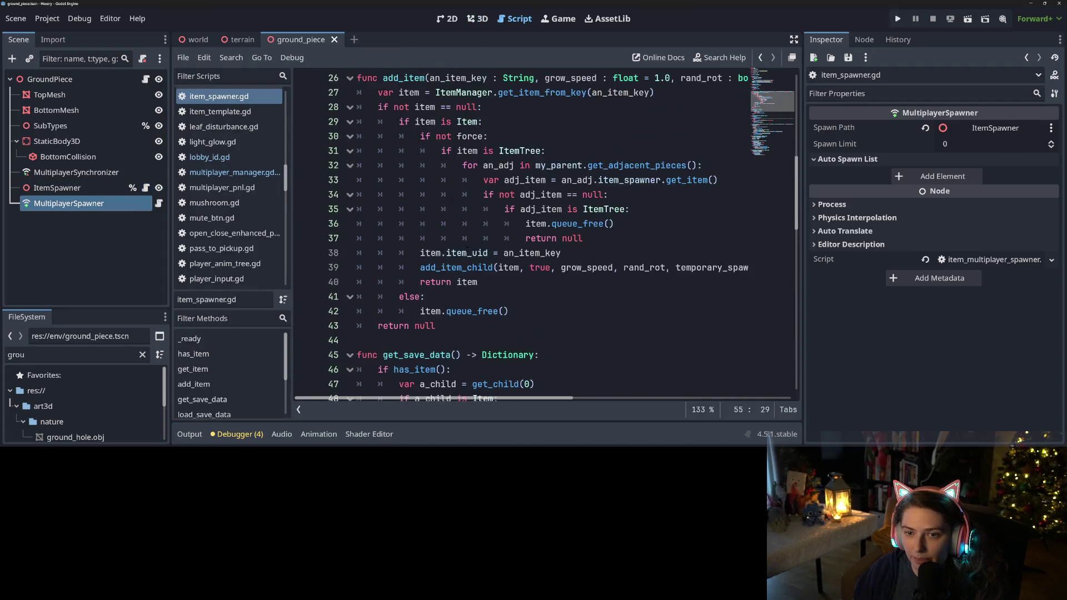
pyautogui.scroll(5, 466, 250)
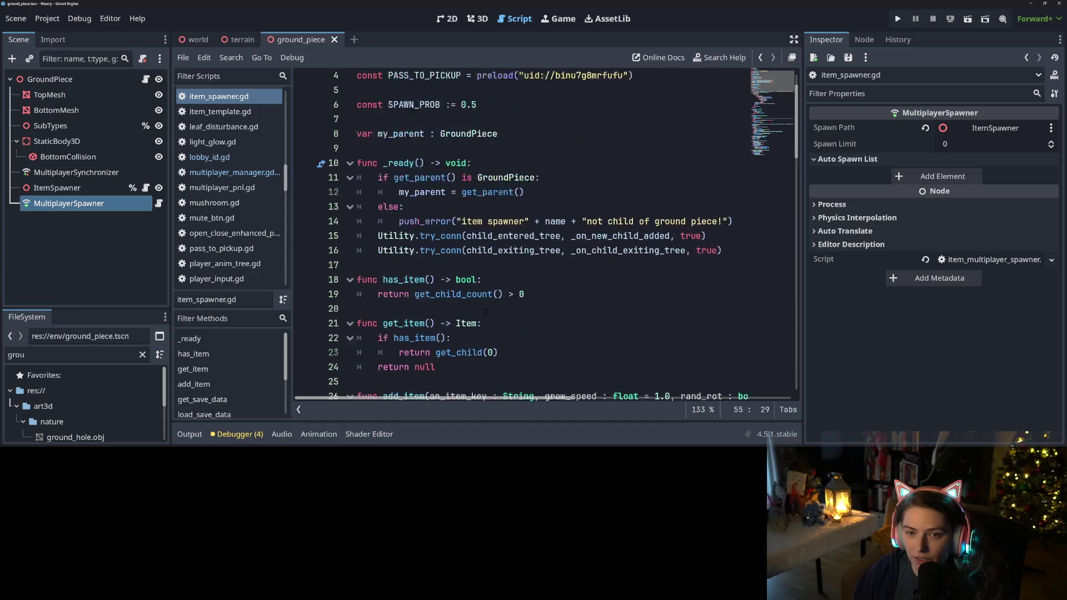
pyautogui.scroll(-15, 568, 327)
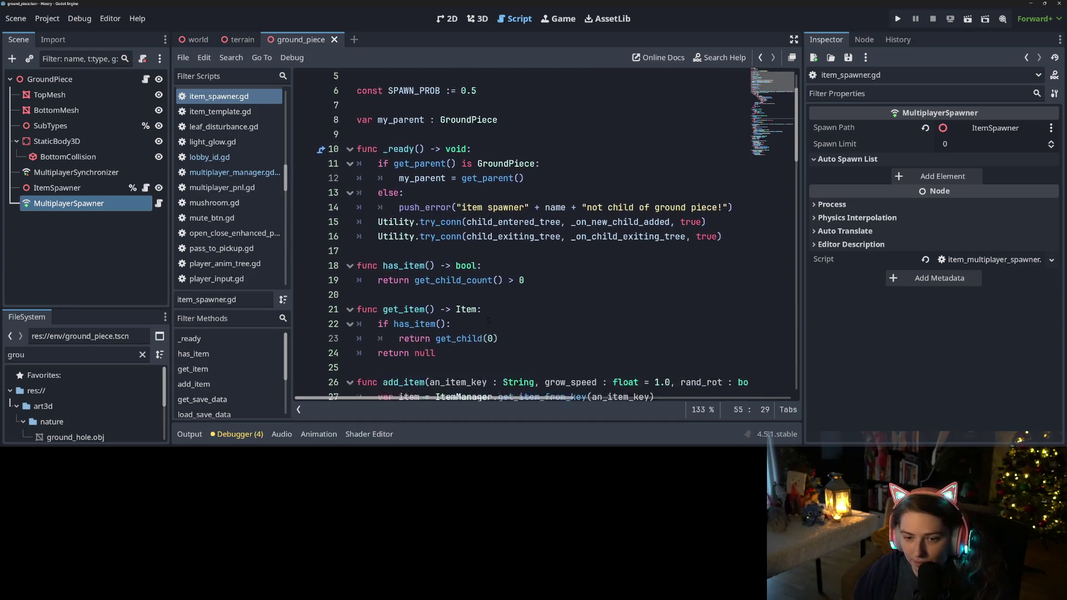
pyautogui.scroll(-9, 567, 326)
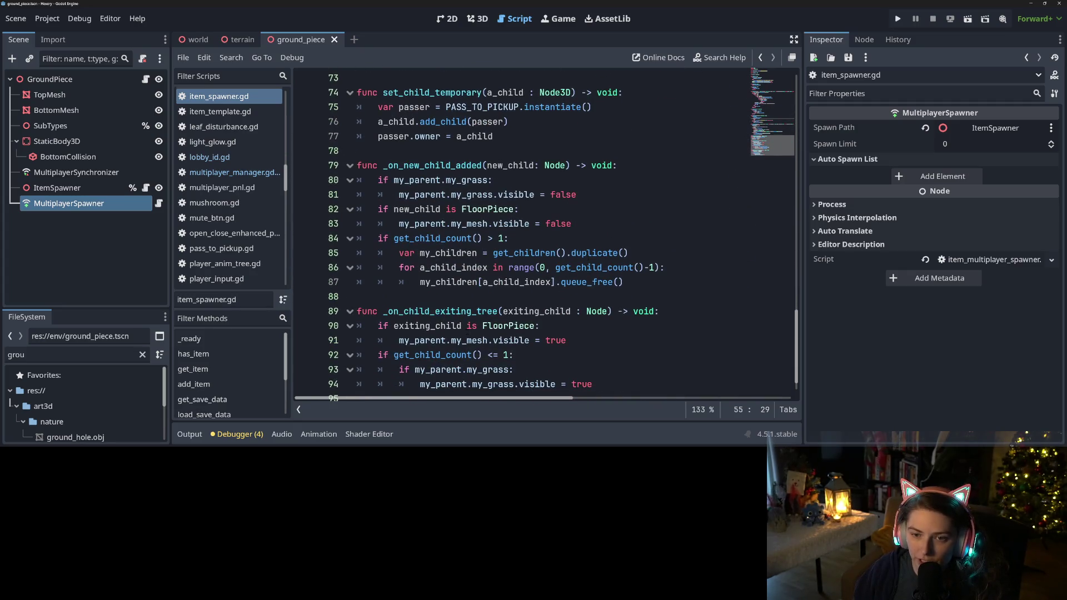
pyautogui.scroll(-1, 568, 327)
pyautogui.moveTo(462, 327)
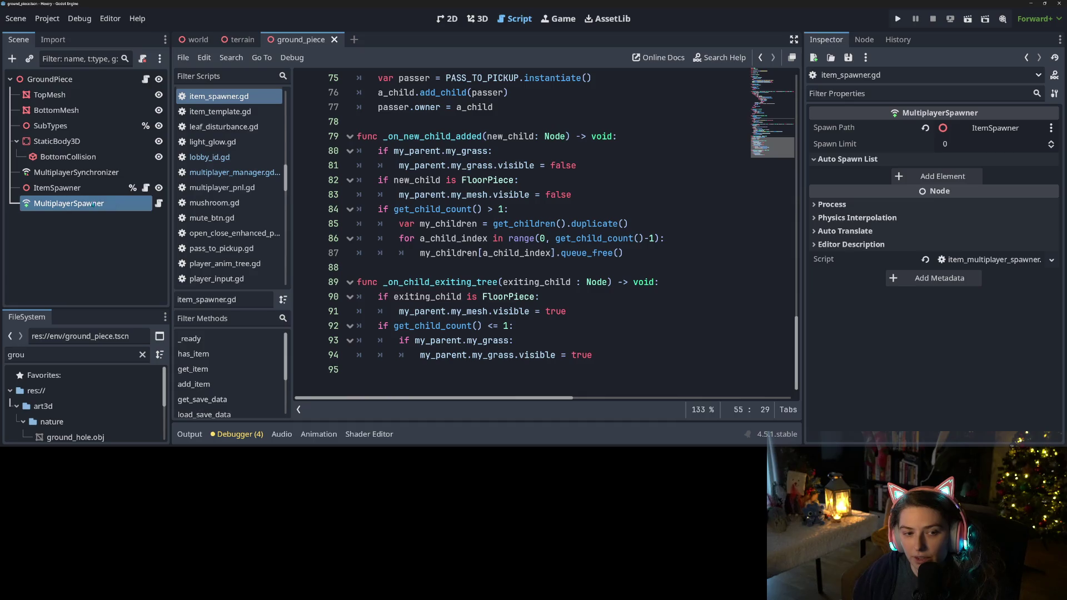
pyautogui.click(477, 19)
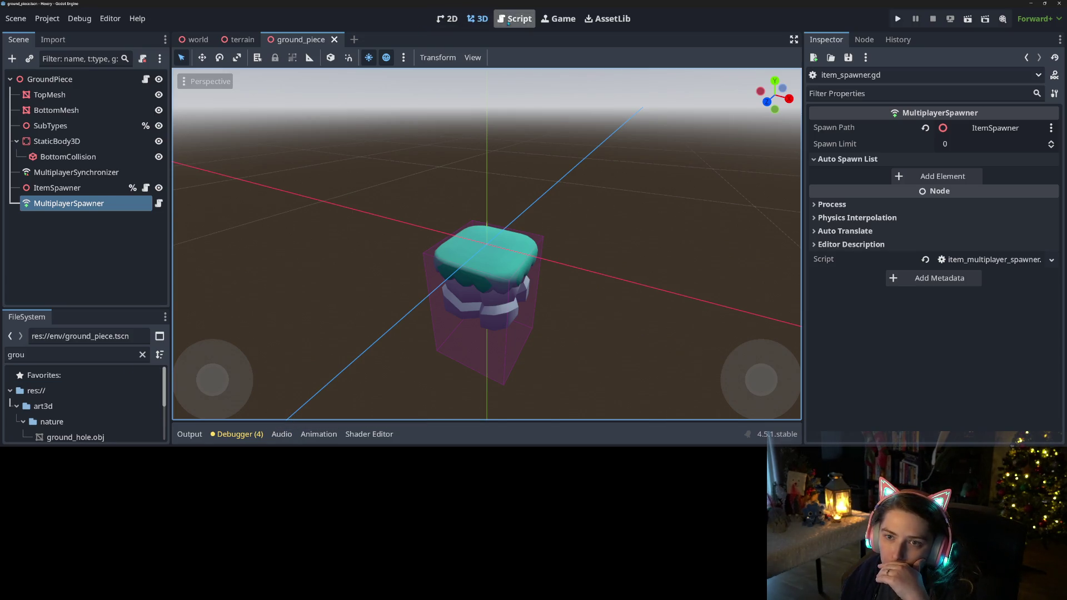
# Step: In multiplayer_manager.gd, comment out the delete_all_players call on line 105
pyautogui.click(514, 18)
pyautogui.click(234, 173)
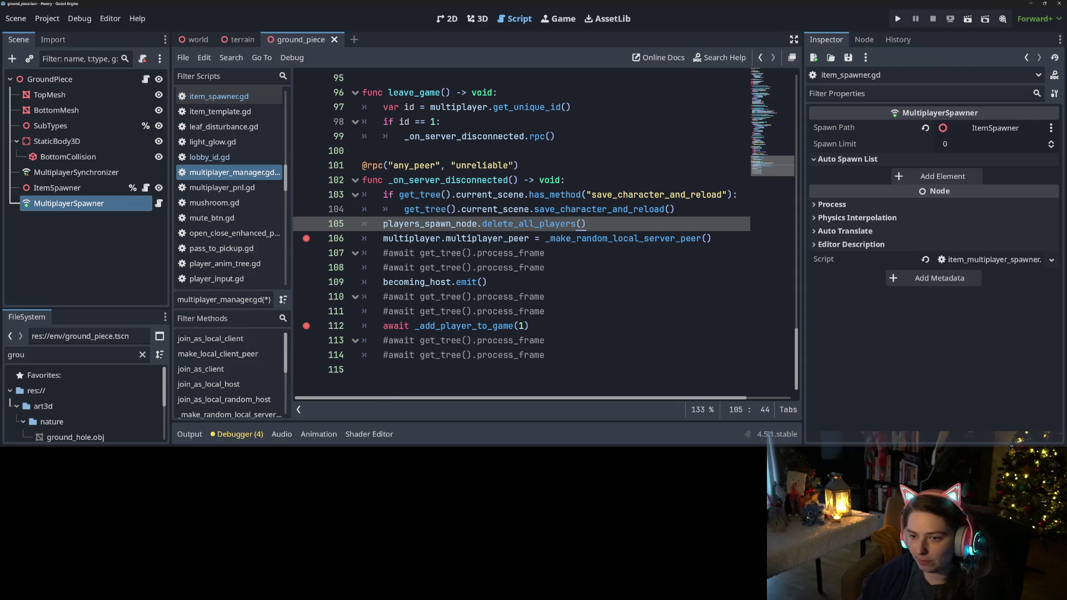
pyautogui.doubleClick(477, 239)
pyautogui.moveTo(477, 242)
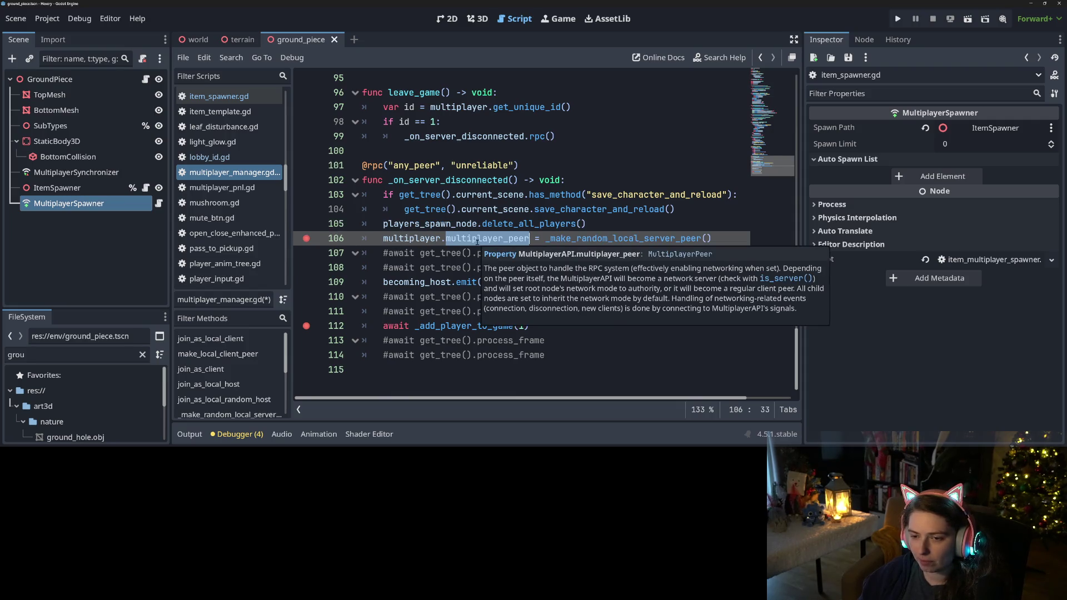
pyautogui.doubleClick(622, 238)
pyautogui.scroll(3, 622, 239)
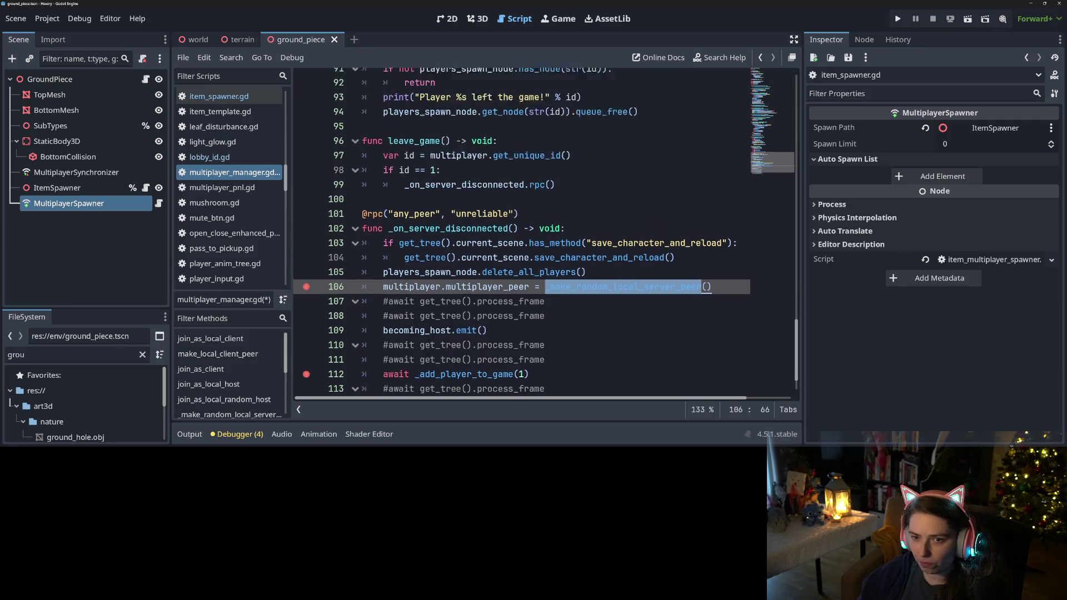
pyautogui.scroll(-3, 544, 239)
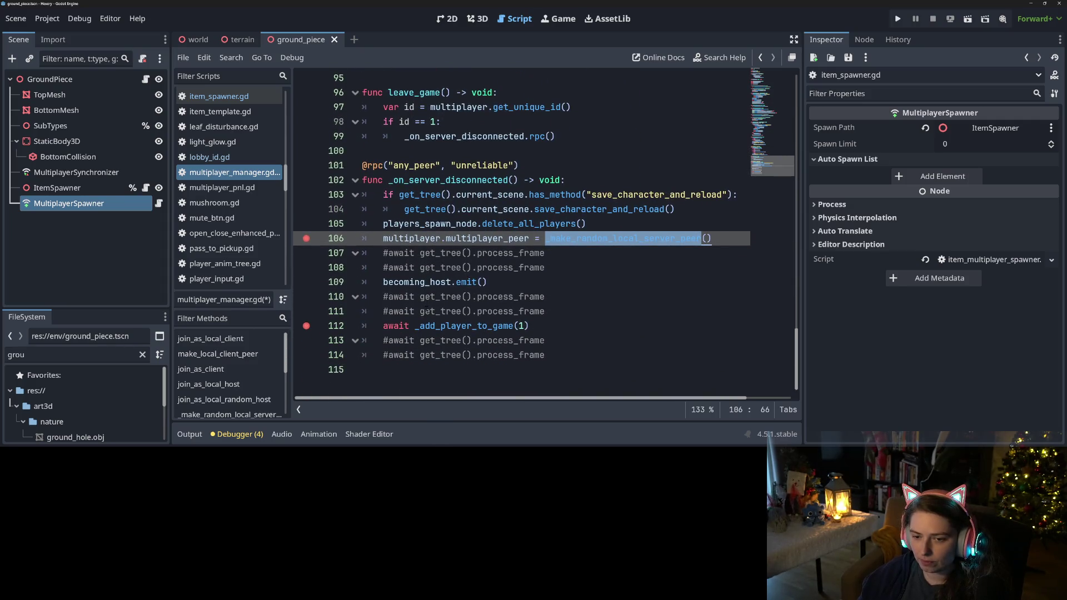
pyautogui.click(472, 281)
pyautogui.click(436, 224)
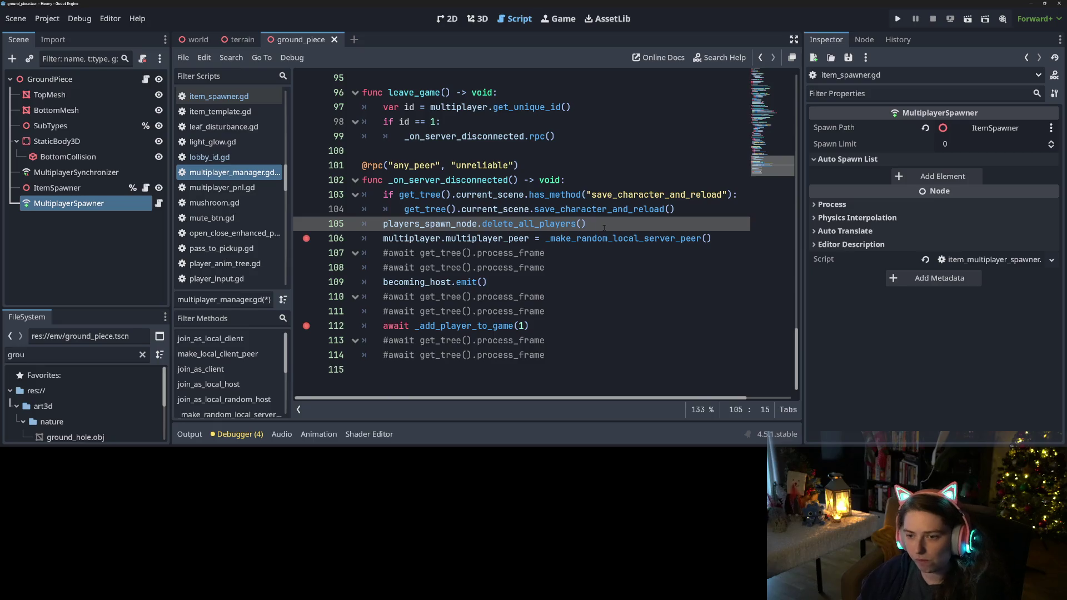
pyautogui.moveTo(604, 228); pyautogui.dragTo(389, 230)
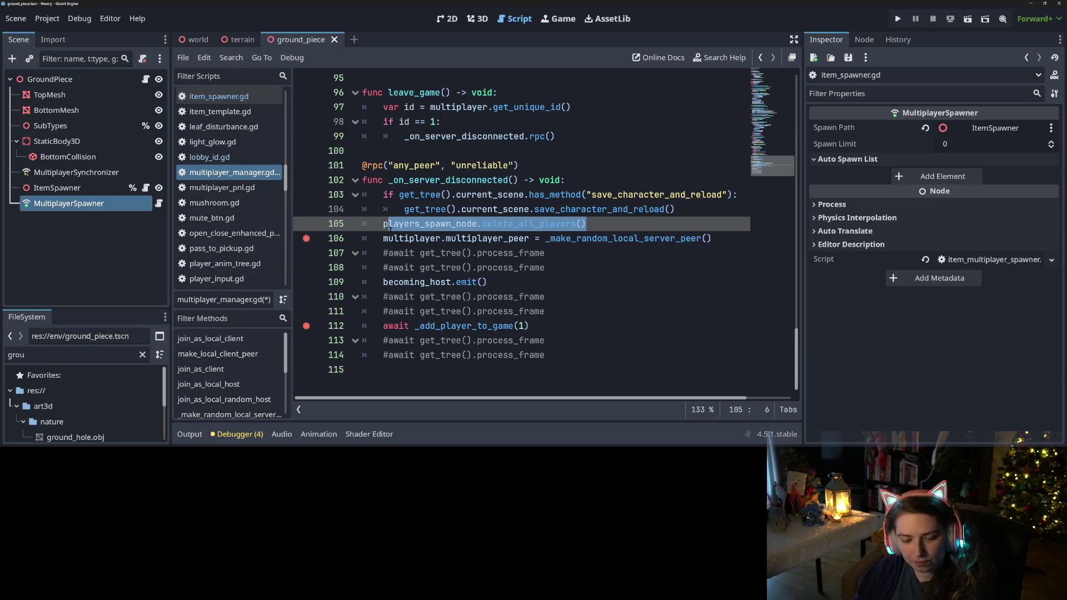
pyautogui.hotkey('ctrl', 'k')
# Step: Paste the delete_all_players call on a new line after becoming_host.emit() and save
pyautogui.click(410, 238)
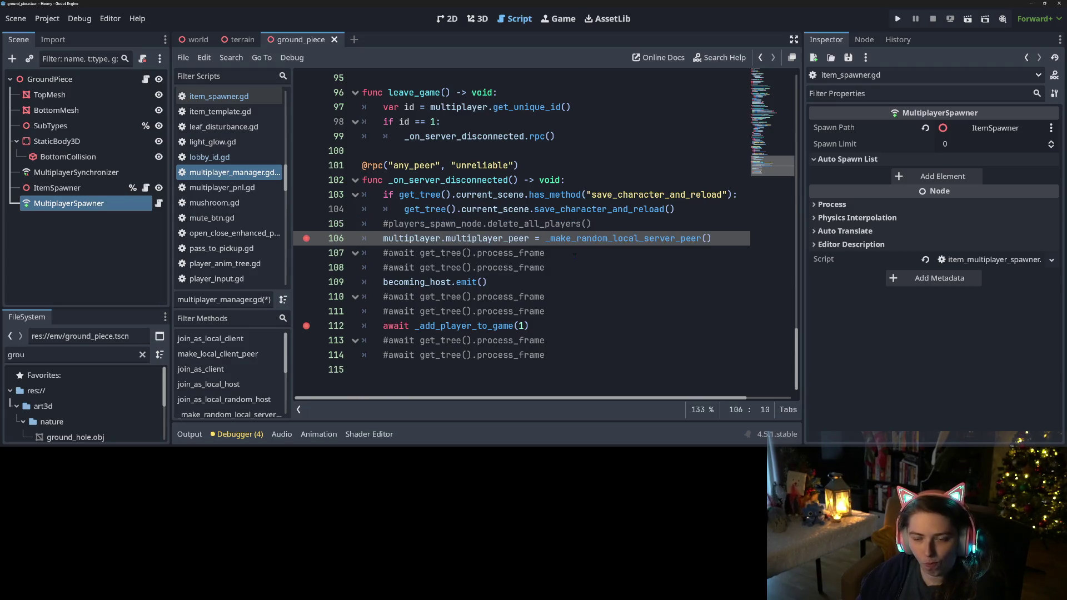
pyautogui.click(509, 282)
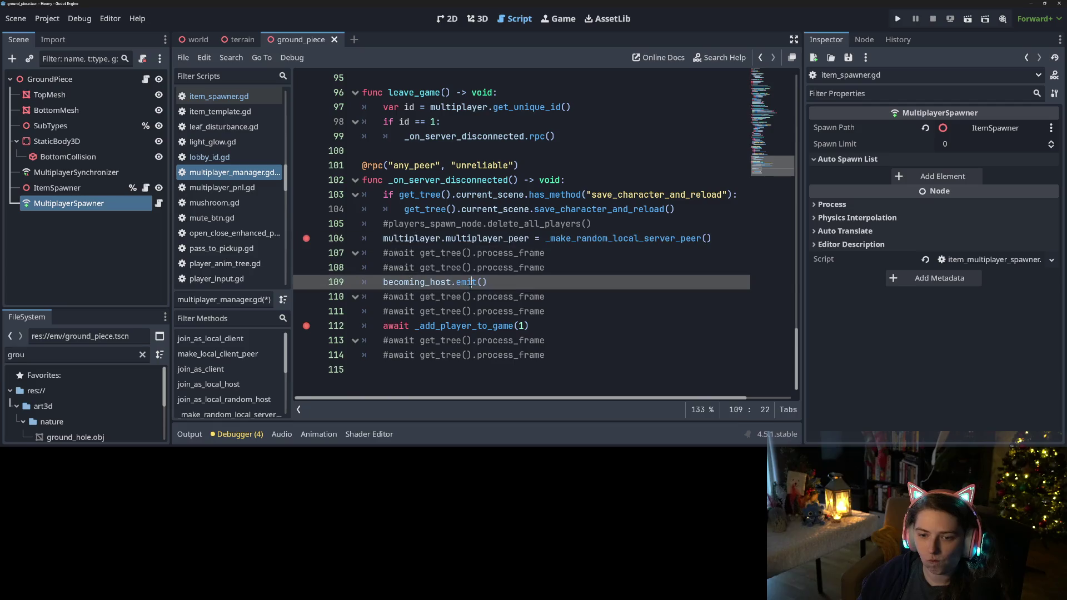
pyautogui.moveTo(388, 223); pyautogui.dragTo(609, 221)
pyautogui.hotkey('ctrl', 'c')
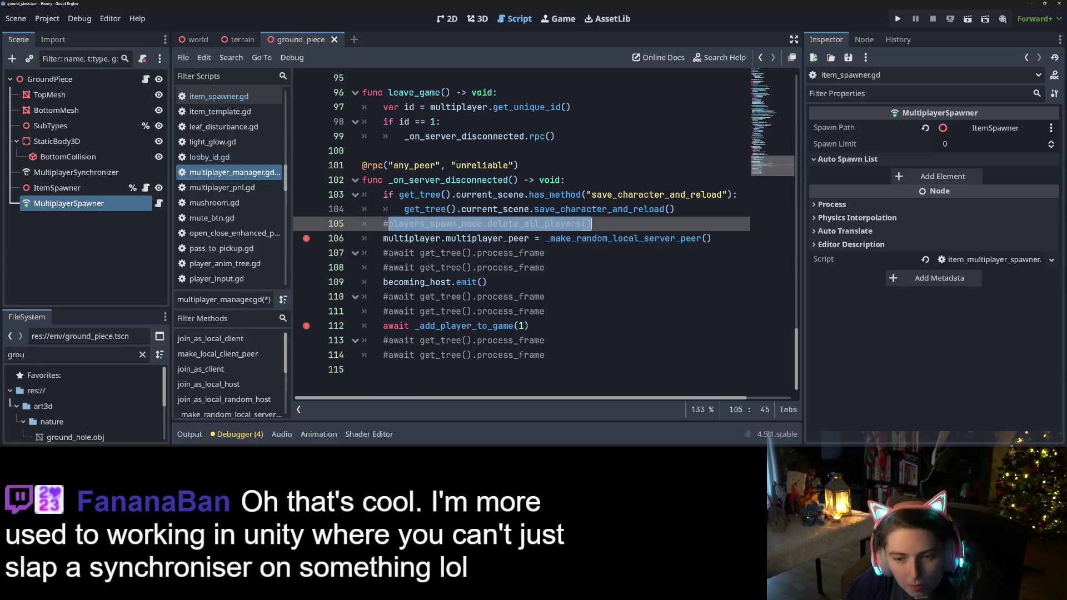
pyautogui.click(505, 282)
pyautogui.press('Return')
pyautogui.hotkey('ctrl', 'v')
pyautogui.hotkey('ctrl', 's')
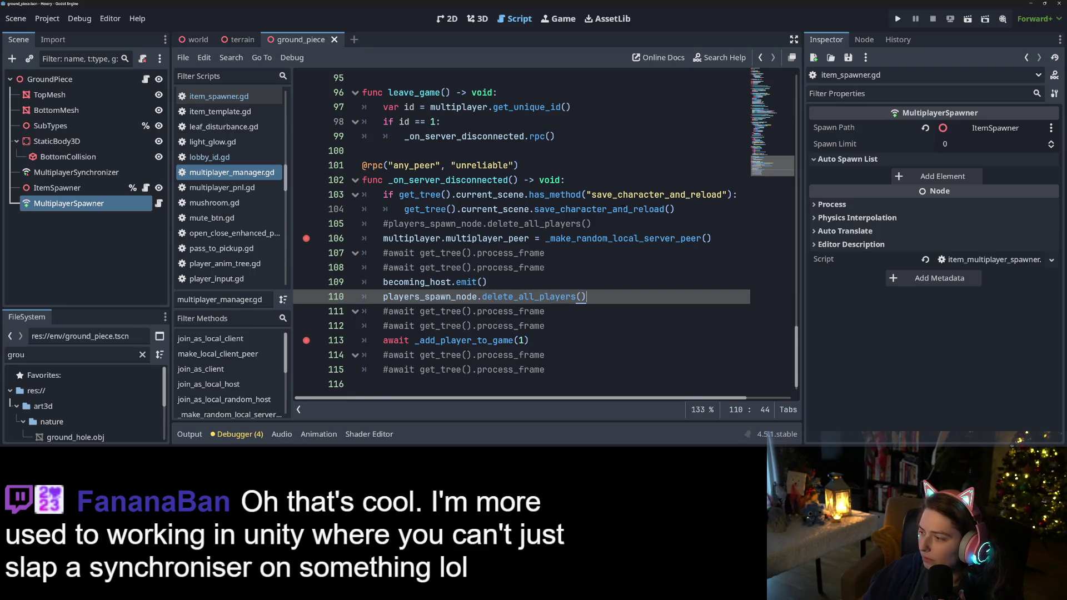
pyautogui.click(623, 209)
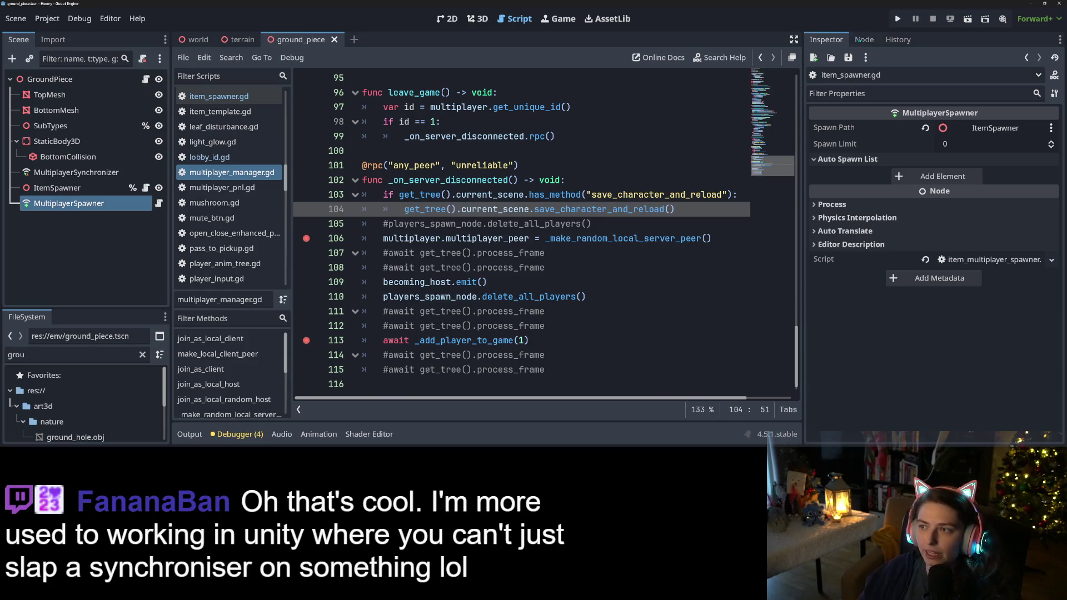
# Step: Run the project and load the Hexery save slot named '2'
pyautogui.click(897, 18)
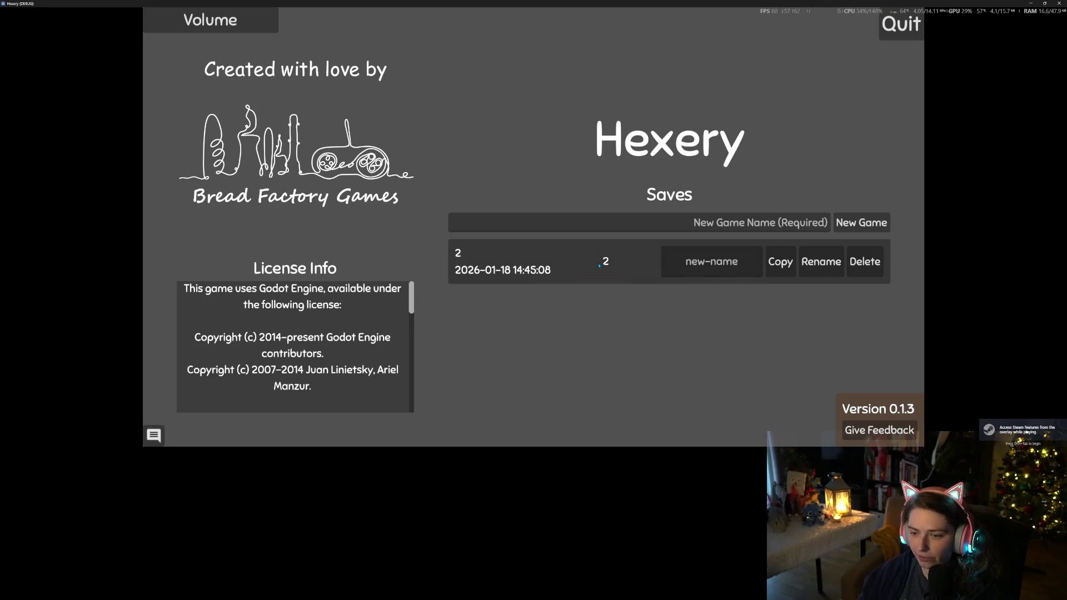
pyautogui.click(593, 267)
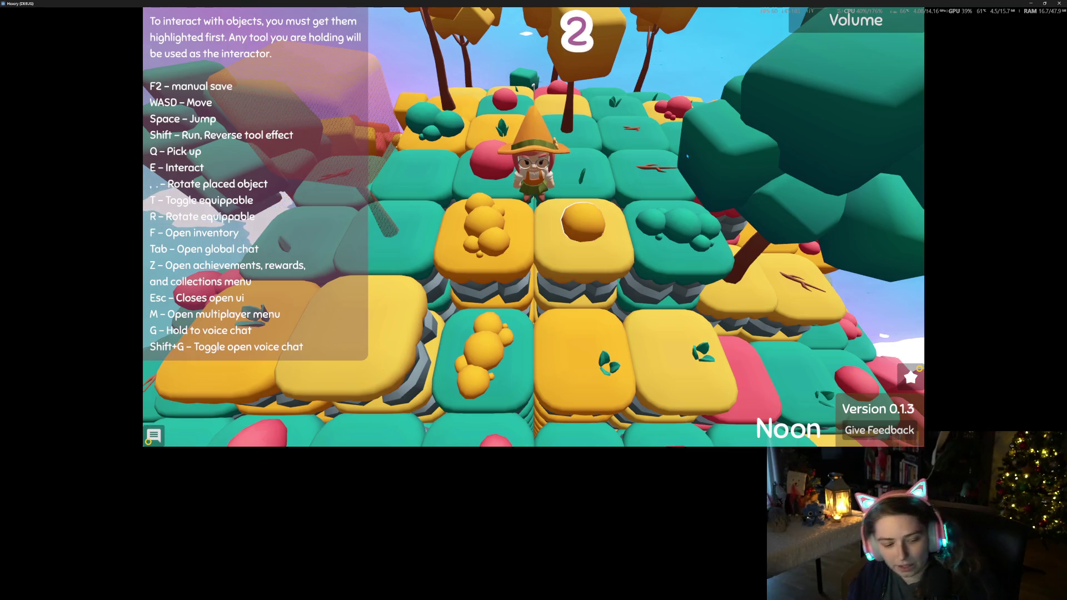
# Step: In the multiplayer menu, join the friend's Steam lobby by its custom lobby ID, then shrink the game window
pyautogui.press('m')
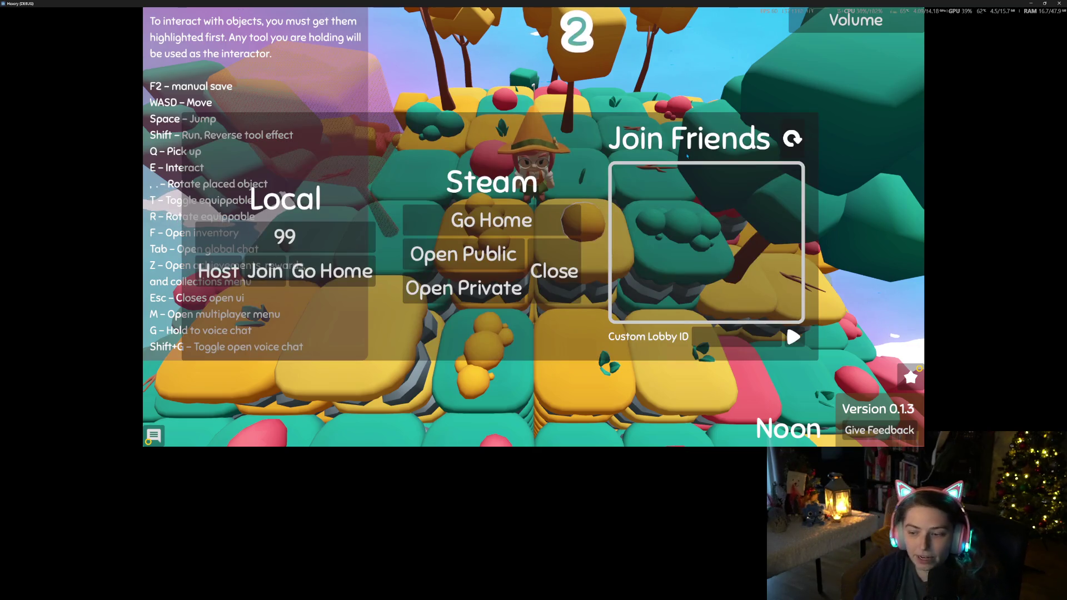
pyautogui.click(752, 329)
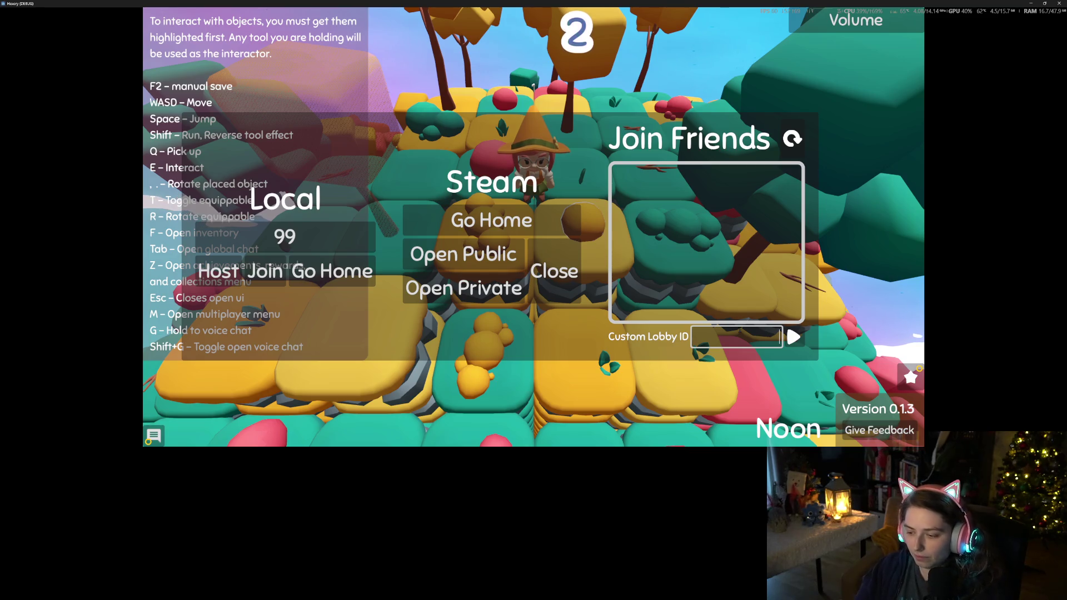
pyautogui.write('10')
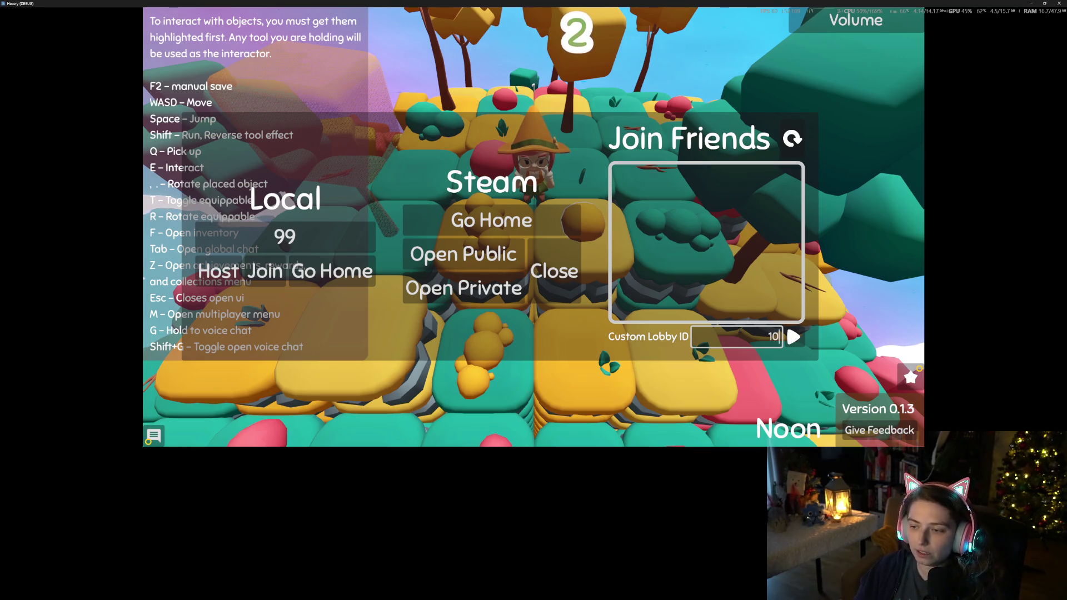
pyautogui.write('97752')
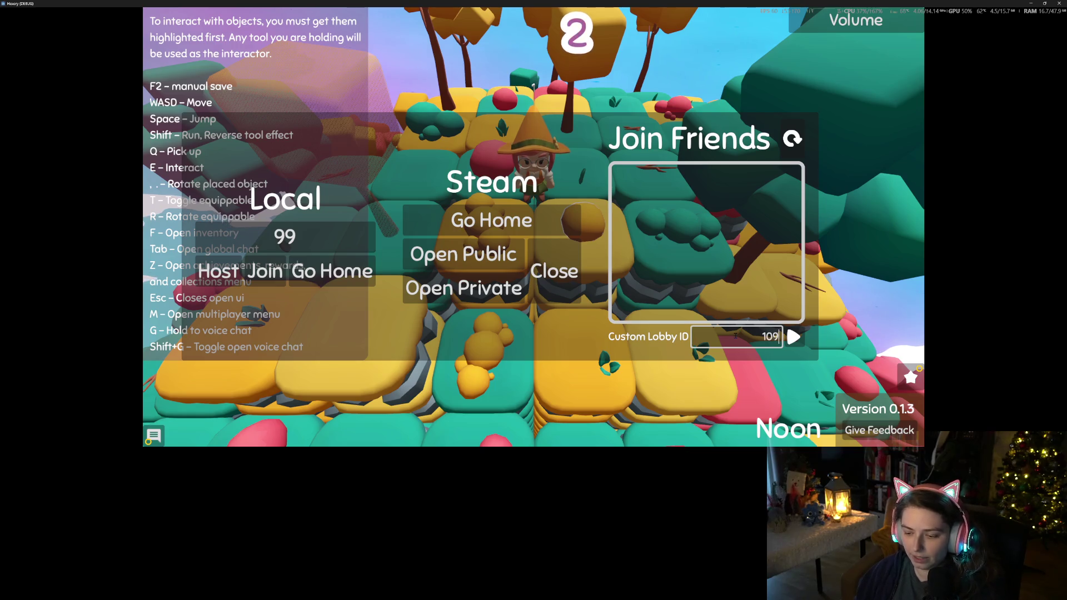
pyautogui.write('410')
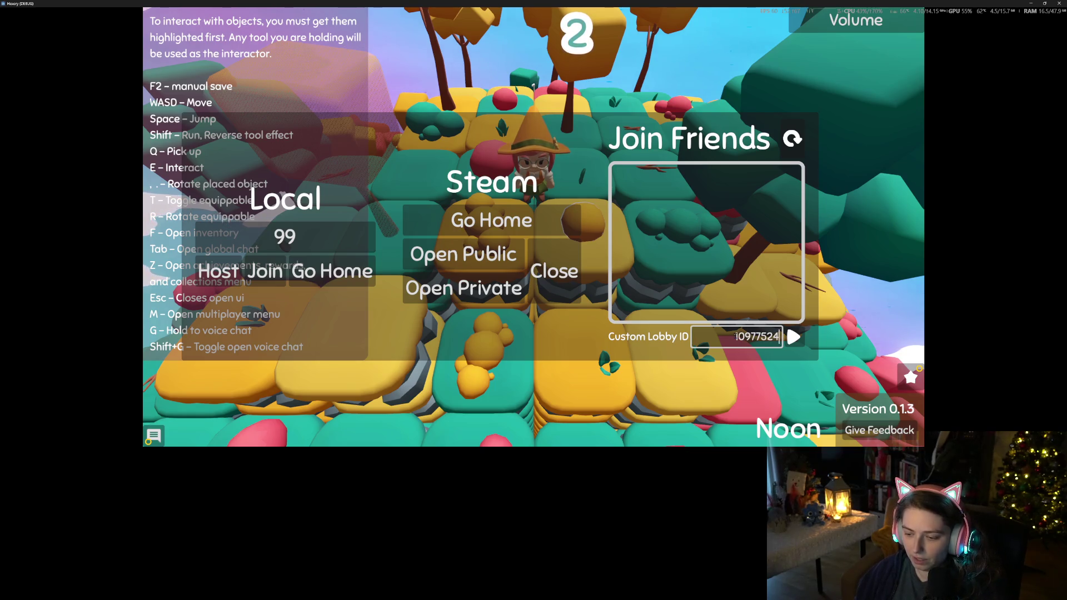
pyautogui.write('87243566')
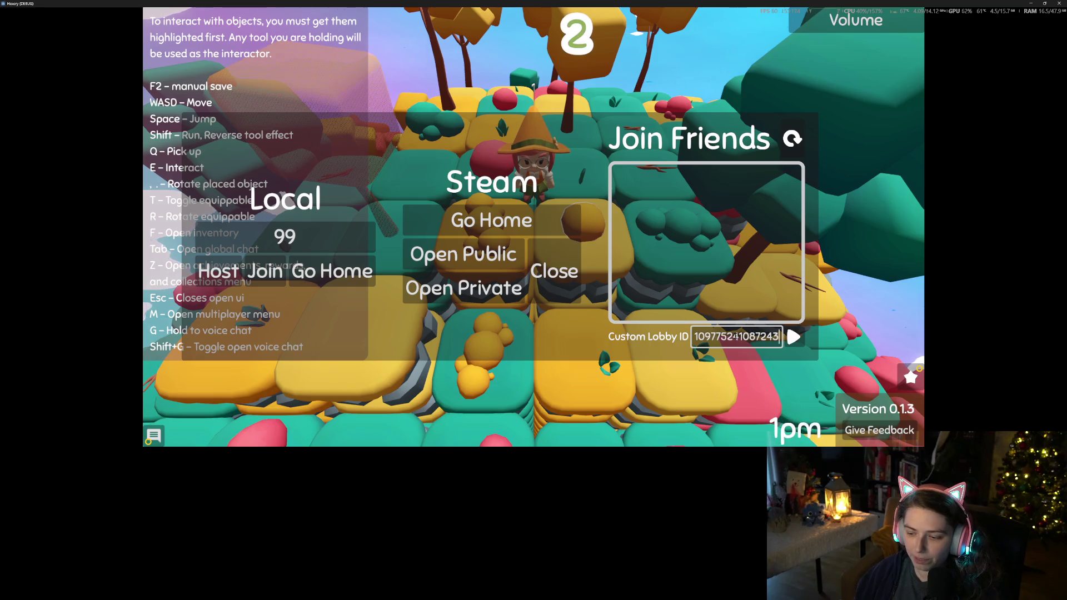
pyautogui.press('Return')
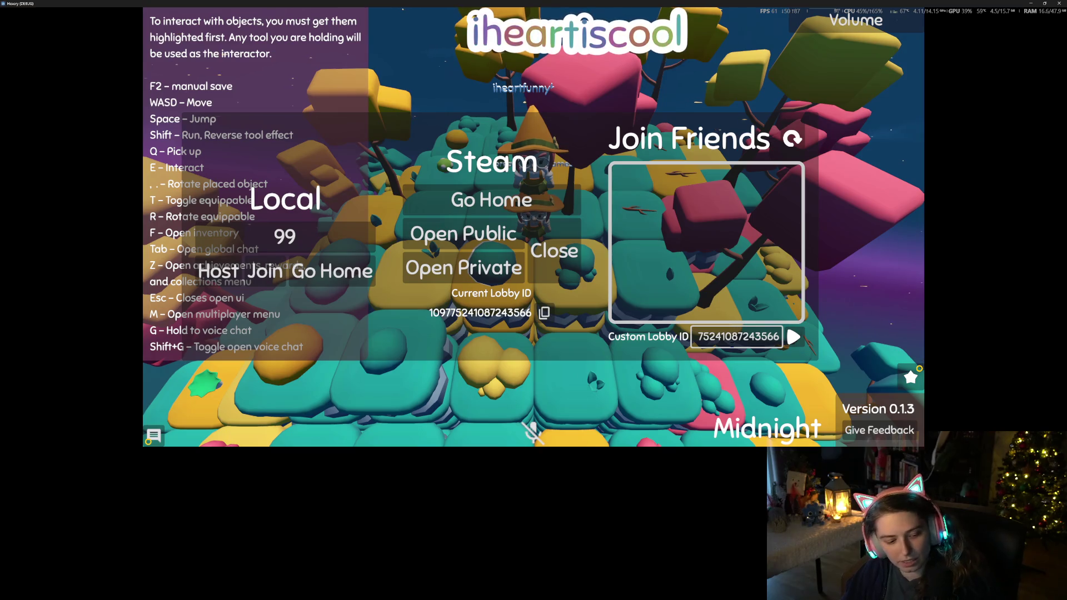
pyautogui.press('Escape')
pyautogui.press('super+Down')
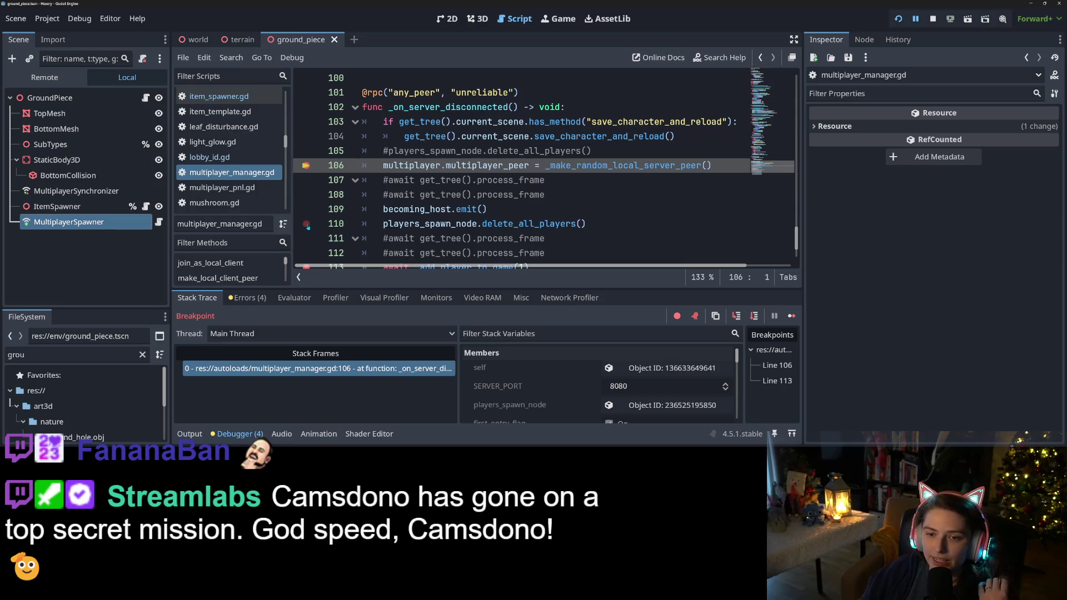
# Step: Remove the breakpoints on lines 106 and 113 and resume the paused game
pyautogui.scroll(-2, 308, 226)
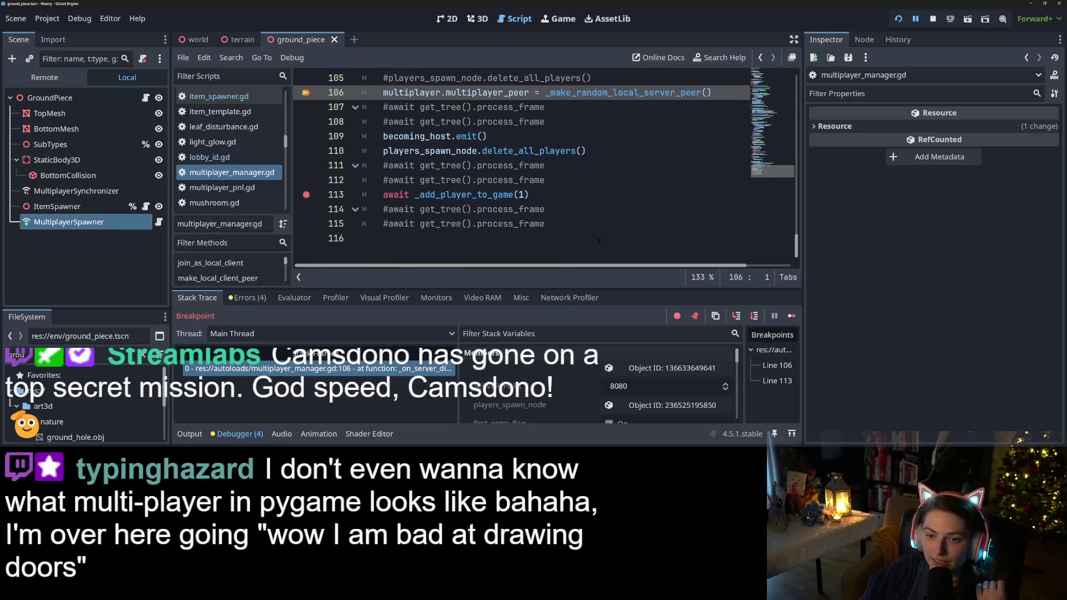
pyautogui.click(307, 93)
pyautogui.click(306, 195)
pyautogui.click(791, 315)
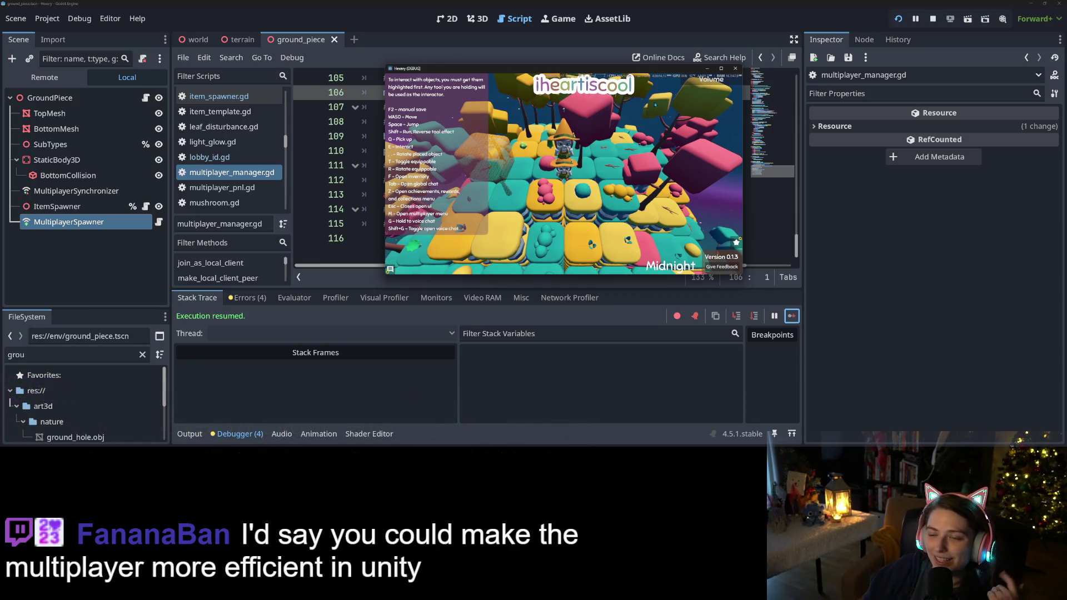
# Step: Walk toward the other witch, then resize and move the game window to the lower left
pyautogui.press('w')
pyautogui.press('w')
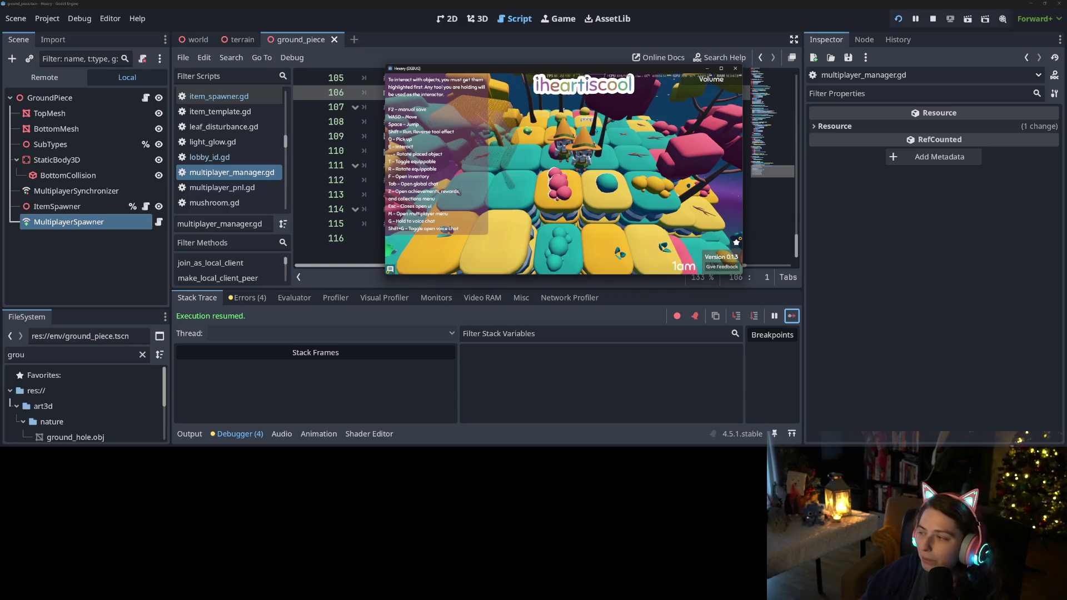
pyautogui.click(721, 68)
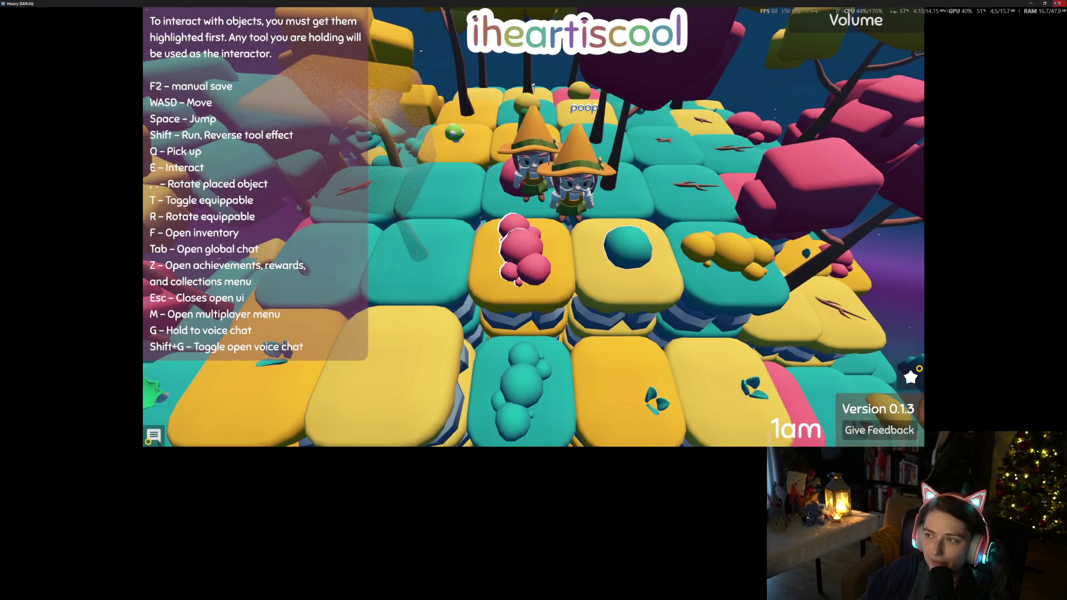
pyautogui.press('super+Down')
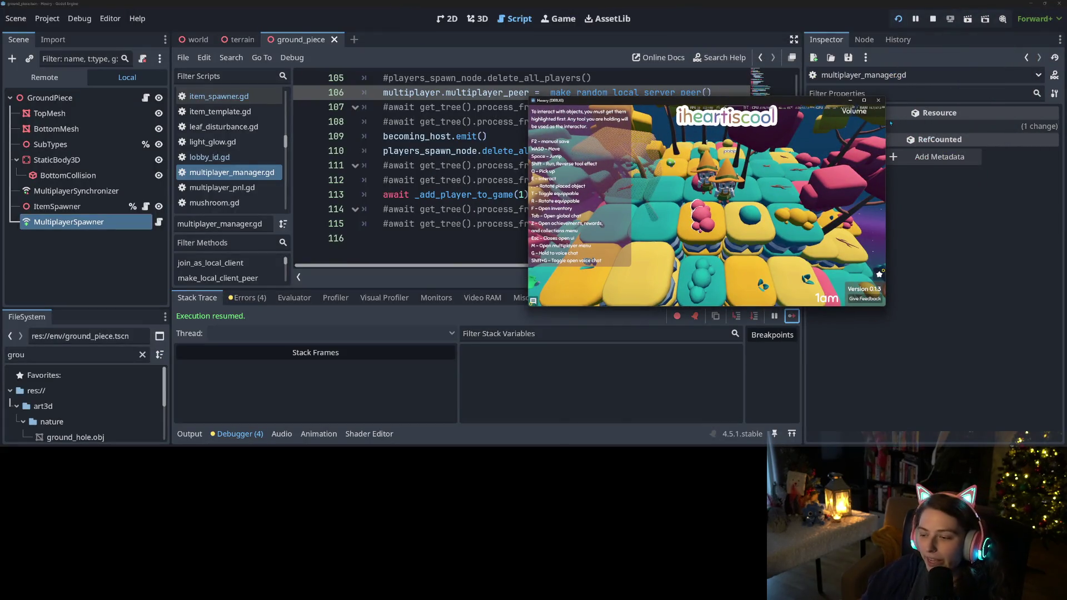
pyautogui.moveTo(734, 95); pyautogui.dragTo(453, 255)
pyautogui.scroll(1, 468, 224)
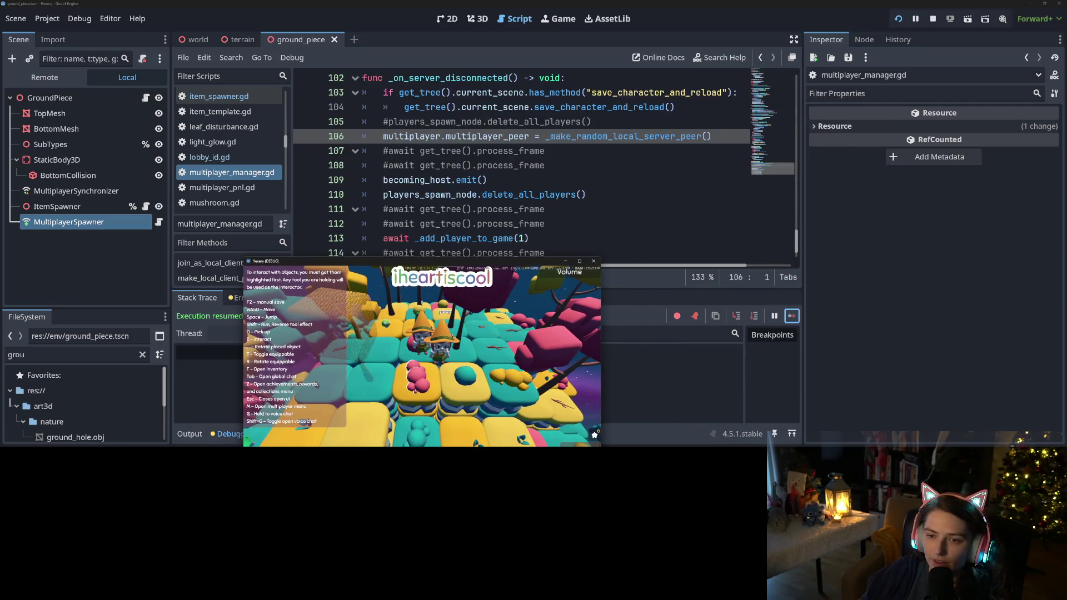
pyautogui.doubleClick(506, 194)
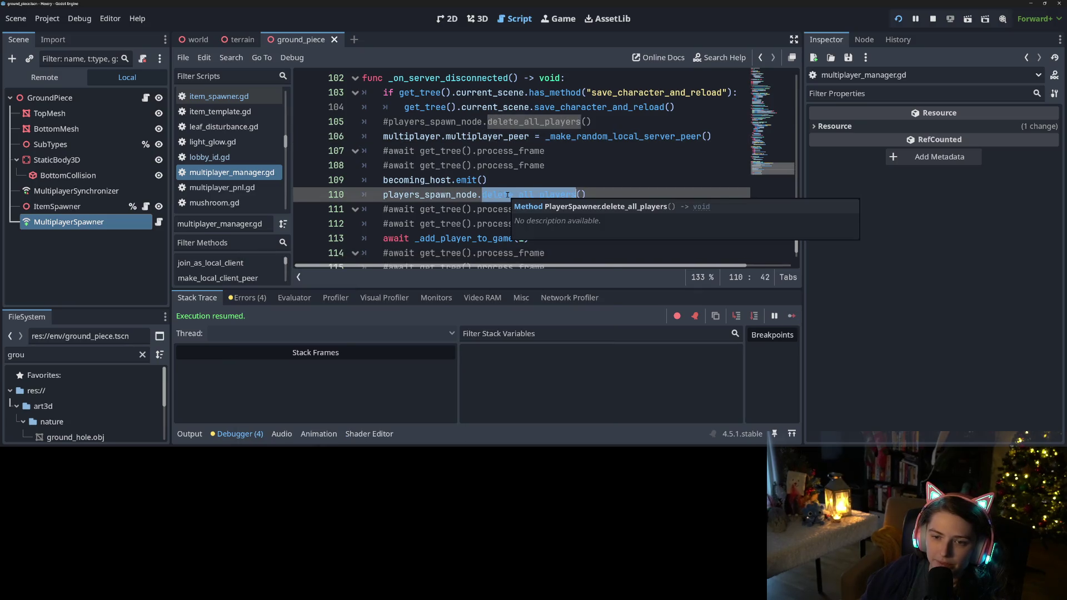
# Step: Highlight _make_random_local_server_peer and becoming_host, jumping to the signal definition on line 18
pyautogui.doubleClick(608, 137)
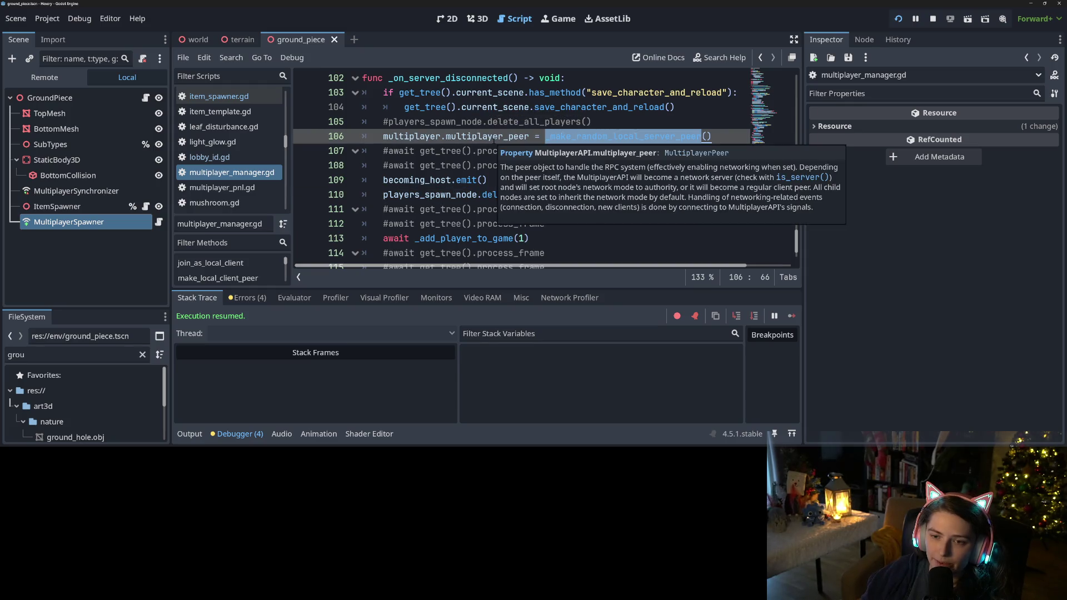
pyautogui.doubleClick(438, 180)
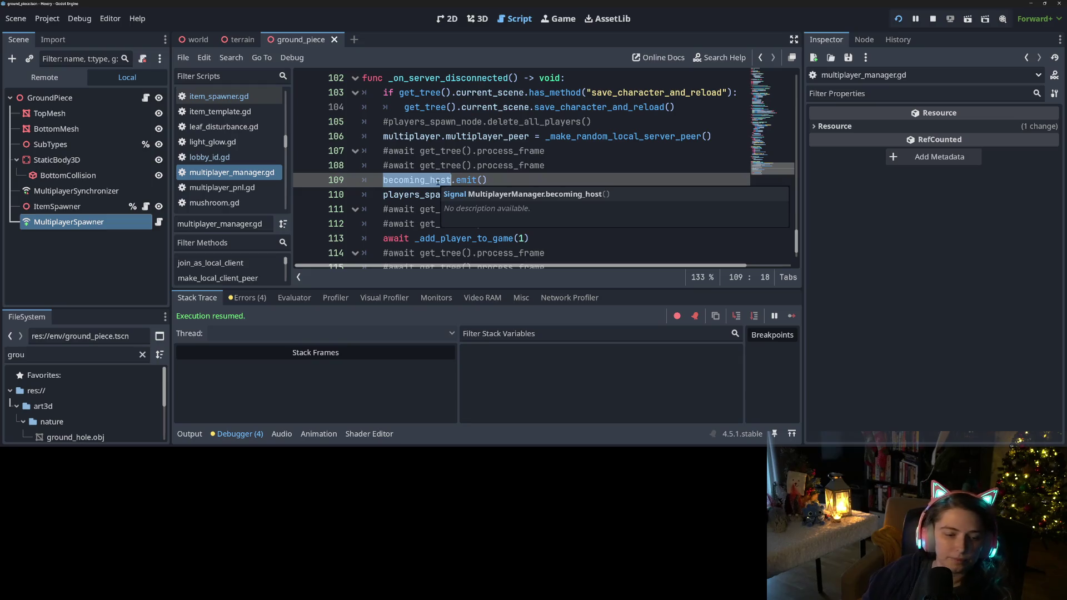
pyautogui.keyDown('ctrl'); pyautogui.click(438, 180); pyautogui.keyUp('ctrl')
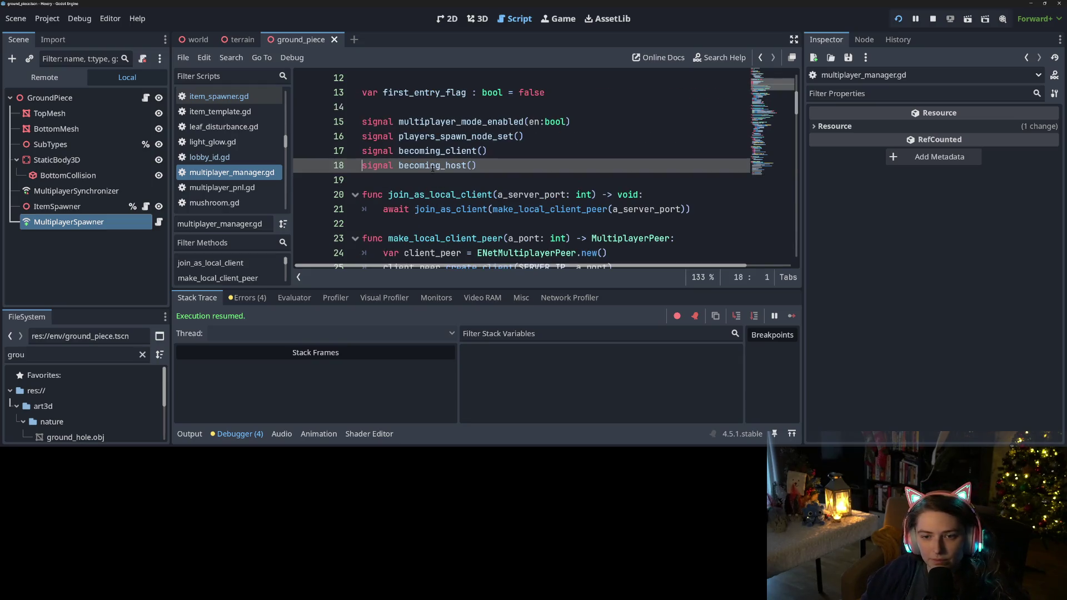
pyautogui.doubleClick(433, 169)
# Step: Search the project for 'becoming_host' and review results in terrain.gd, item.gd, world_item_manager.gd and world.gd
pyautogui.hotkey('ctrl', 'shift', 'f')
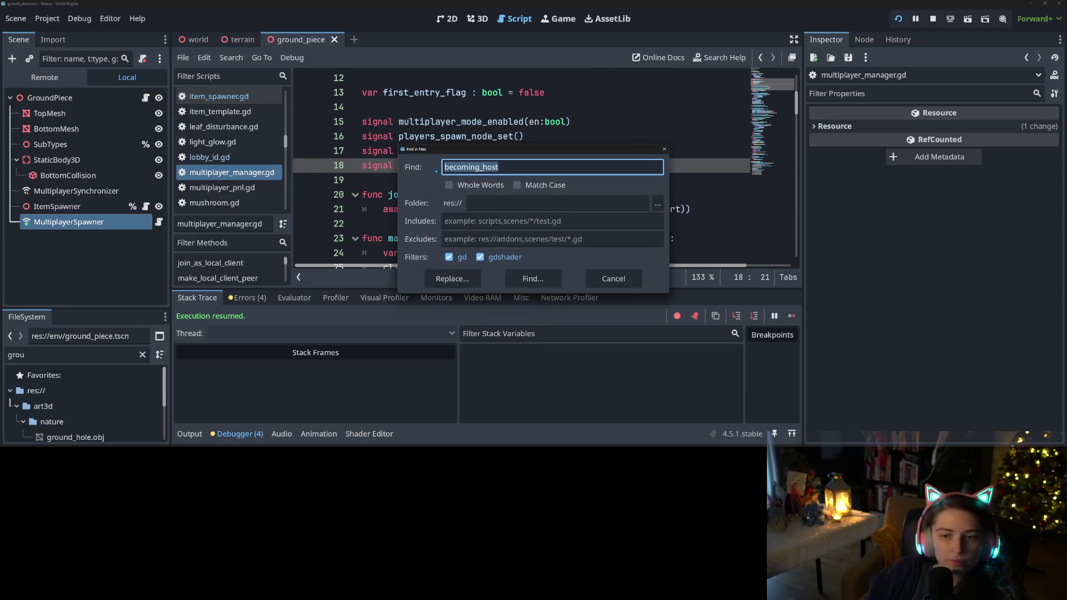
pyautogui.press('Return')
pyautogui.click(334, 396)
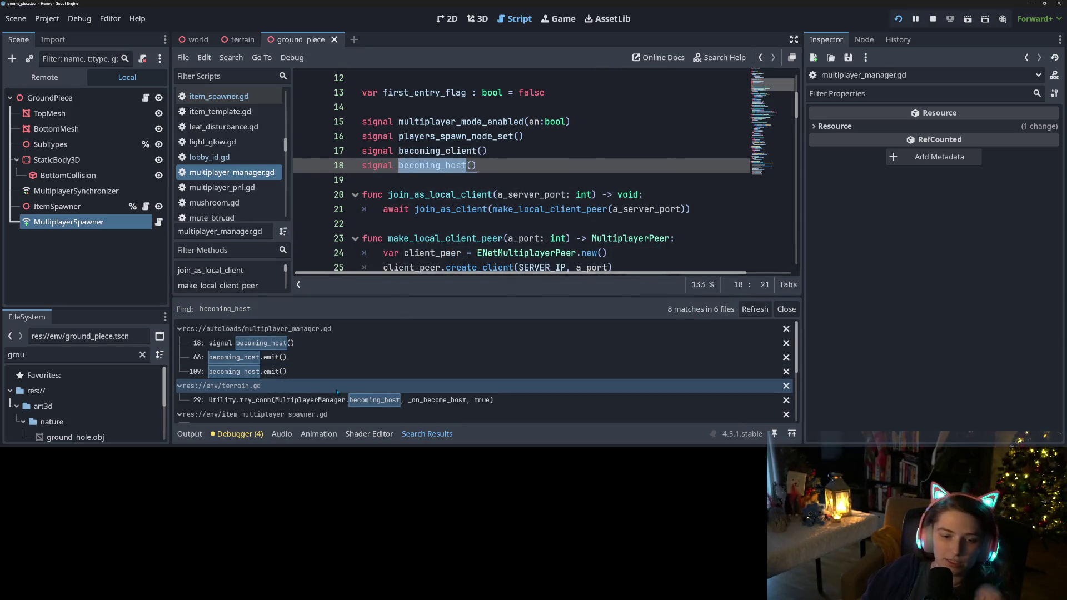
pyautogui.scroll(-1, 337, 392)
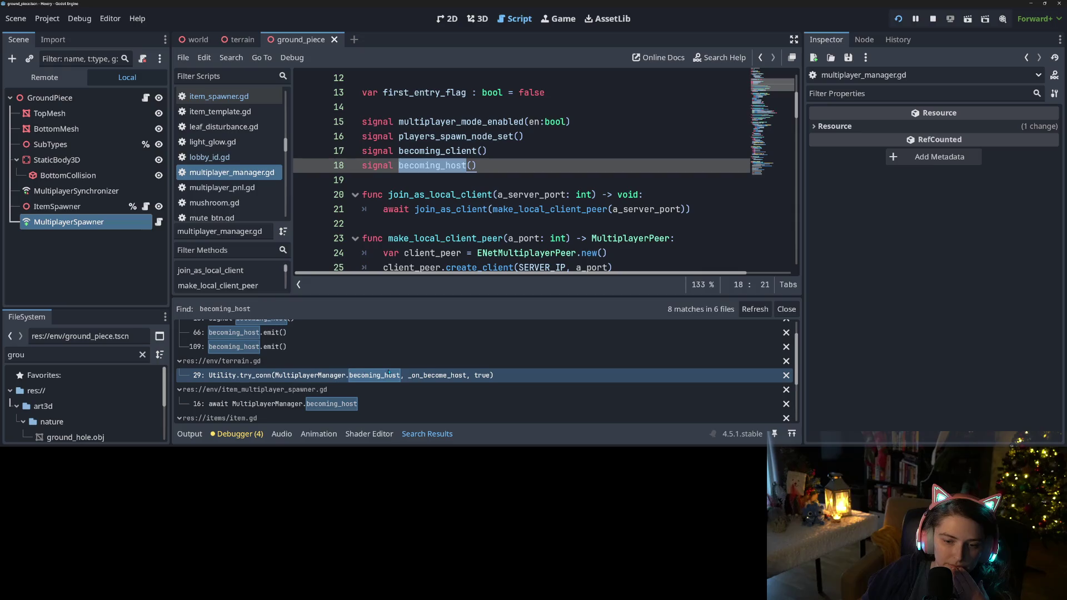
pyautogui.scroll(-3, 389, 373)
pyautogui.scroll(-1, 330, 377)
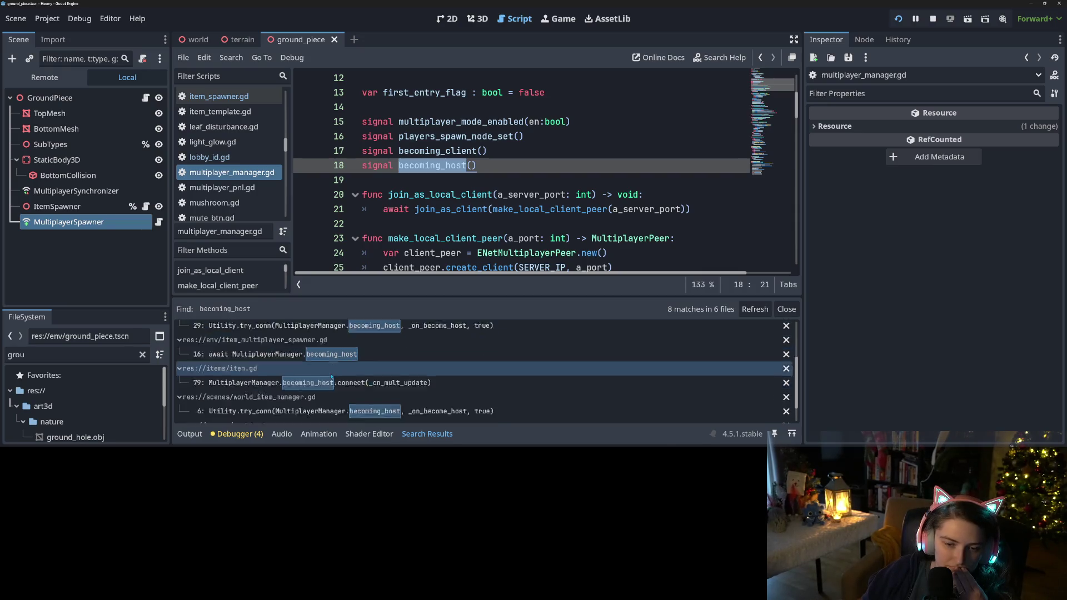
pyautogui.scroll(-2, 331, 376)
pyautogui.click(369, 359)
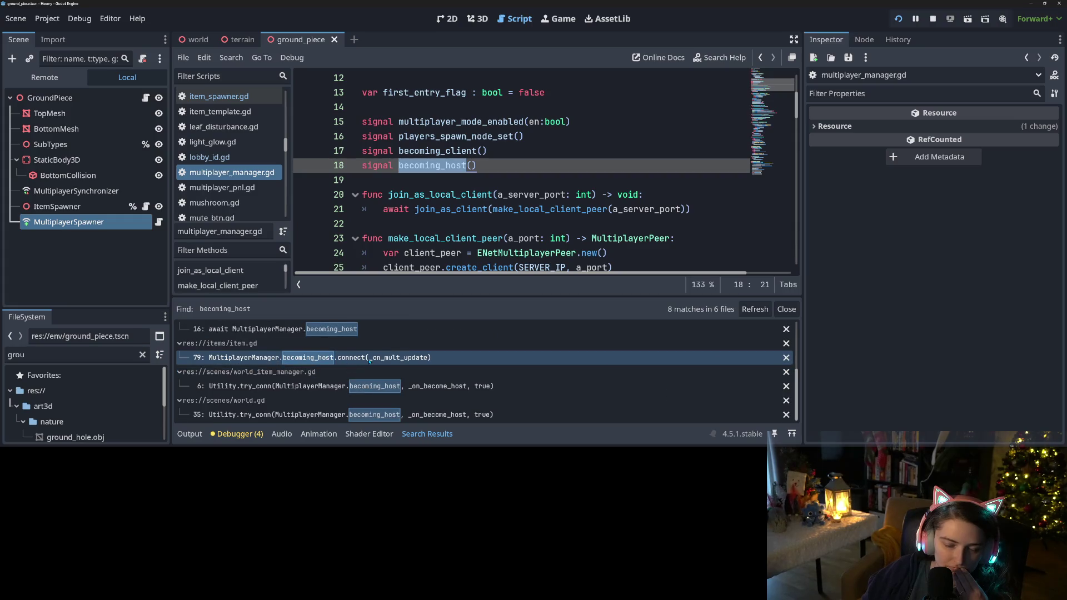
pyautogui.click(335, 382)
pyautogui.click(328, 398)
pyautogui.click(323, 412)
pyautogui.click(319, 387)
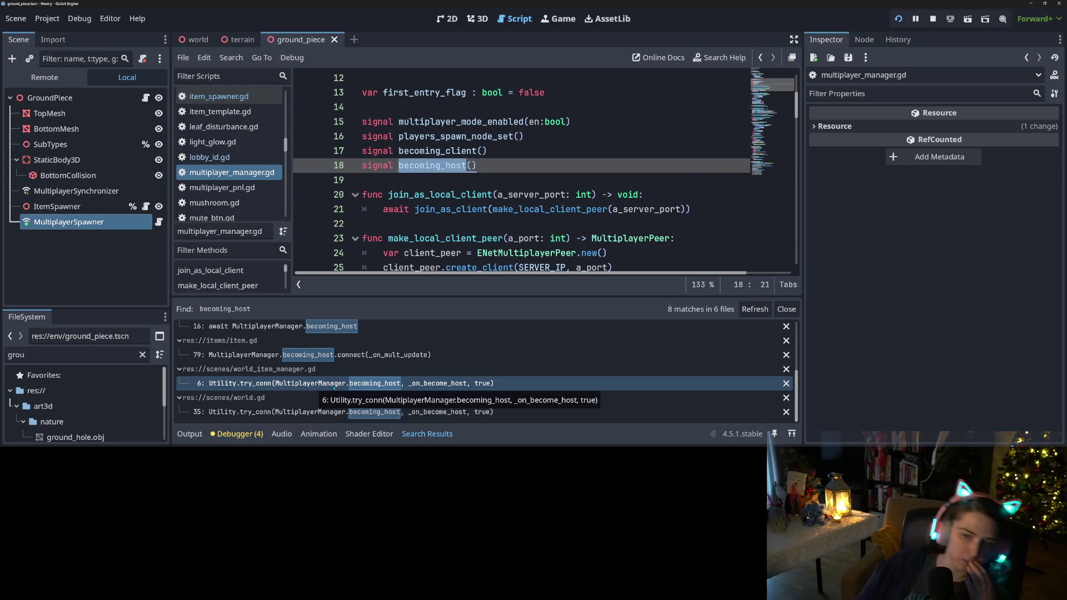
pyautogui.click(251, 177)
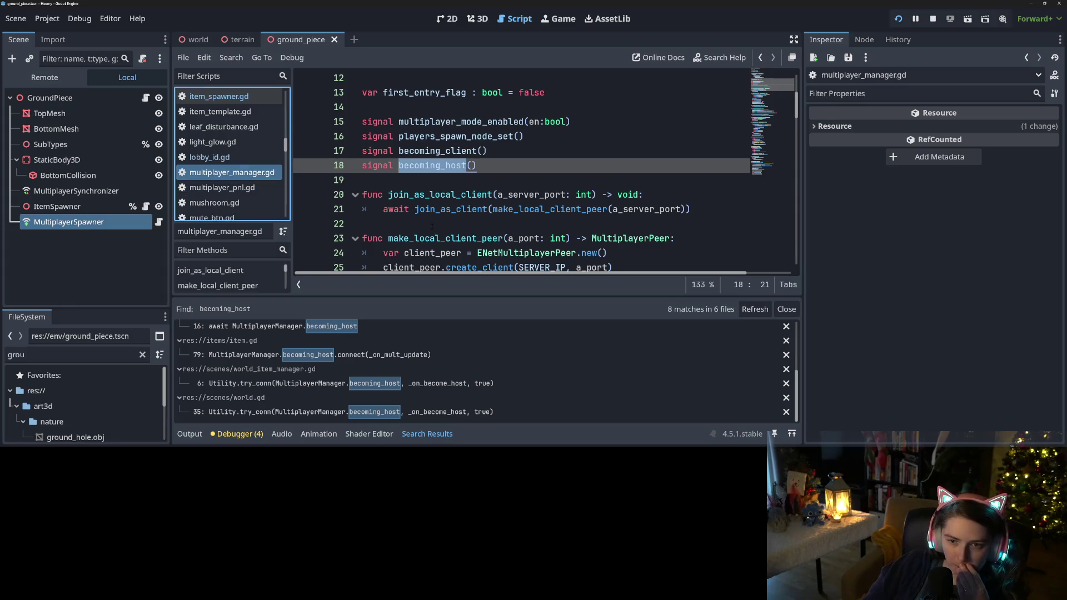
# Step: Scroll through the hosting code, highlighting the get_tree calls and save_character usages
pyautogui.scroll(-3, 500, 183)
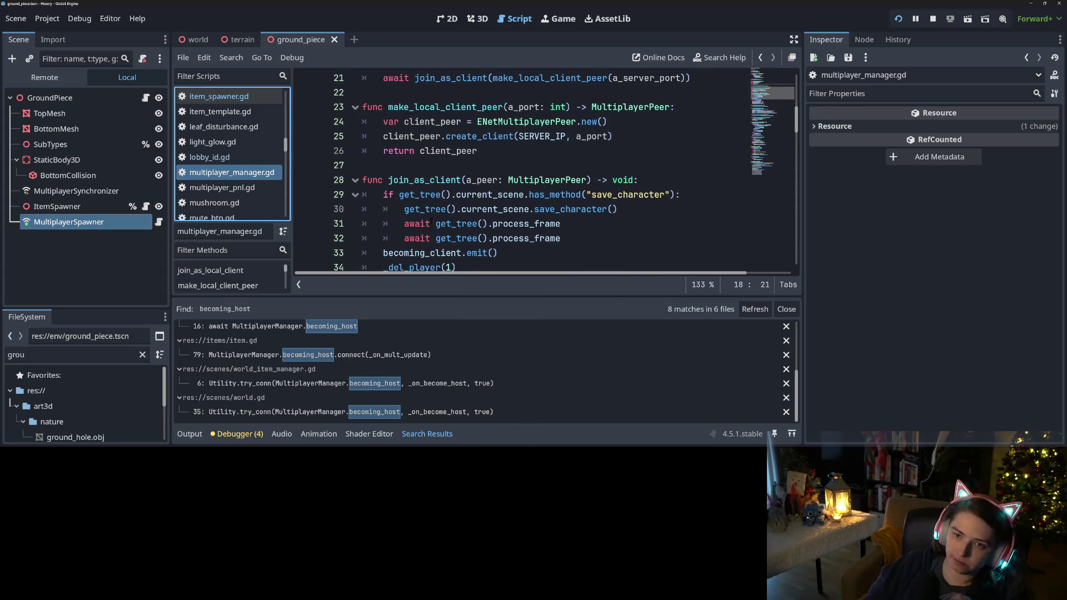
pyautogui.scroll(-8, 430, 223)
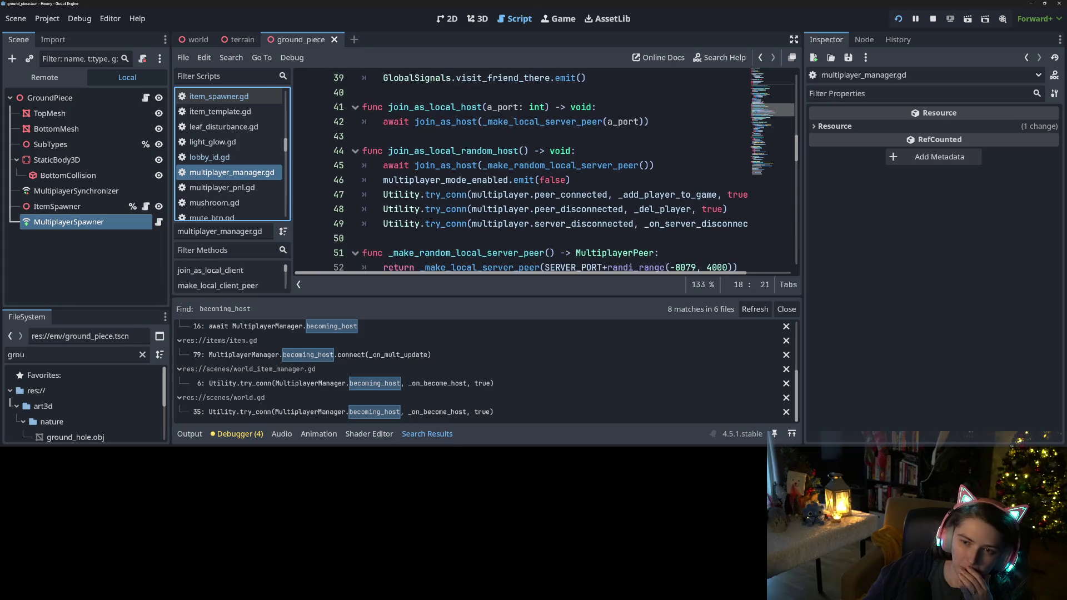
pyautogui.scroll(-1, 432, 224)
pyautogui.scroll(-4, 430, 220)
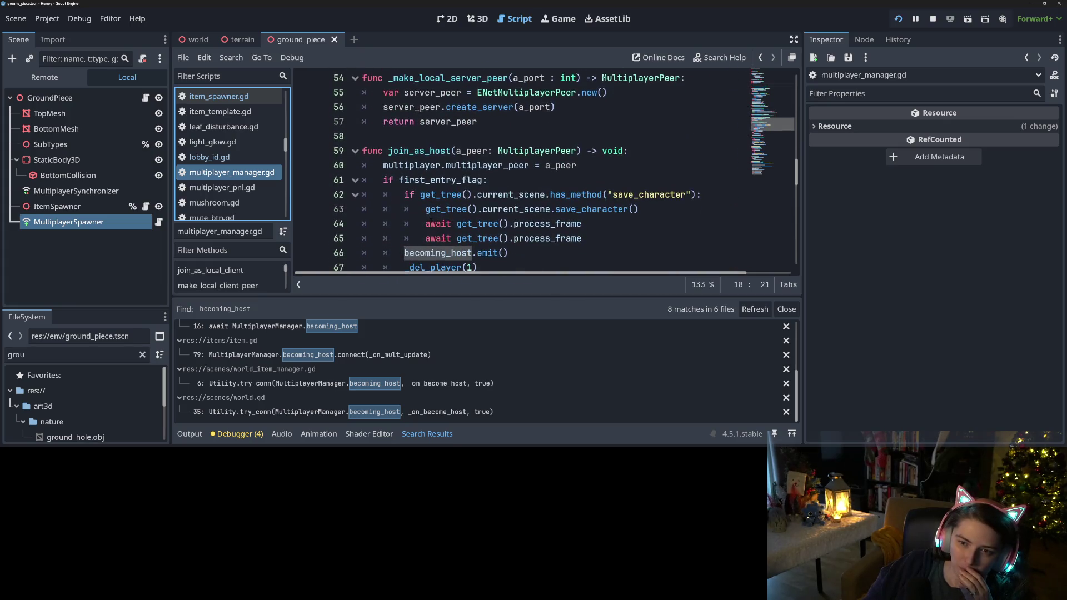
pyautogui.scroll(-1, 431, 220)
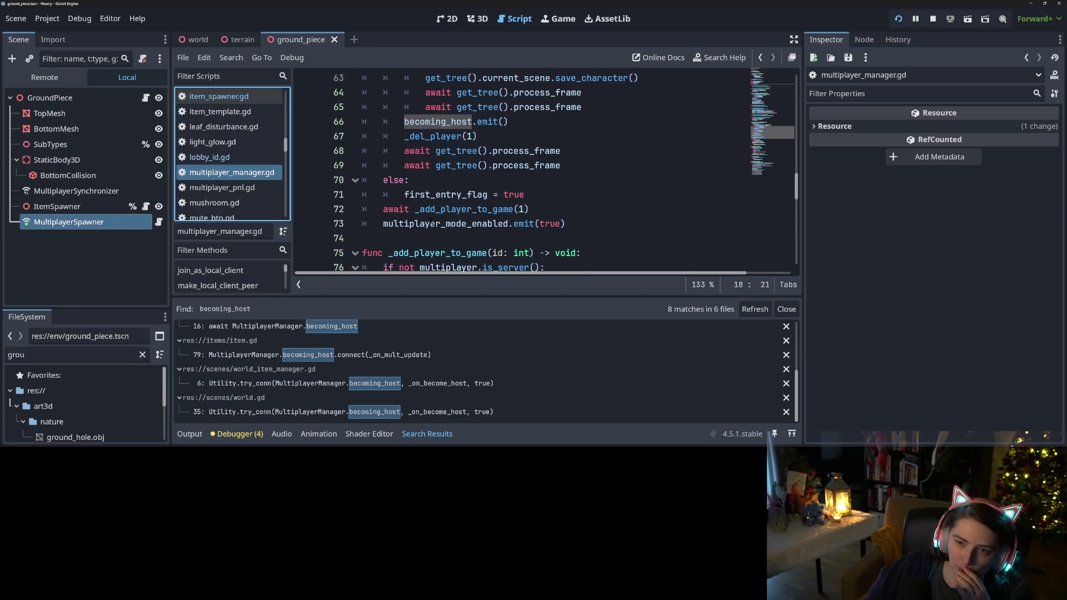
pyautogui.scroll(2, 431, 221)
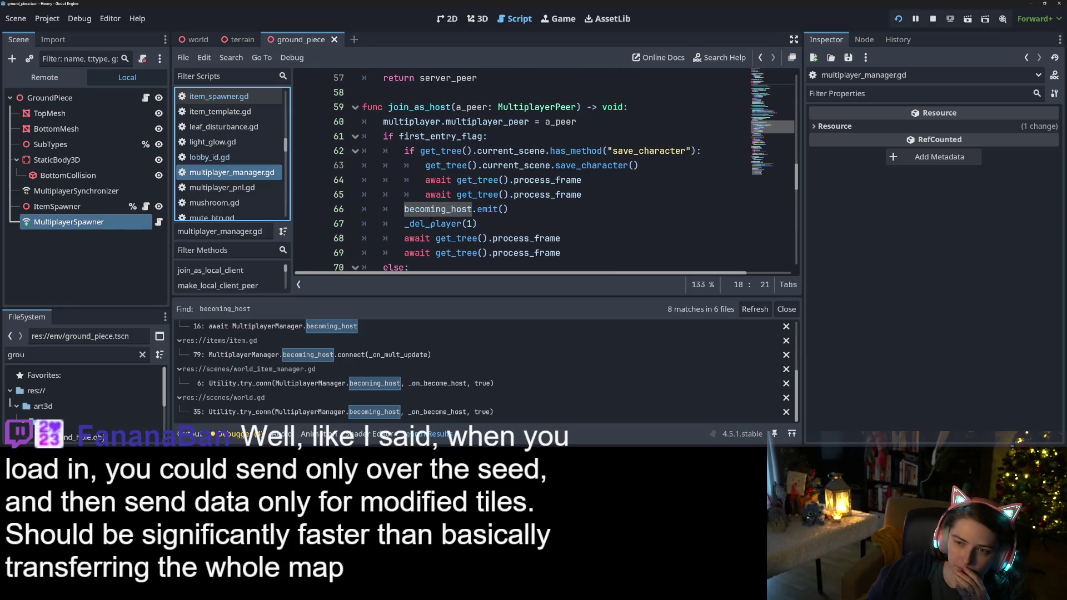
pyautogui.doubleClick(466, 165)
pyautogui.doubleClick(597, 165)
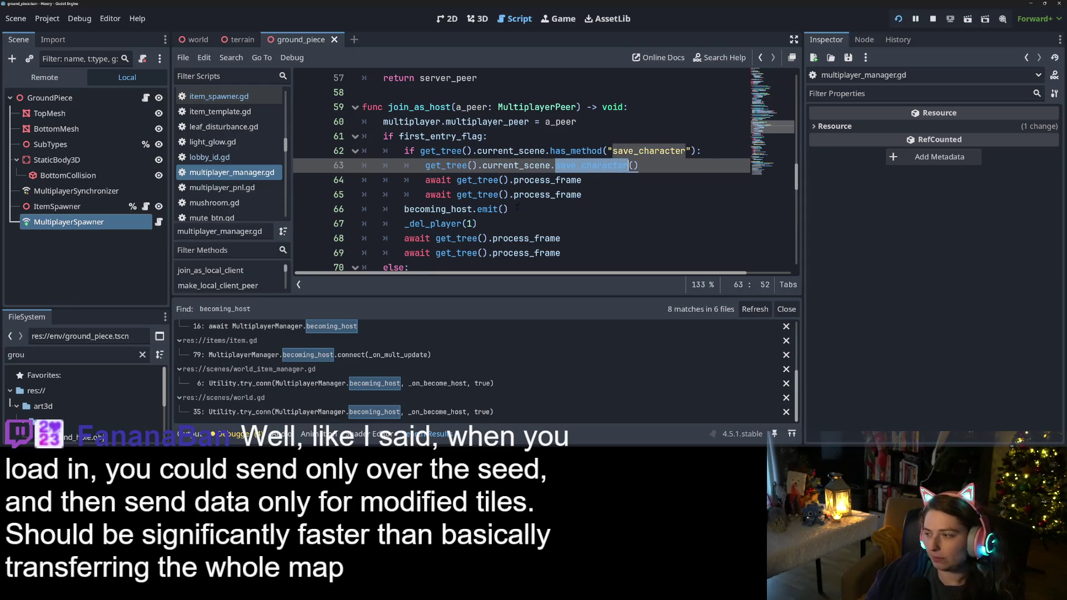
pyautogui.scroll(-2, 488, 250)
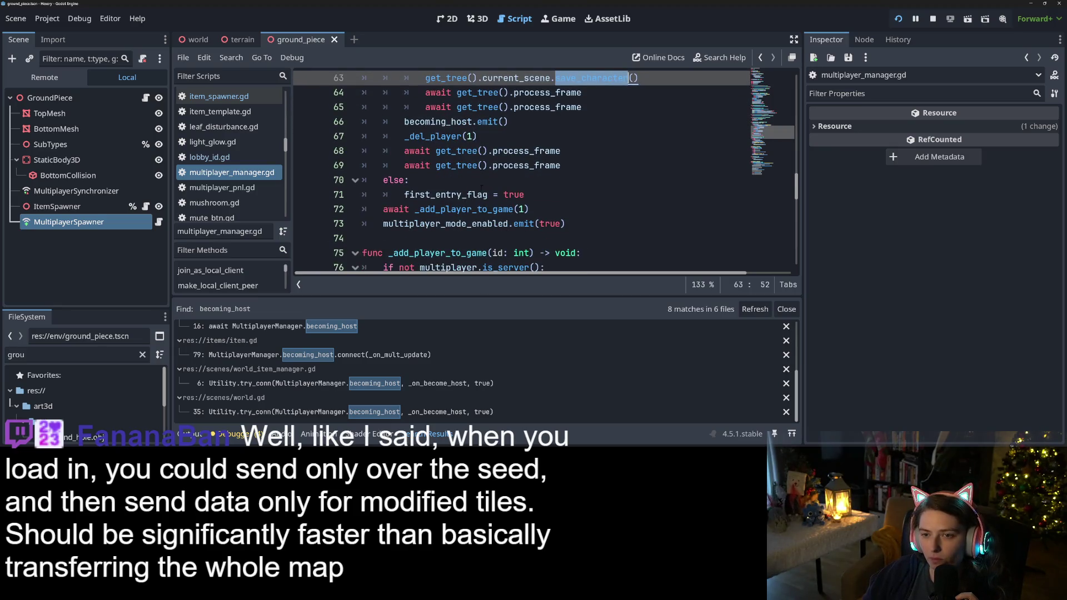
pyautogui.scroll(3, 472, 211)
pyautogui.scroll(-2, 472, 211)
pyautogui.scroll(-1, 461, 210)
pyautogui.scroll(1, 461, 211)
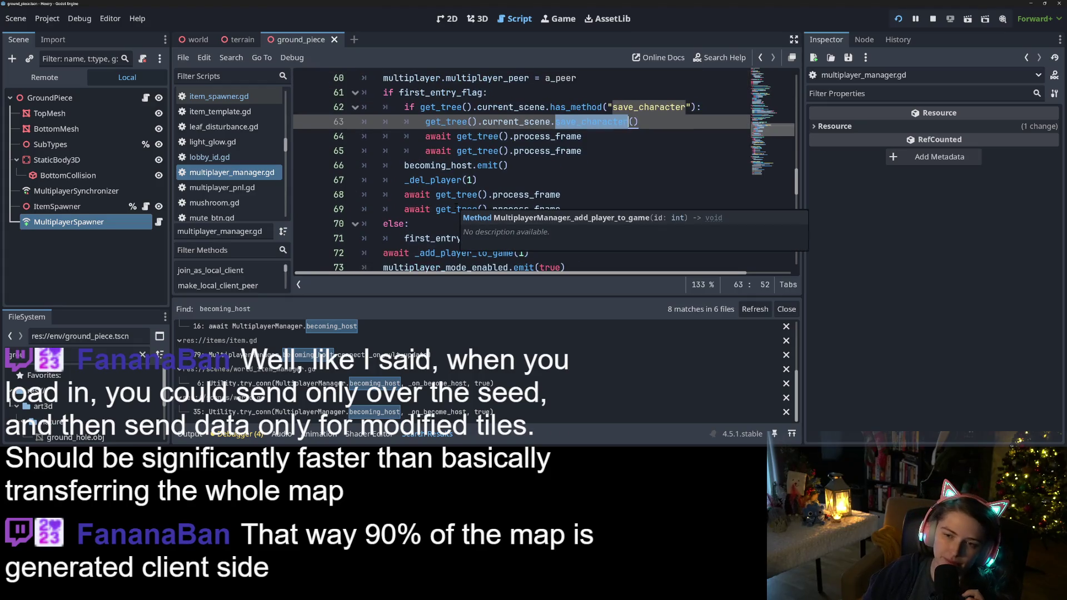
# Step: Check the join_as_host declaration, then return to the delete_all_players call on line 110
pyautogui.click(552, 180)
pyautogui.click(552, 168)
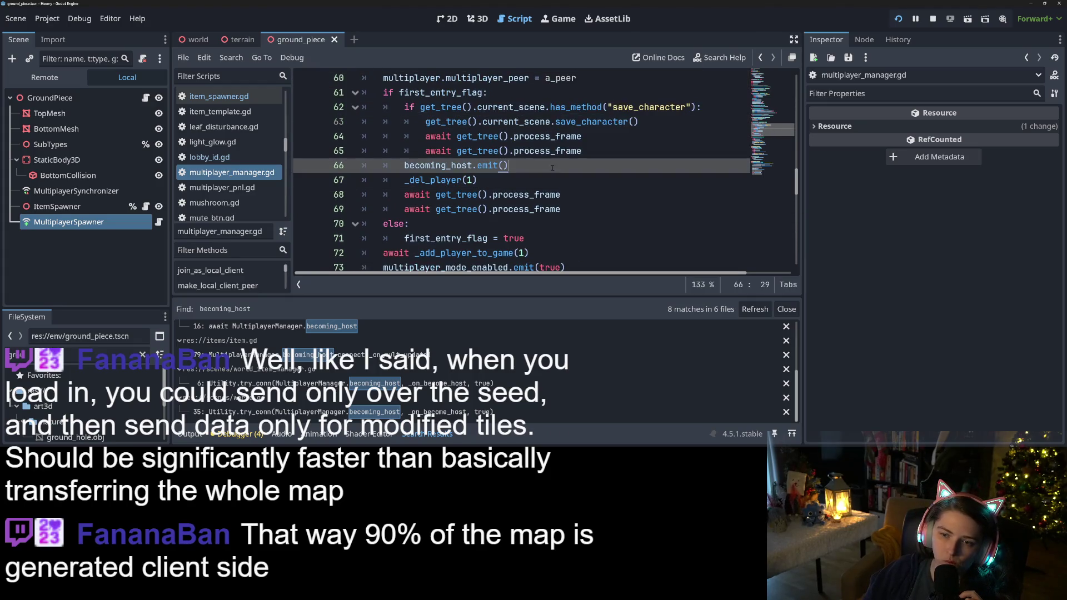
pyautogui.scroll(-2, 525, 210)
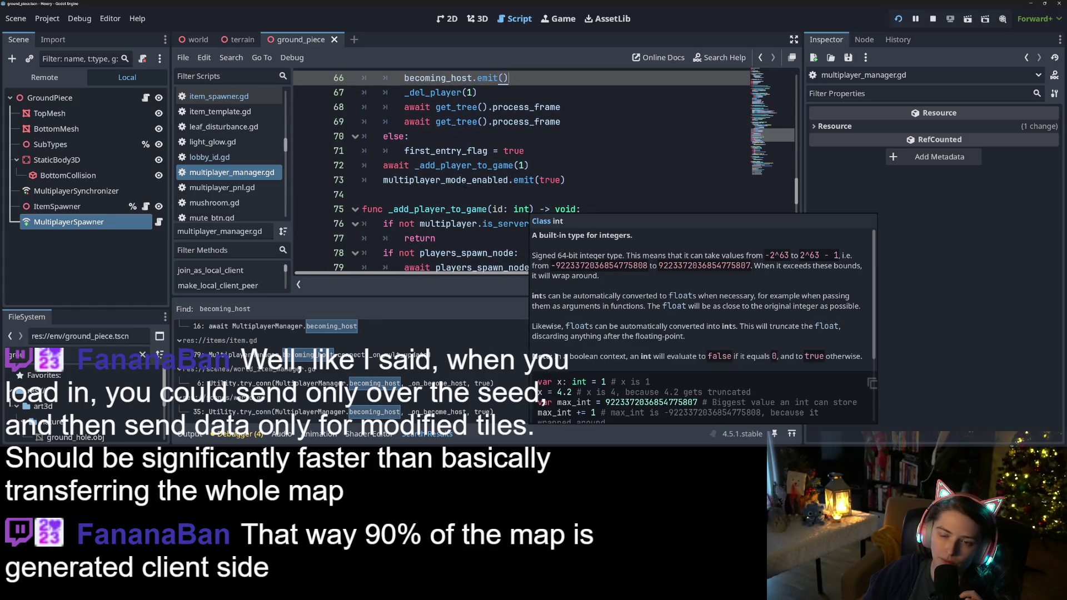
pyautogui.scroll(3, 526, 209)
pyautogui.click(433, 107)
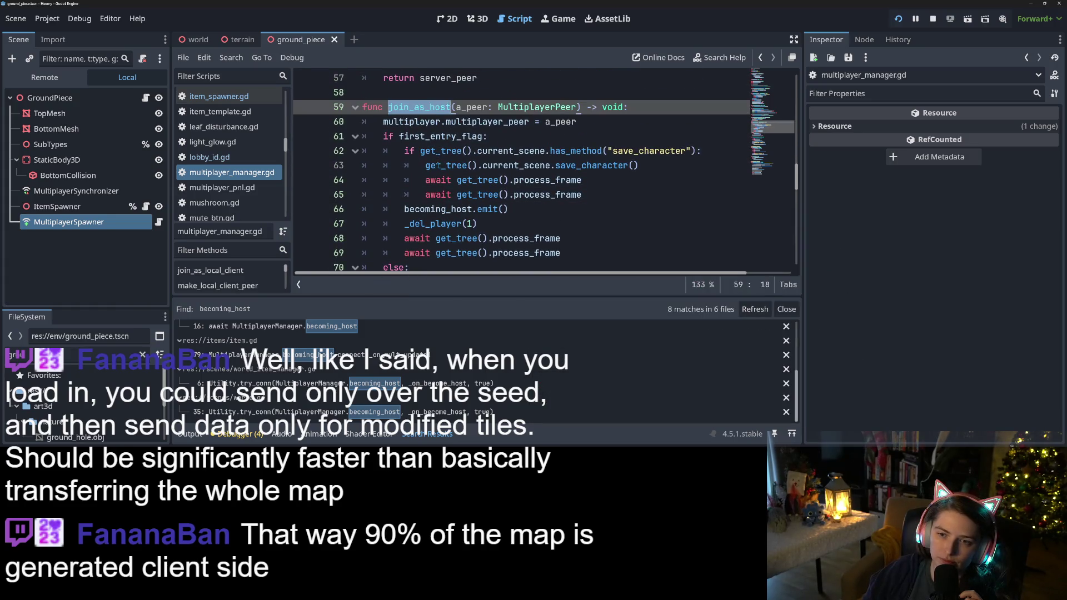
pyautogui.scroll(-10, 436, 166)
pyautogui.scroll(-6, 438, 183)
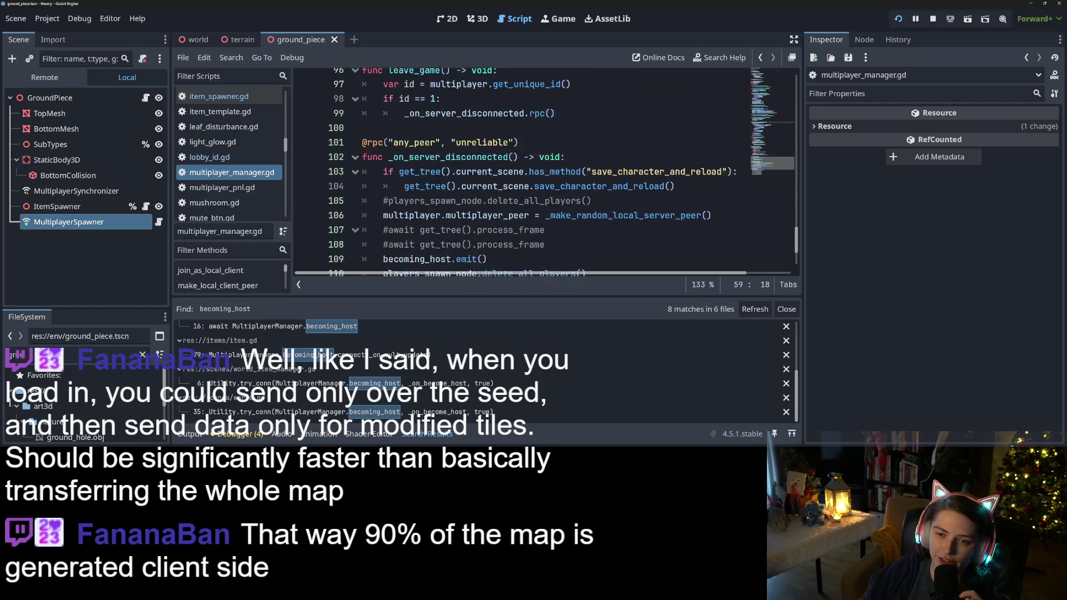
pyautogui.click(594, 169)
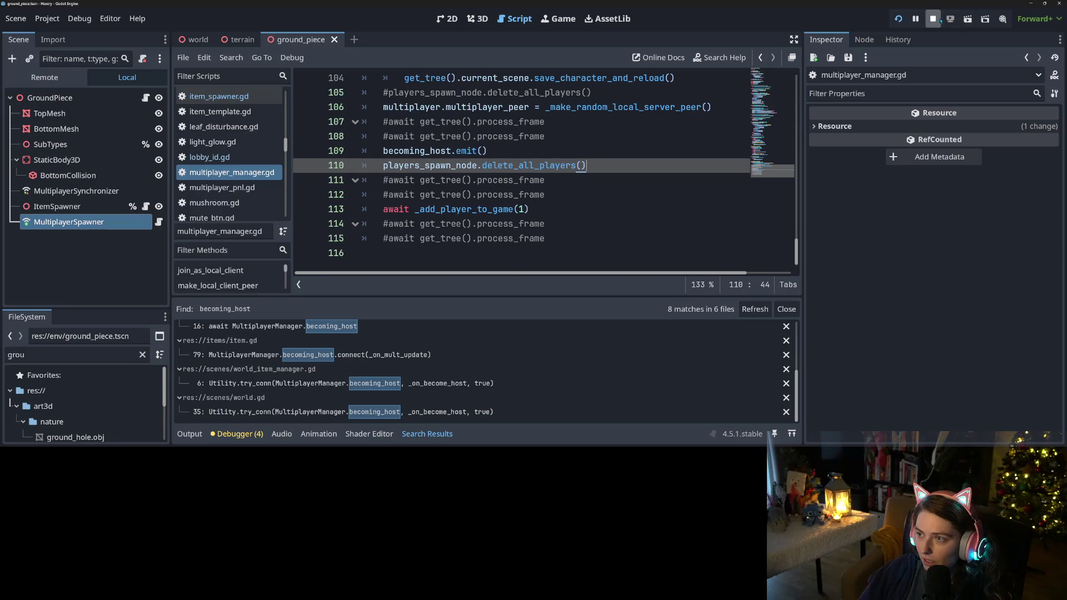
pyautogui.click(563, 218)
pyautogui.click(579, 208)
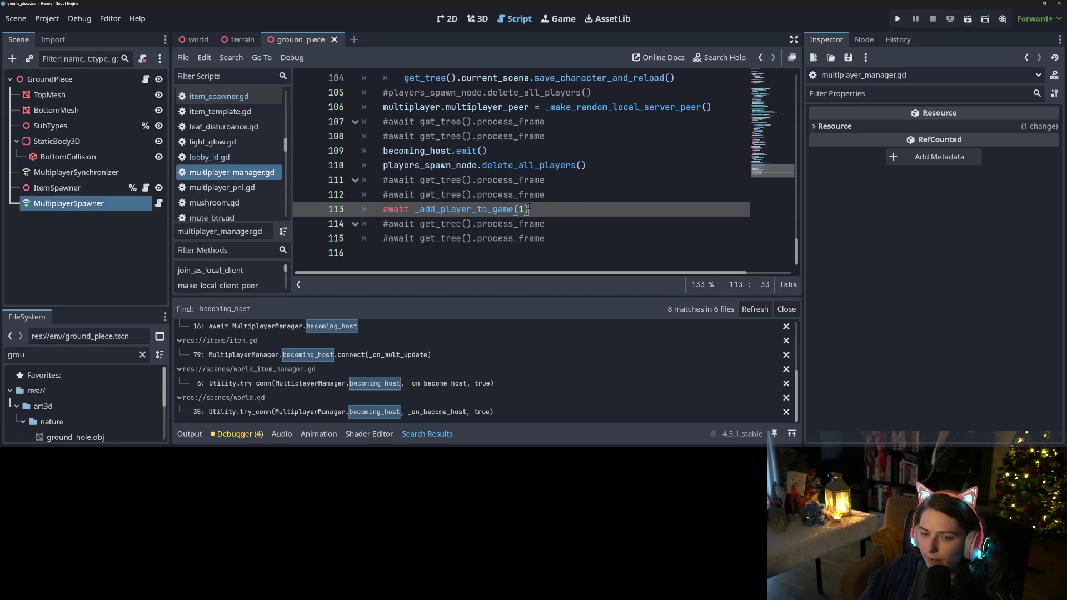
pyautogui.click(555, 195)
pyautogui.scroll(2, 555, 196)
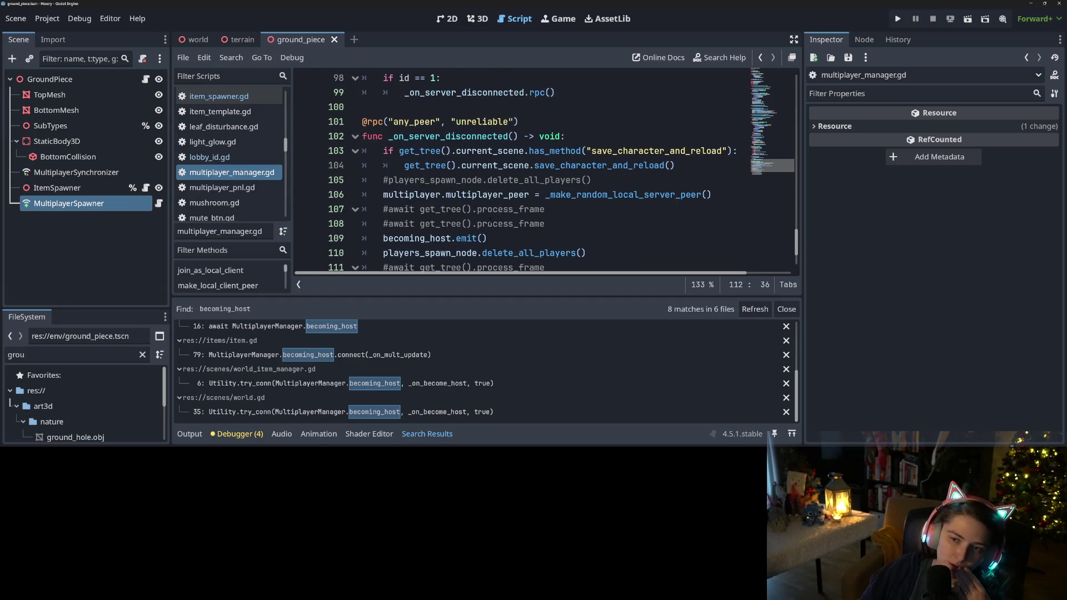
pyautogui.doubleClick(598, 196)
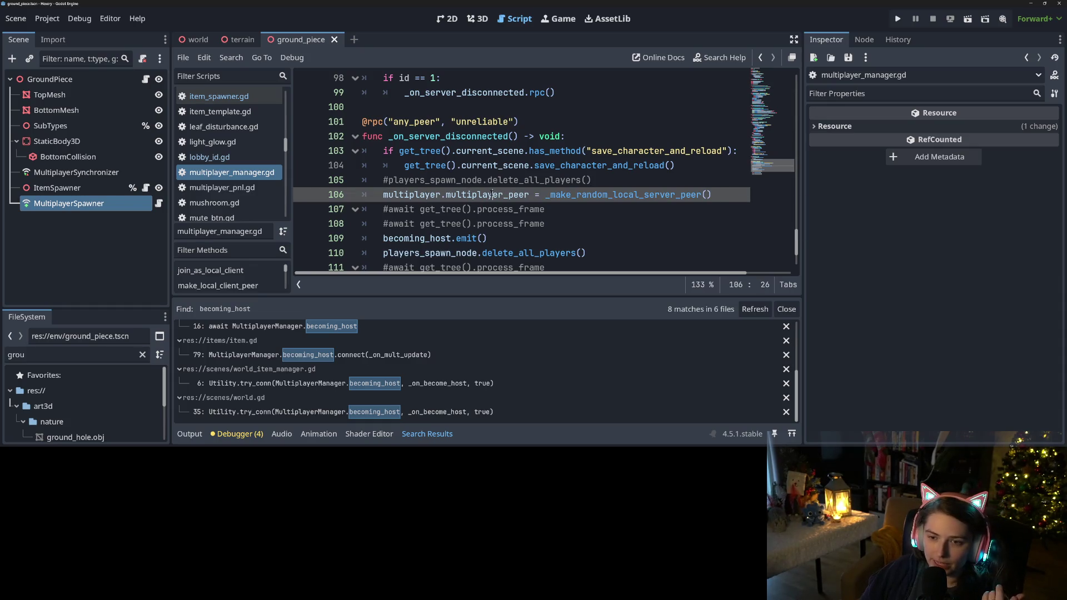
pyautogui.click(410, 237)
pyautogui.doubleClick(410, 238)
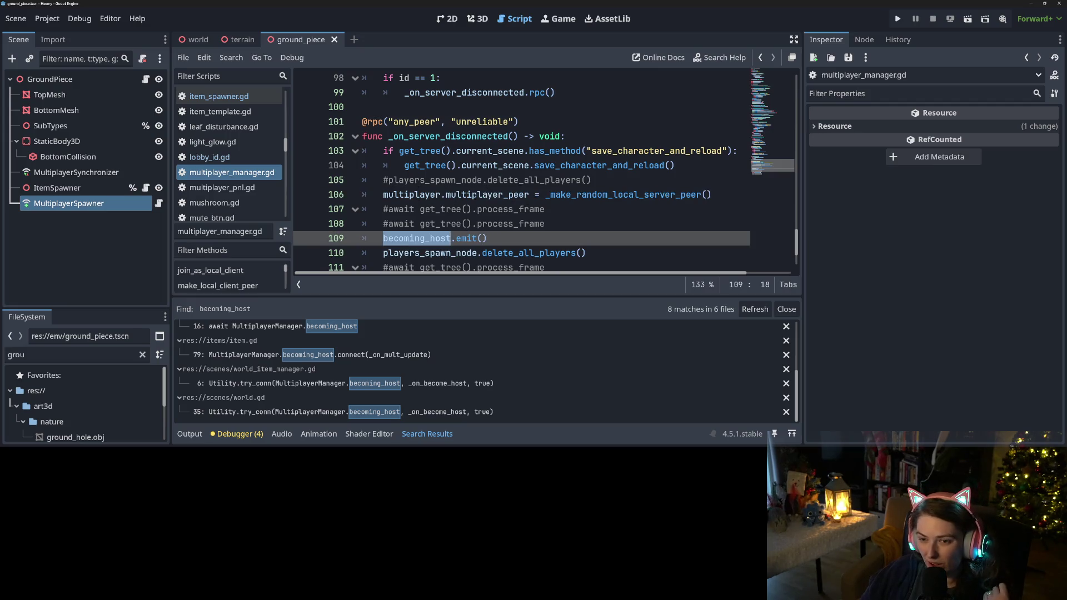
pyautogui.scroll(-1, 562, 244)
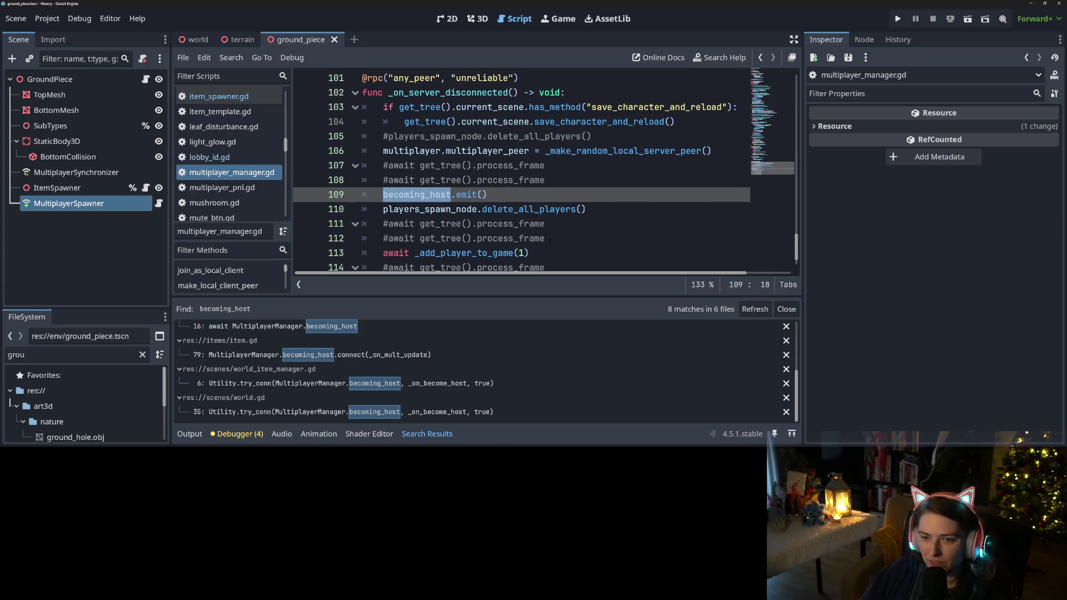
pyautogui.click(608, 209)
pyautogui.scroll(16, 672, 191)
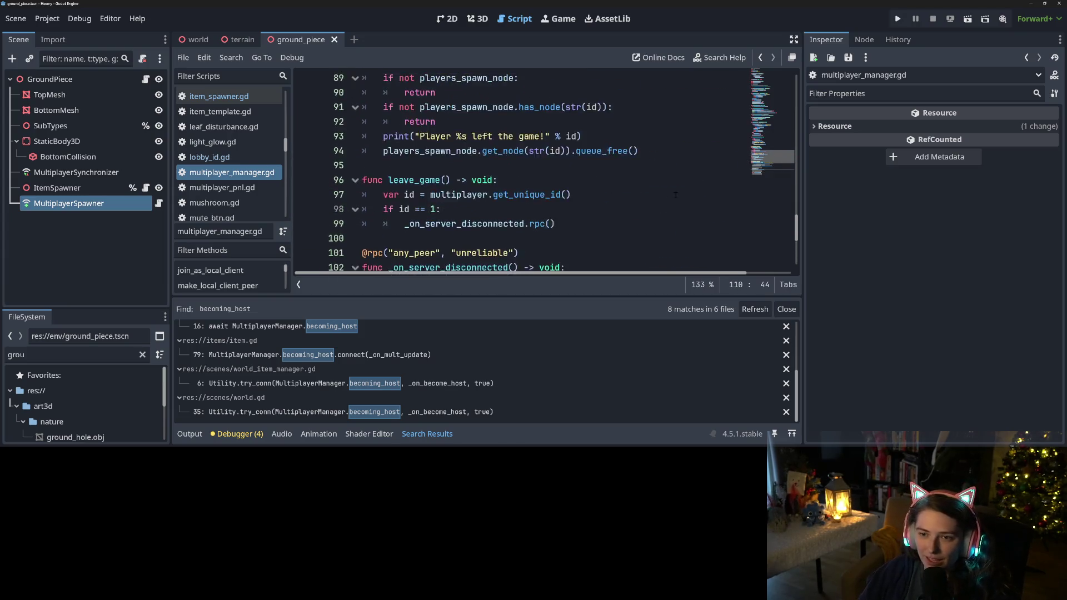
pyautogui.scroll(3, 532, 204)
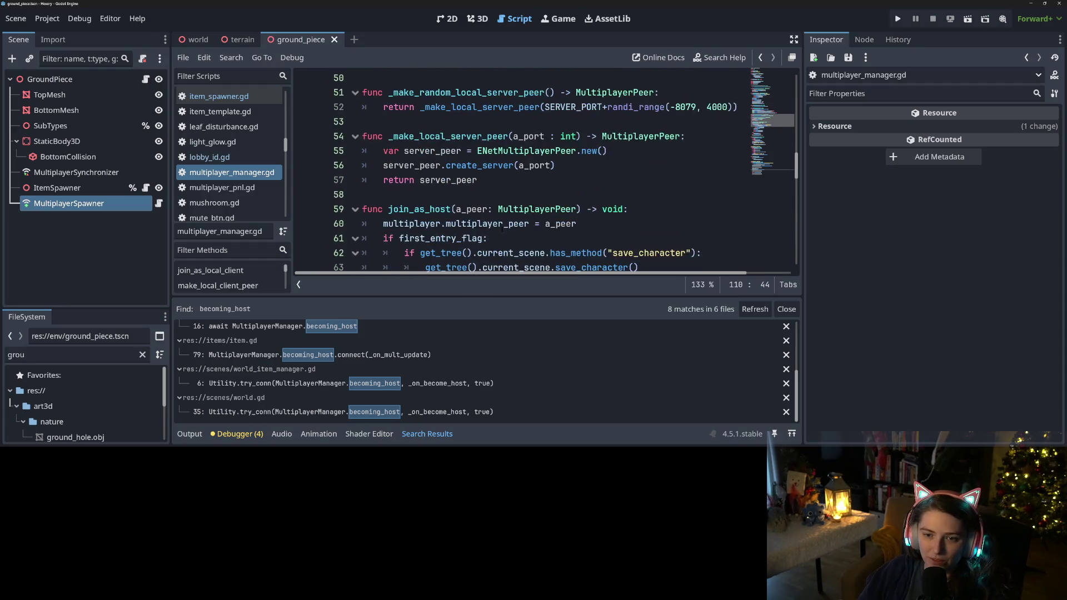
pyautogui.doubleClick(431, 223)
pyautogui.scroll(3, 431, 195)
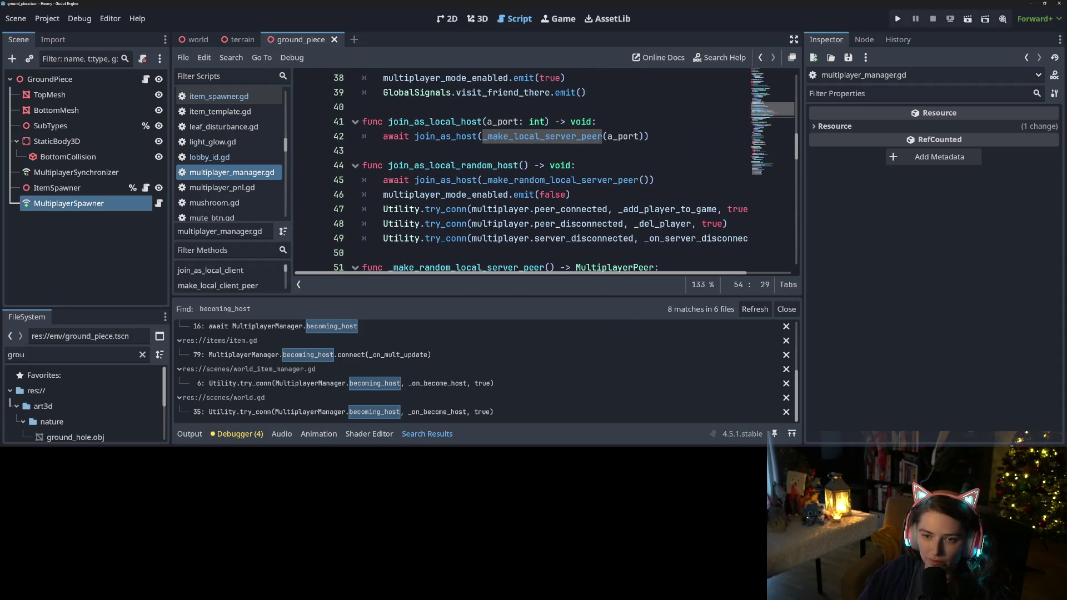
pyautogui.doubleClick(413, 165)
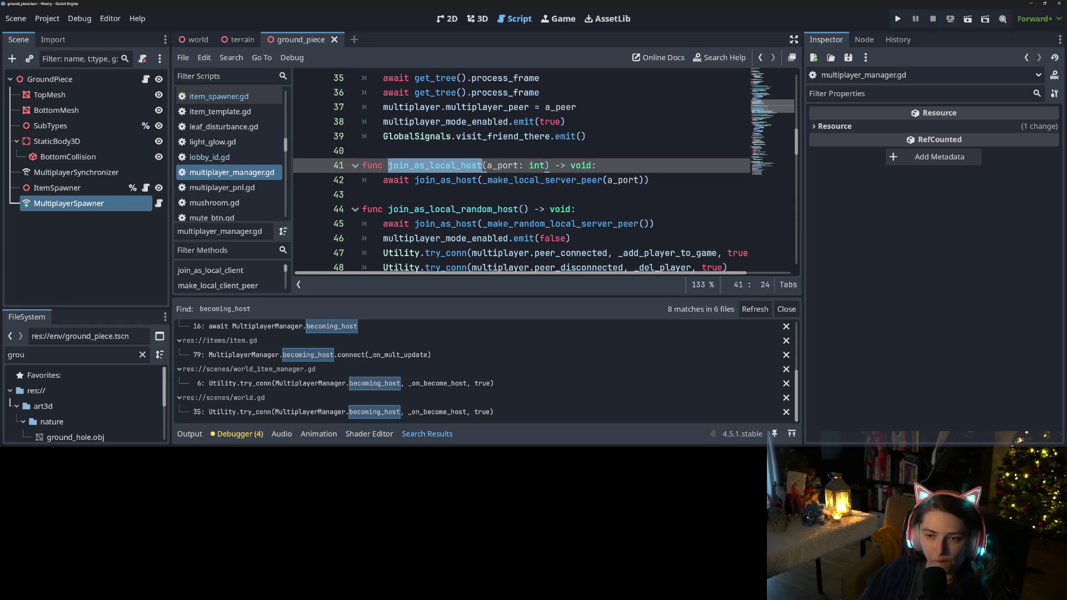
pyautogui.scroll(3, 548, 167)
pyautogui.scroll(4, 437, 211)
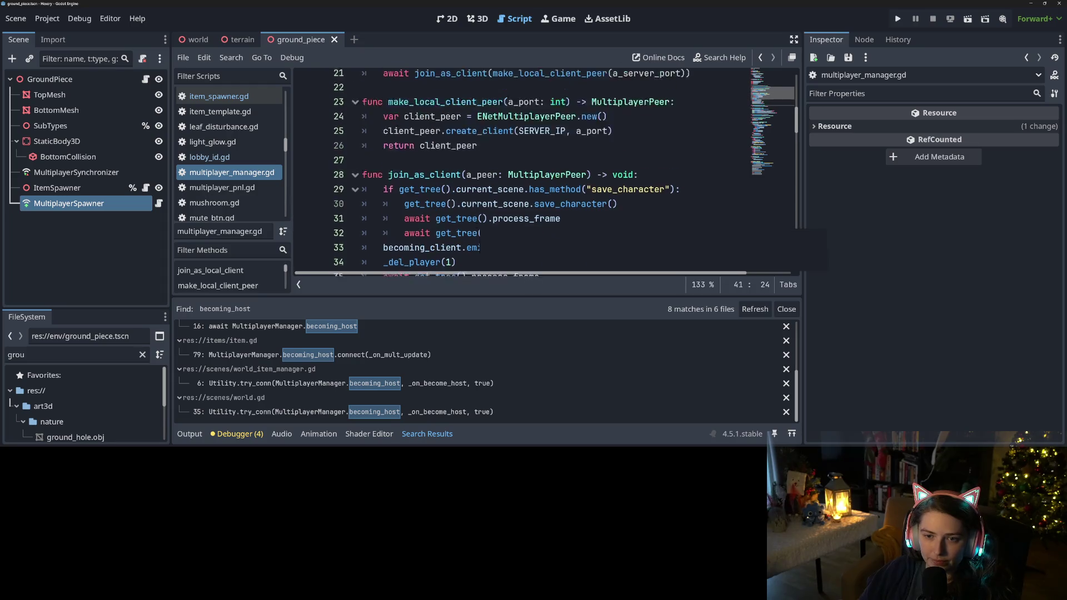
pyautogui.doubleClick(437, 210)
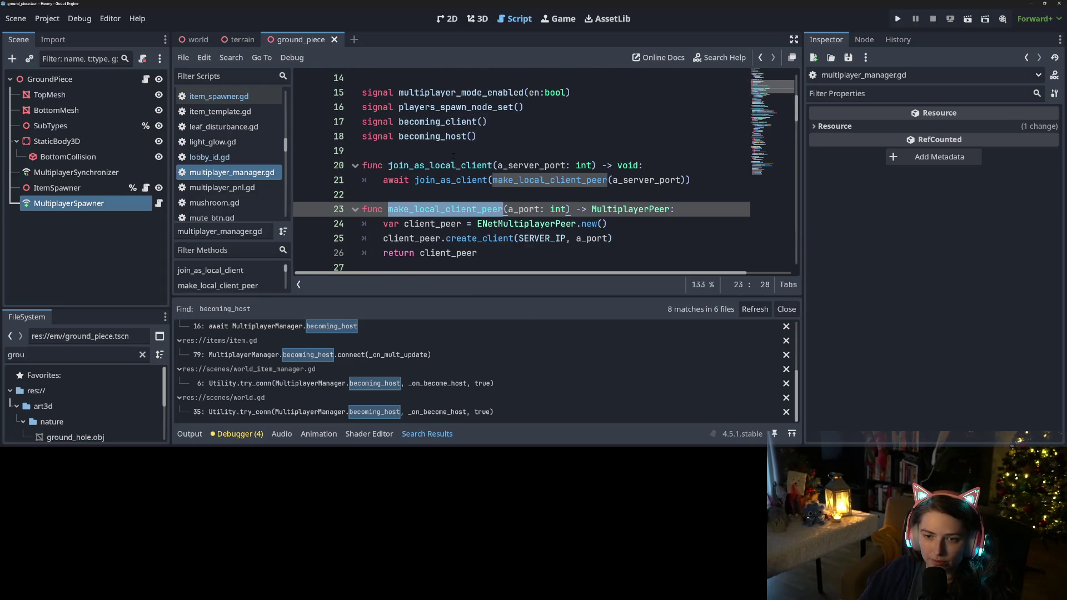
pyautogui.doubleClick(467, 166)
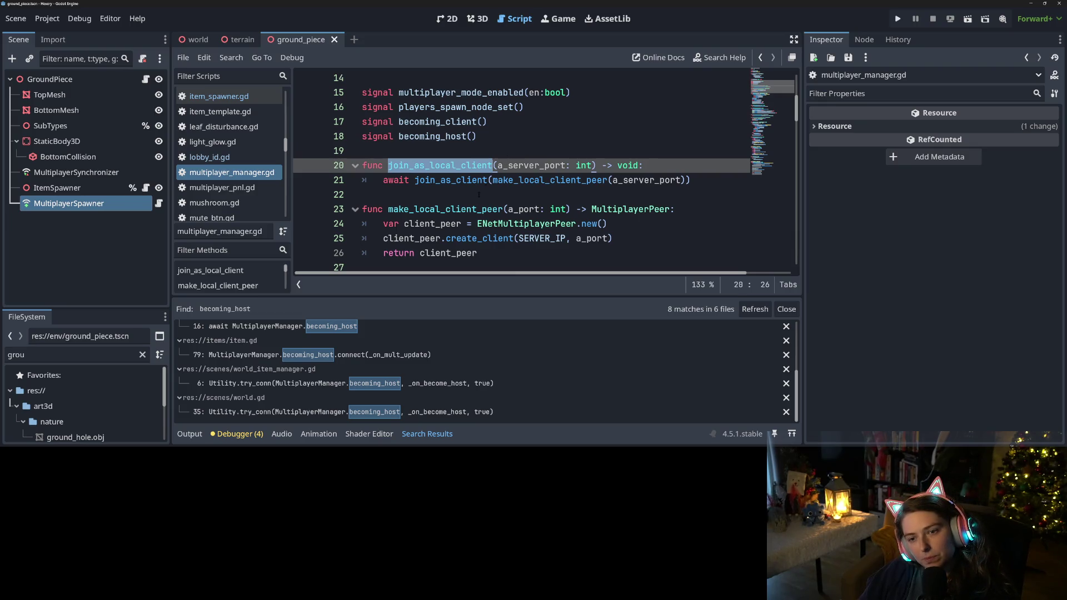
pyautogui.scroll(5, 459, 207)
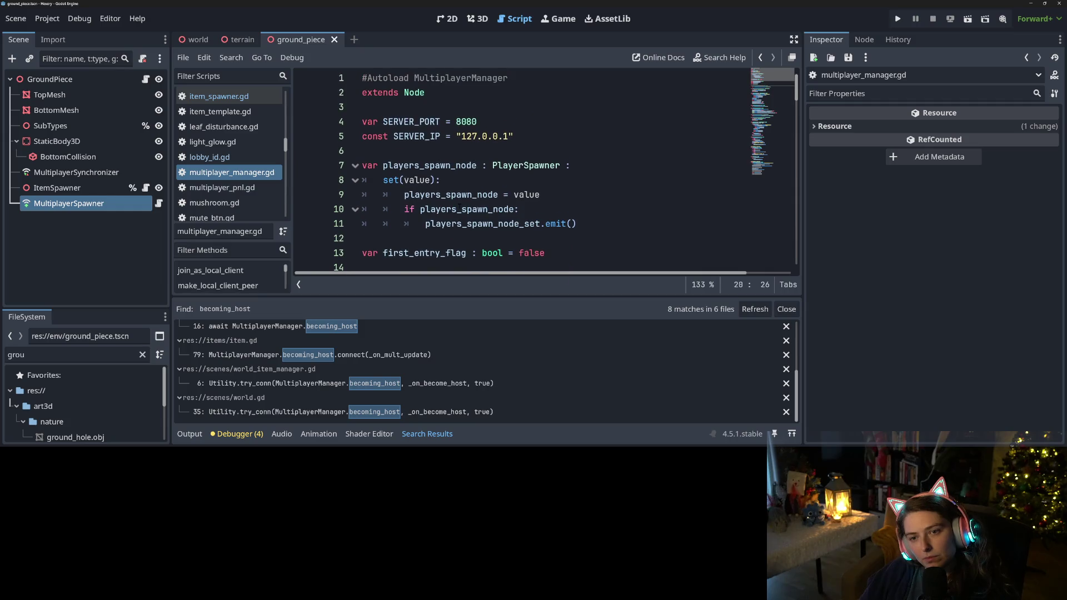
pyautogui.scroll(-2, 462, 205)
pyautogui.scroll(2, 462, 205)
pyautogui.scroll(-7, 463, 205)
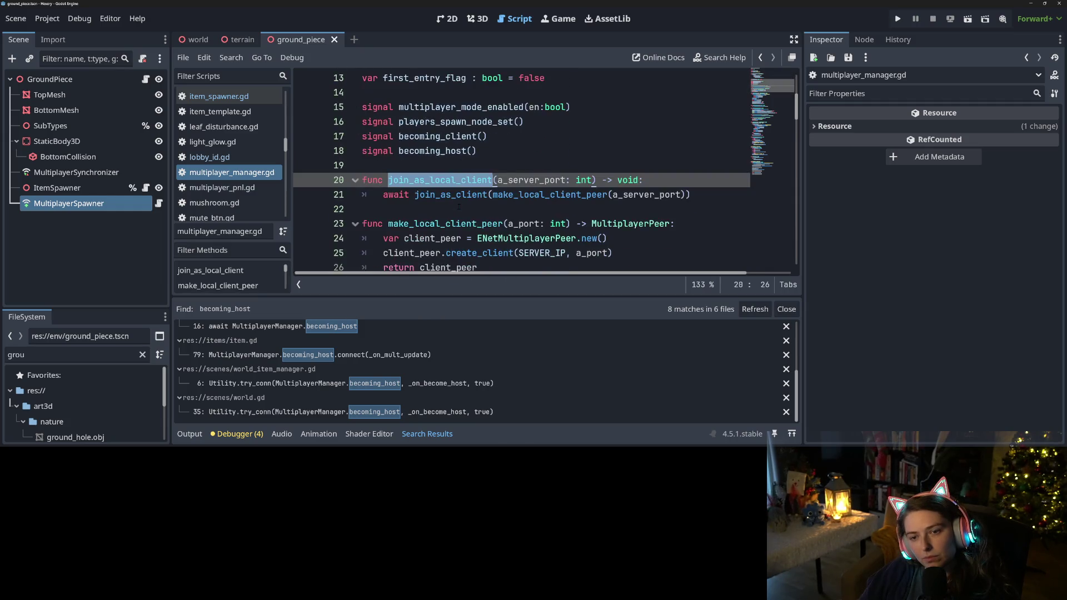
pyautogui.scroll(-7, 458, 207)
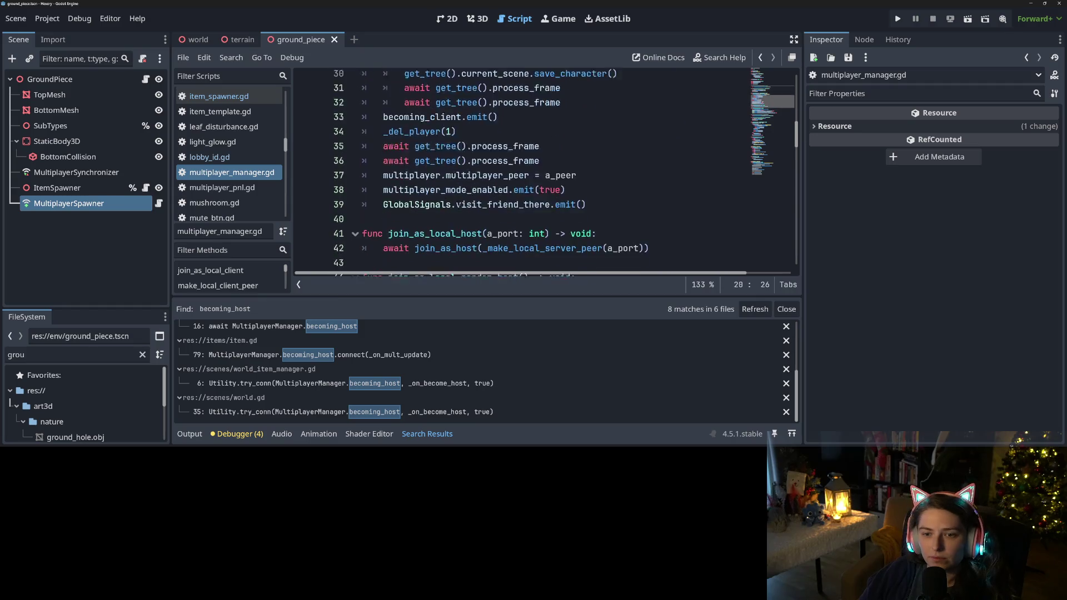
pyautogui.scroll(-2, 458, 207)
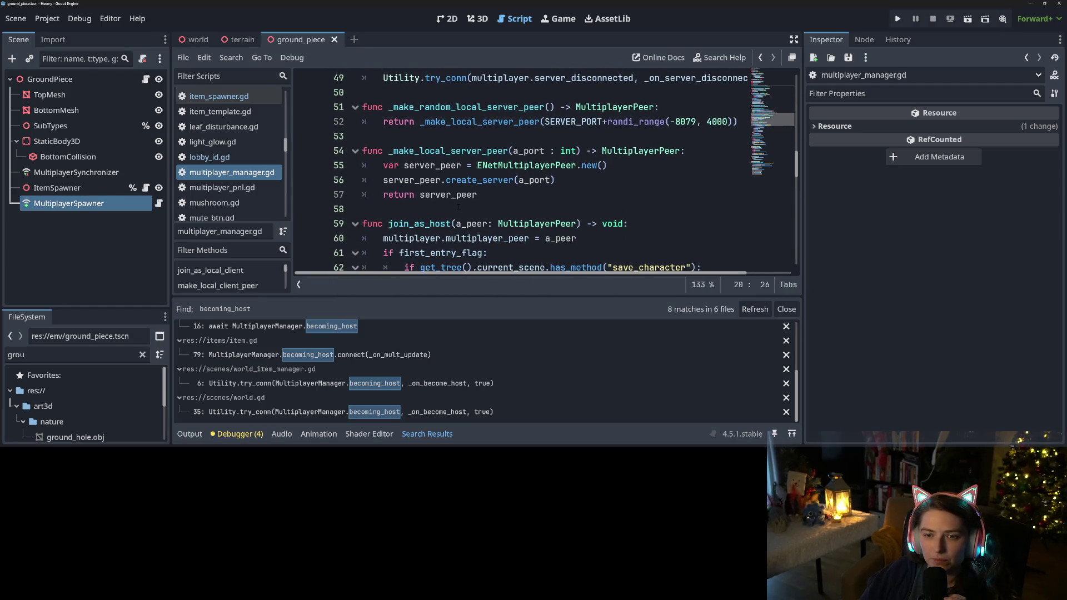
pyautogui.doubleClick(485, 108)
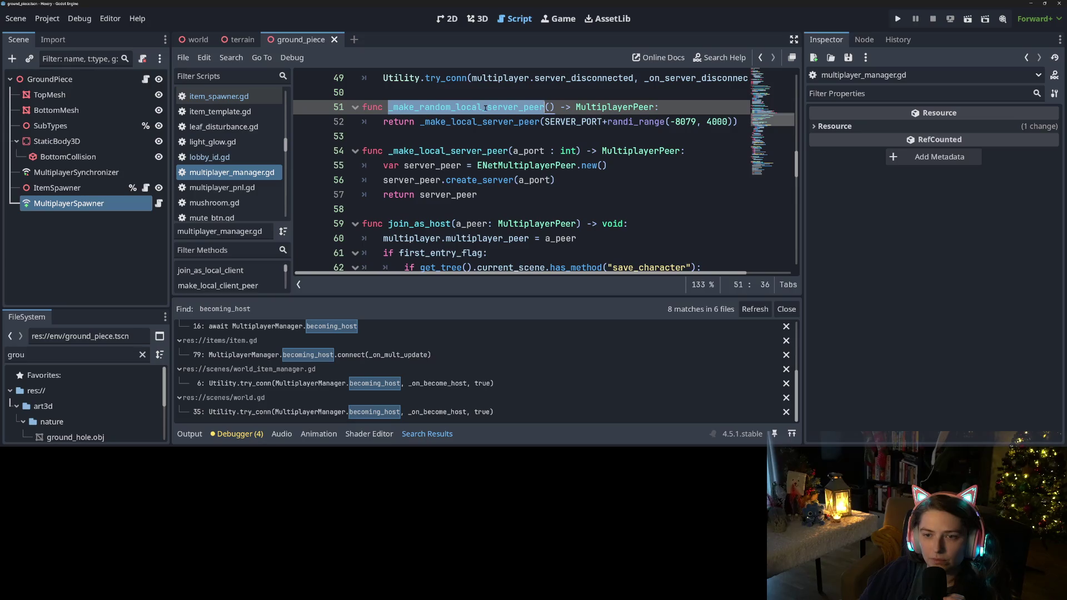
pyautogui.doubleClick(442, 151)
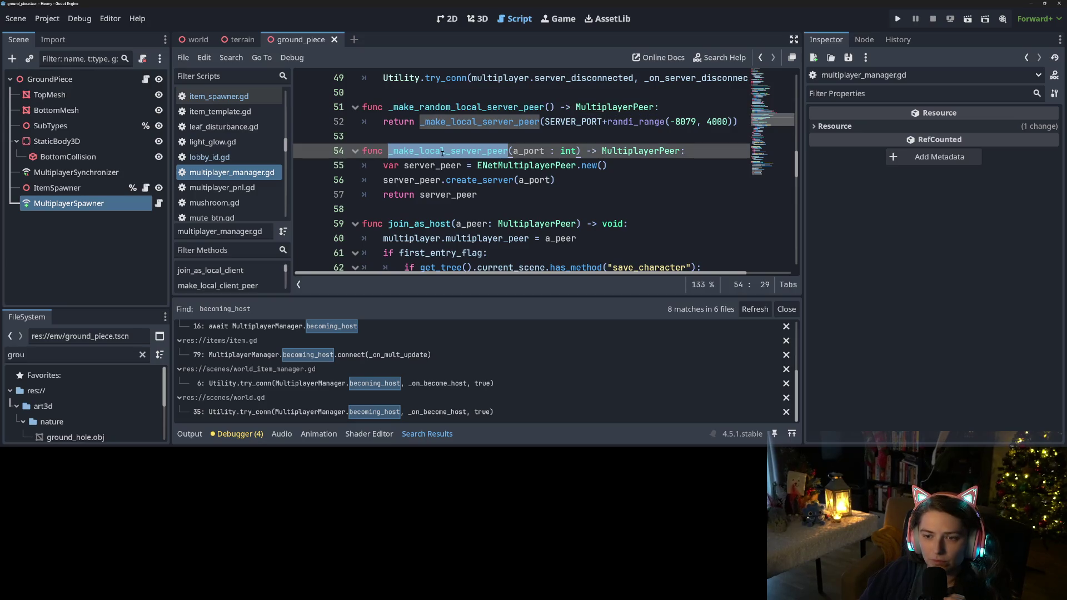
pyautogui.doubleClick(507, 117)
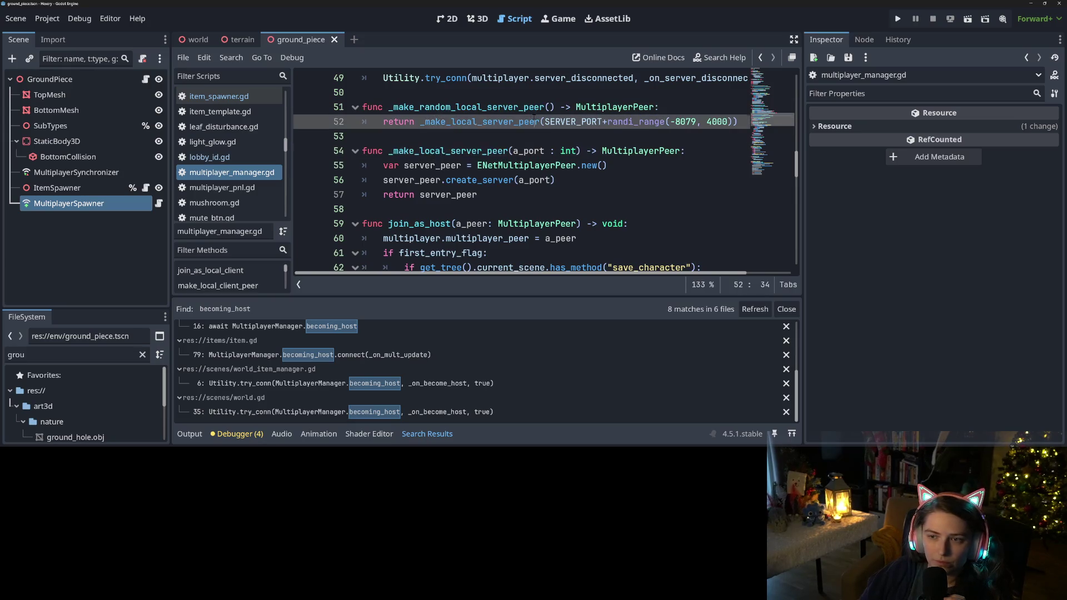
pyautogui.doubleClick(506, 107)
pyautogui.scroll(-3, 506, 107)
pyautogui.scroll(8, 545, 172)
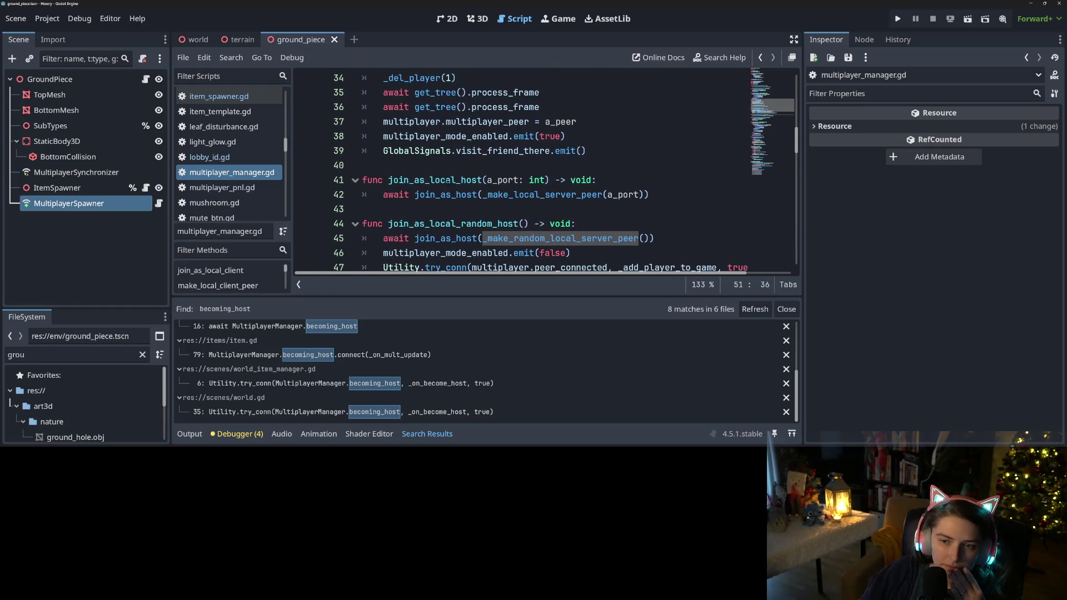
pyautogui.scroll(-1, 445, 204)
pyautogui.click(504, 194)
pyautogui.doubleClick(400, 181)
pyautogui.click(405, 180)
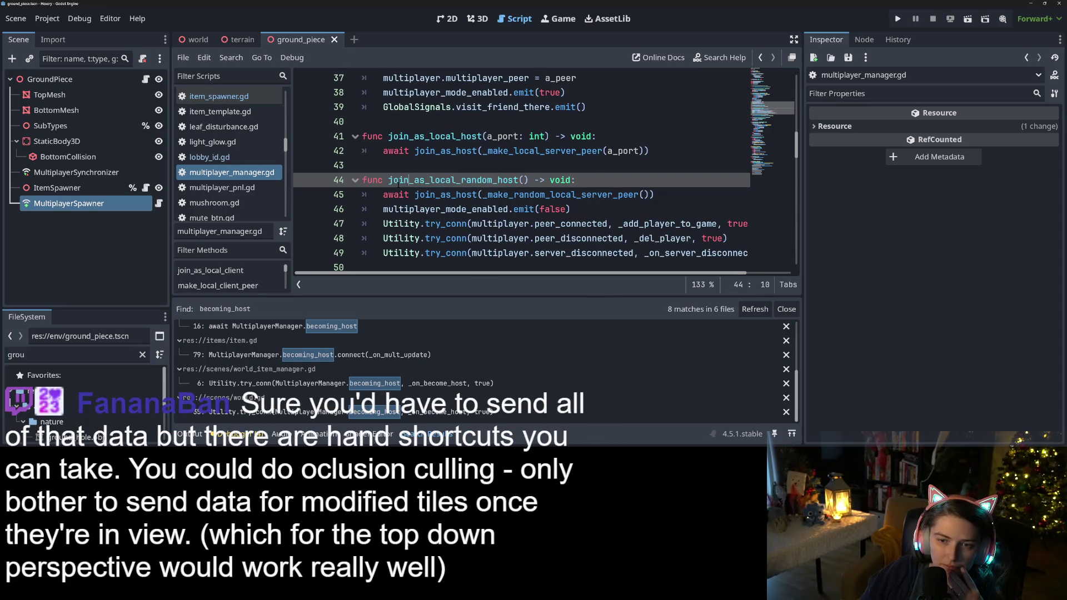
pyautogui.moveTo(388, 180); pyautogui.dragTo(528, 181)
pyautogui.hotkey('ctrl', 'c')
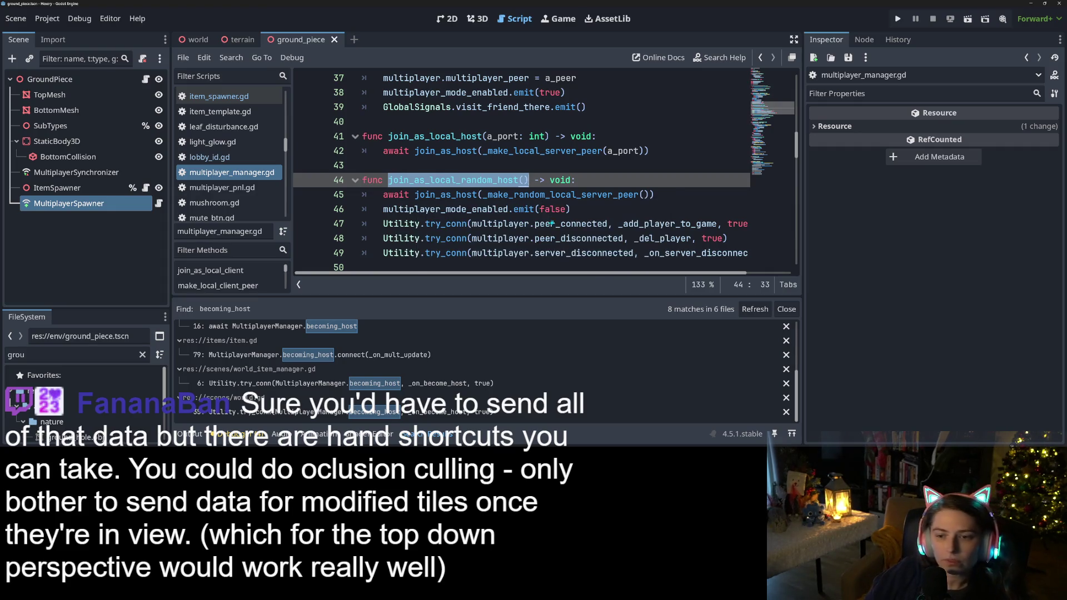
pyautogui.scroll(-3, 514, 242)
pyautogui.scroll(3, 508, 245)
pyautogui.scroll(-15, 508, 244)
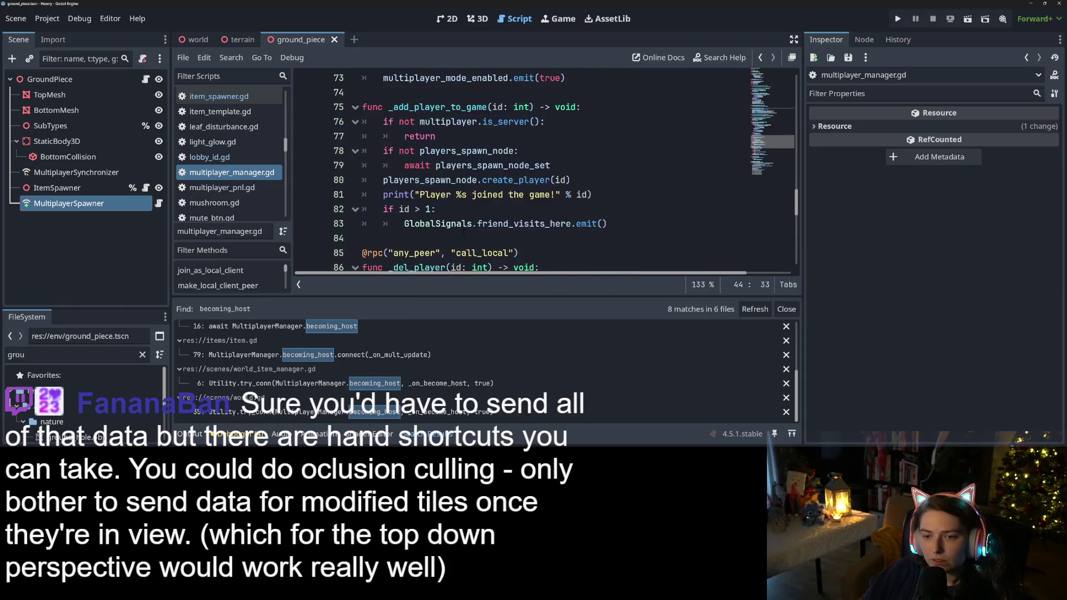
pyautogui.scroll(-6, 463, 233)
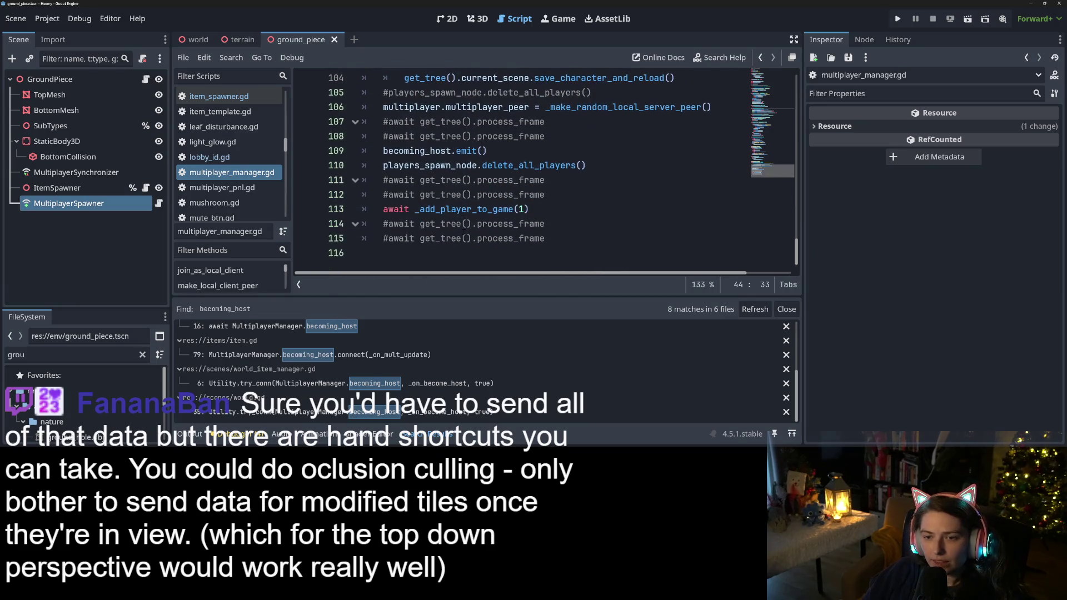
pyautogui.scroll(2, 560, 187)
pyautogui.moveTo(586, 253)
pyautogui.mouseDown()
pyautogui.moveTo(488, 239)
pyautogui.moveTo(383, 195)
pyautogui.mouseUp()
# Step: Replace lines 106–115 with join_as_local_random_host(), save the script, and relaunch the game
pyautogui.scroll(-2, 489, 211)
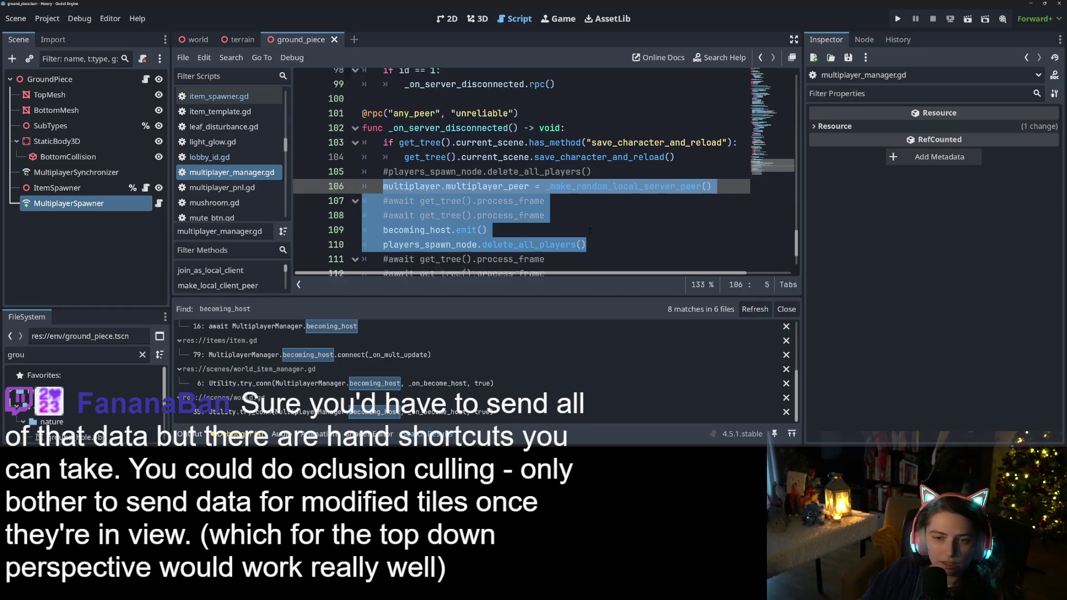
pyautogui.moveTo(540, 214); pyautogui.dragTo(444, 136)
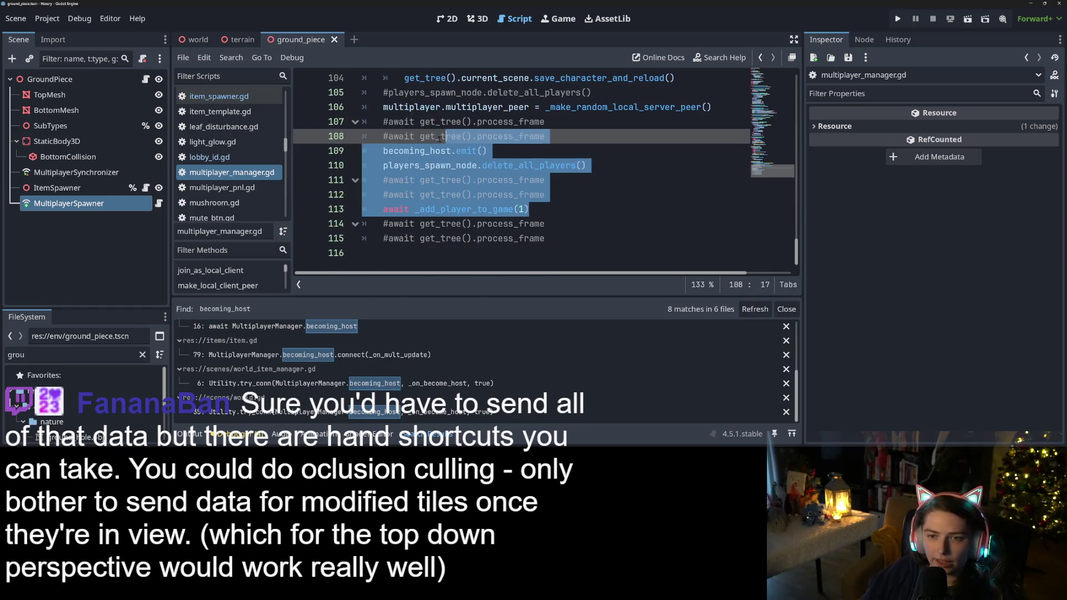
pyautogui.moveTo(544, 237)
pyautogui.mouseDown()
pyautogui.moveTo(489, 165)
pyautogui.moveTo(381, 104)
pyautogui.moveTo(382, 92)
pyautogui.mouseUp()
pyautogui.scroll(1, 438, 192)
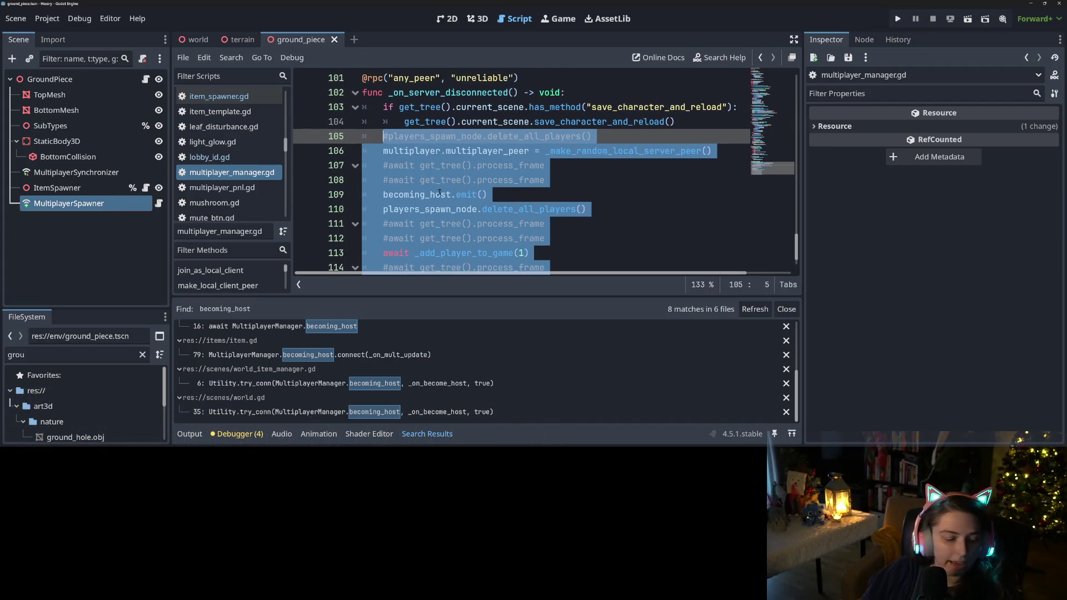
pyautogui.hotkey('ctrl', 'v')
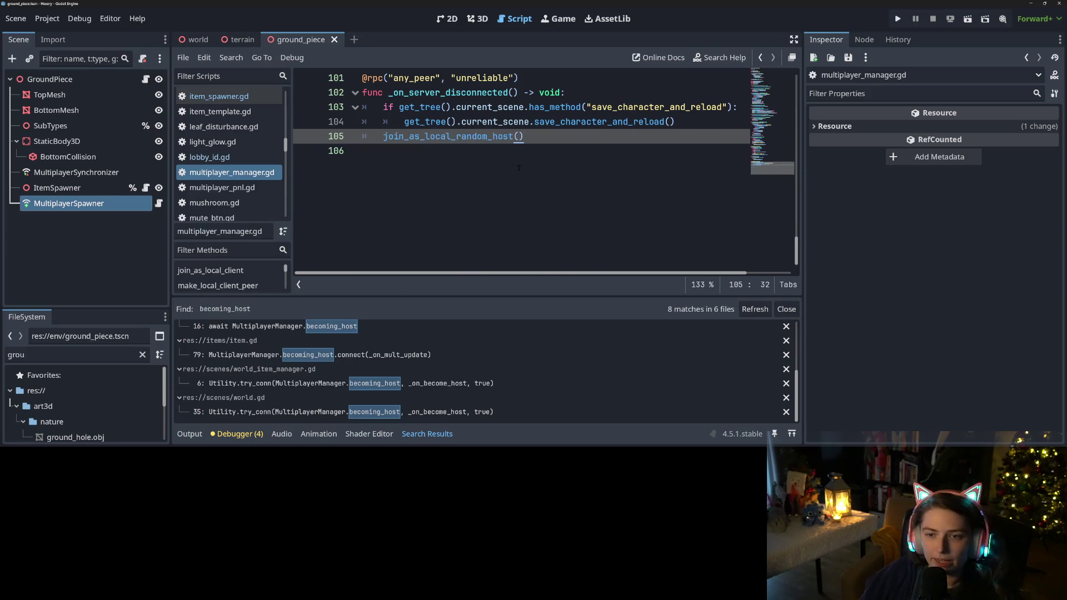
pyautogui.hotkey('ctrl', 's')
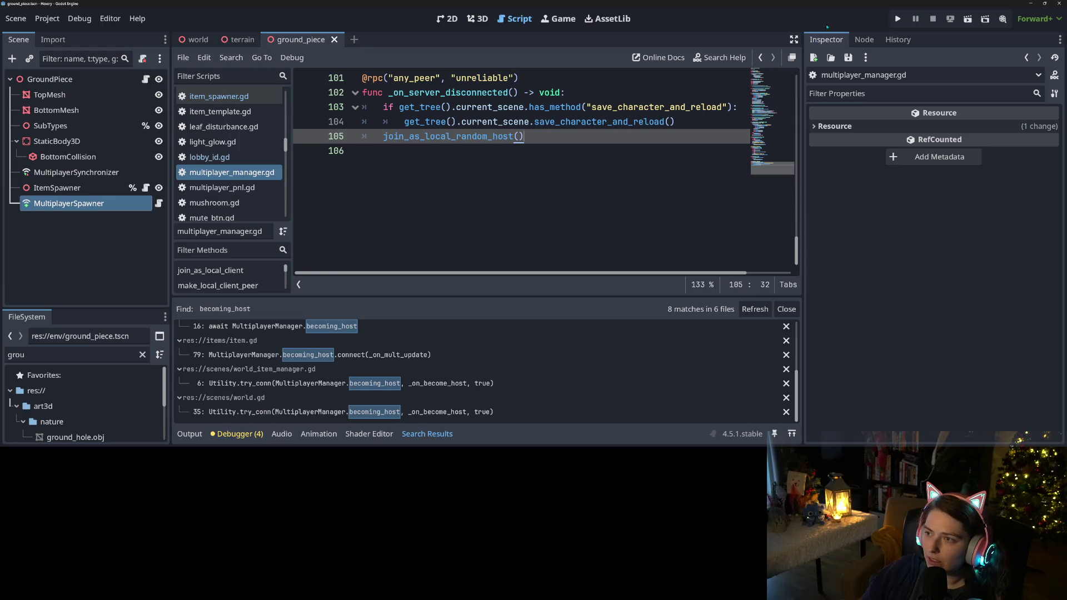
pyautogui.click(897, 19)
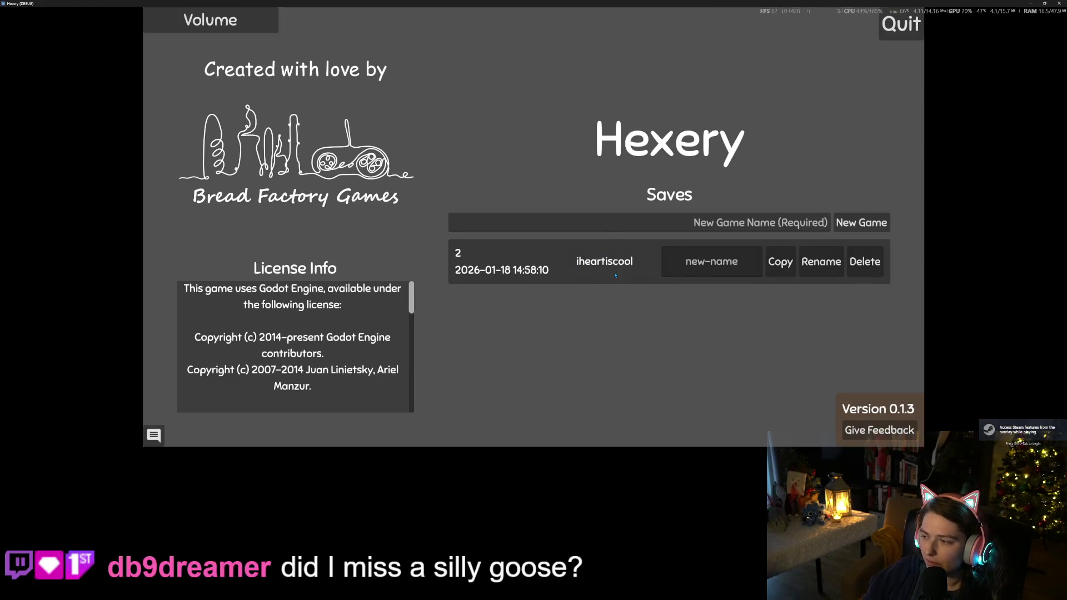
# Step: Create a new Hexery save named '3'
pyautogui.click(721, 226)
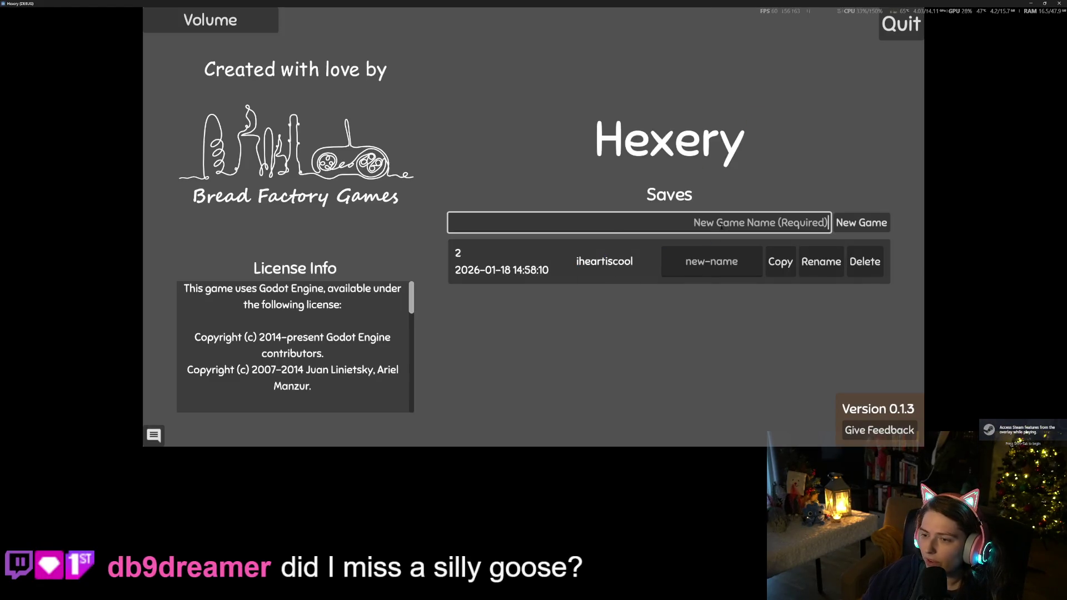
pyautogui.write('3')
pyautogui.click(862, 227)
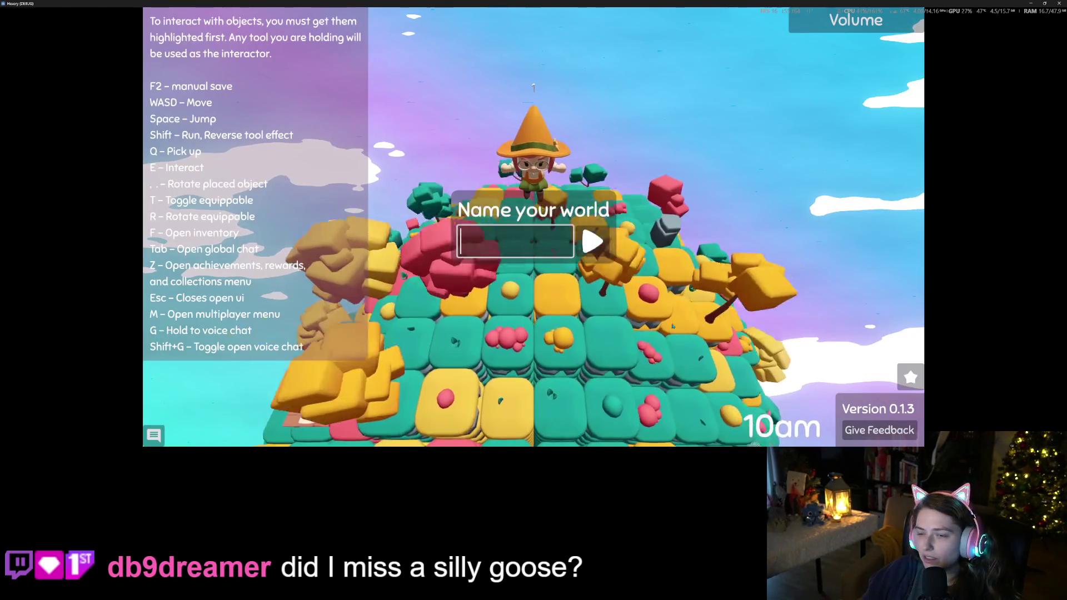
pyautogui.write('3')
# Step: Accept '3' as the world name and enter the new island world
pyautogui.press('Return')
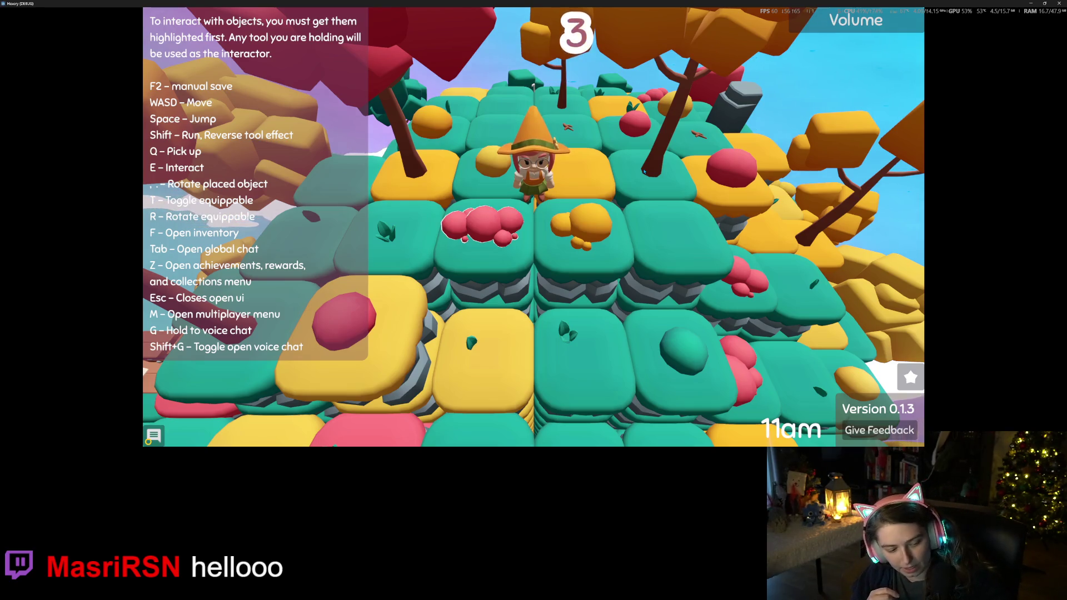
# Step: Join the friend's Steam lobby by entering its custom lobby ID
pyautogui.press('m')
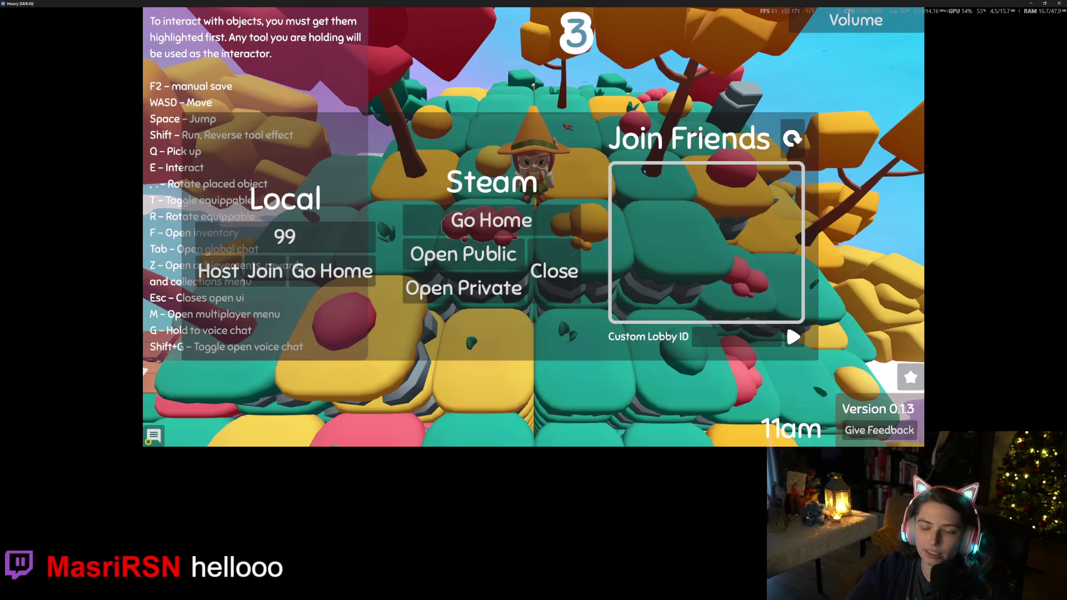
pyautogui.click(722, 337)
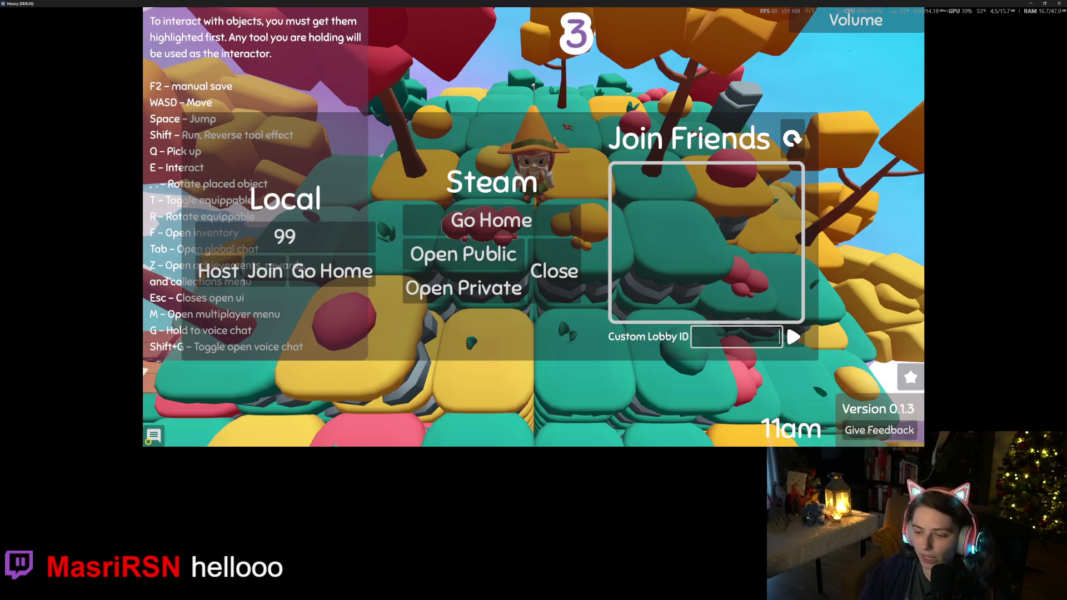
pyautogui.write('109775241087')
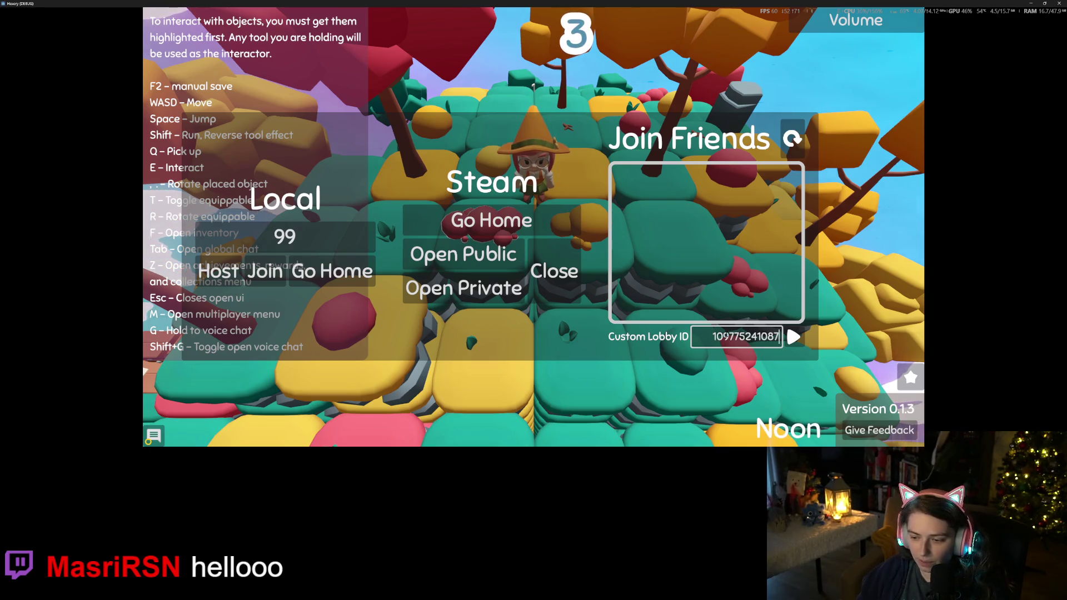
pyautogui.write('9')
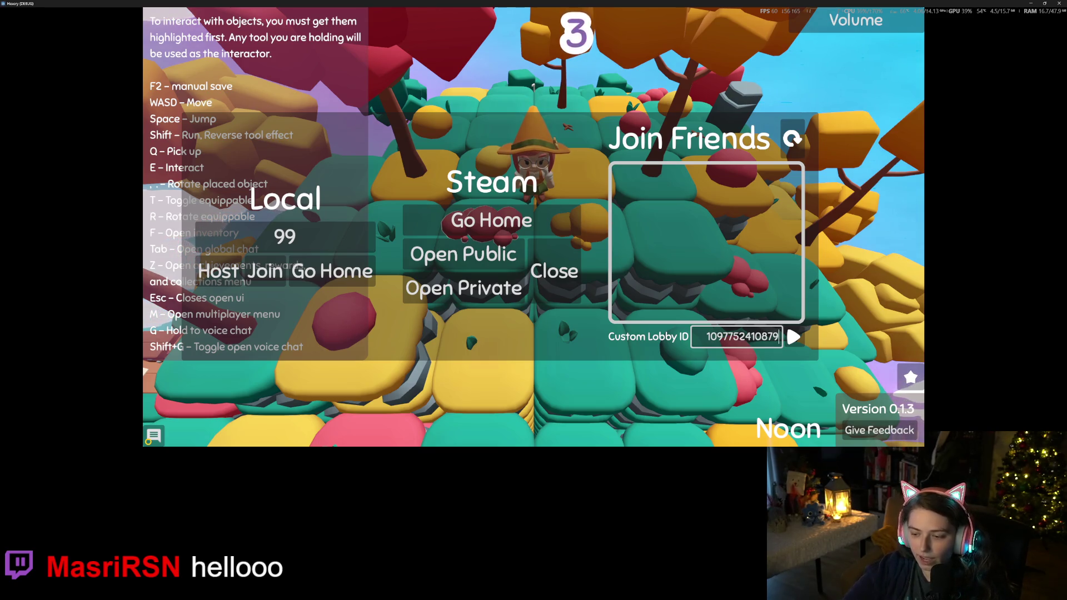
pyautogui.write('2582')
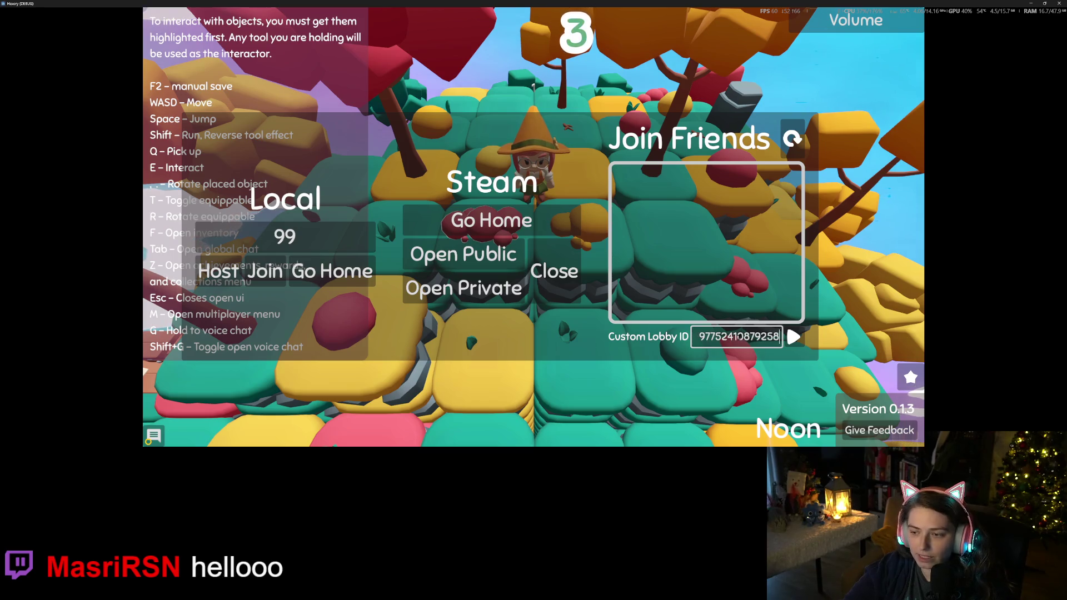
pyautogui.write('7')
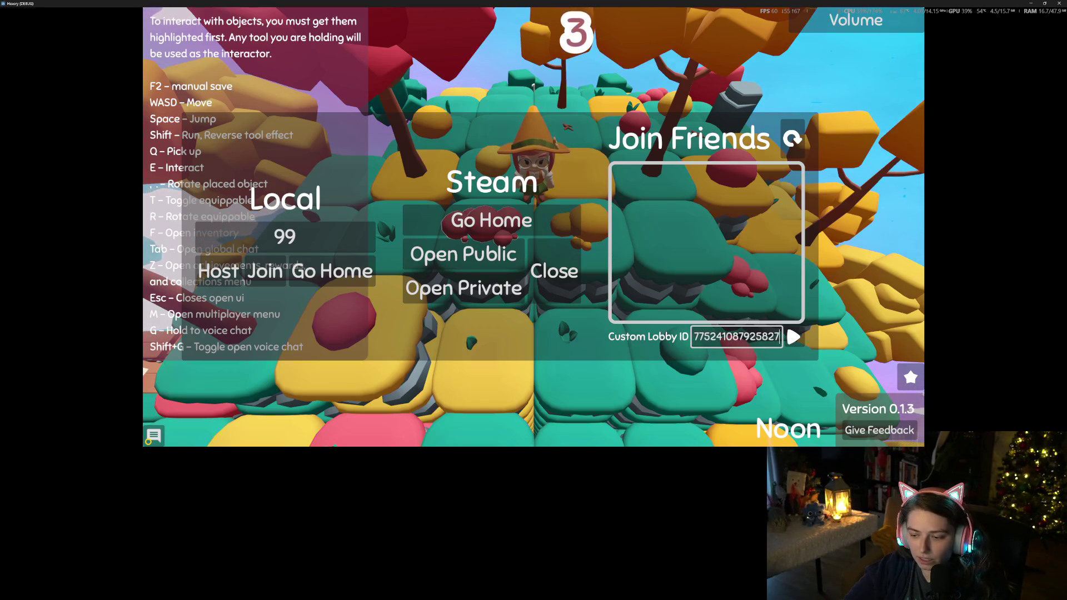
pyautogui.press('Return')
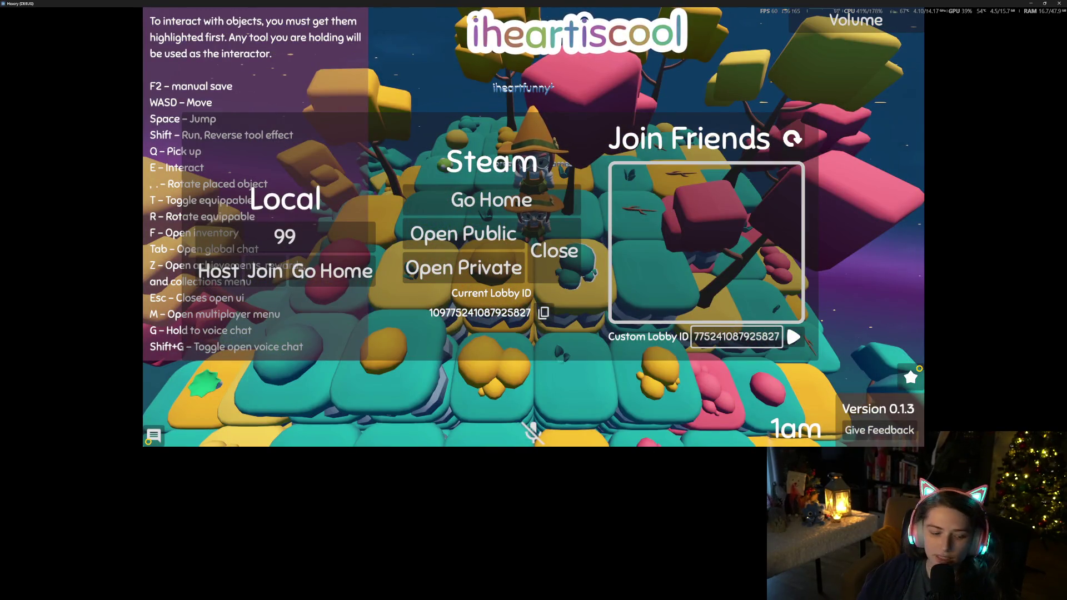
# Step: Close the multiplayer menu, walk beside the other player, and leave fullscreen
pyautogui.press('Escape')
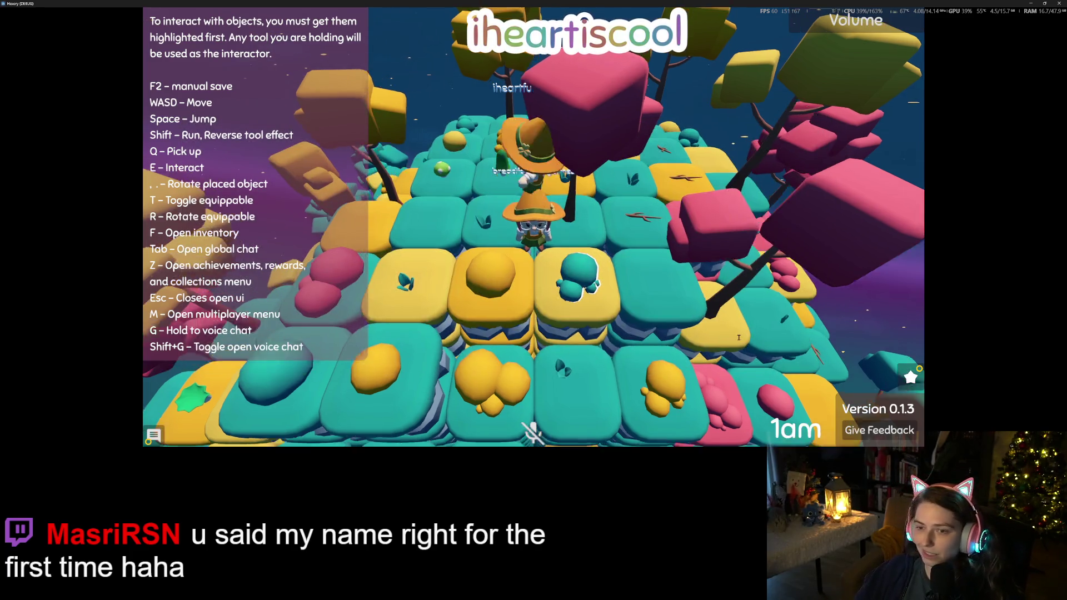
pyautogui.press('w')
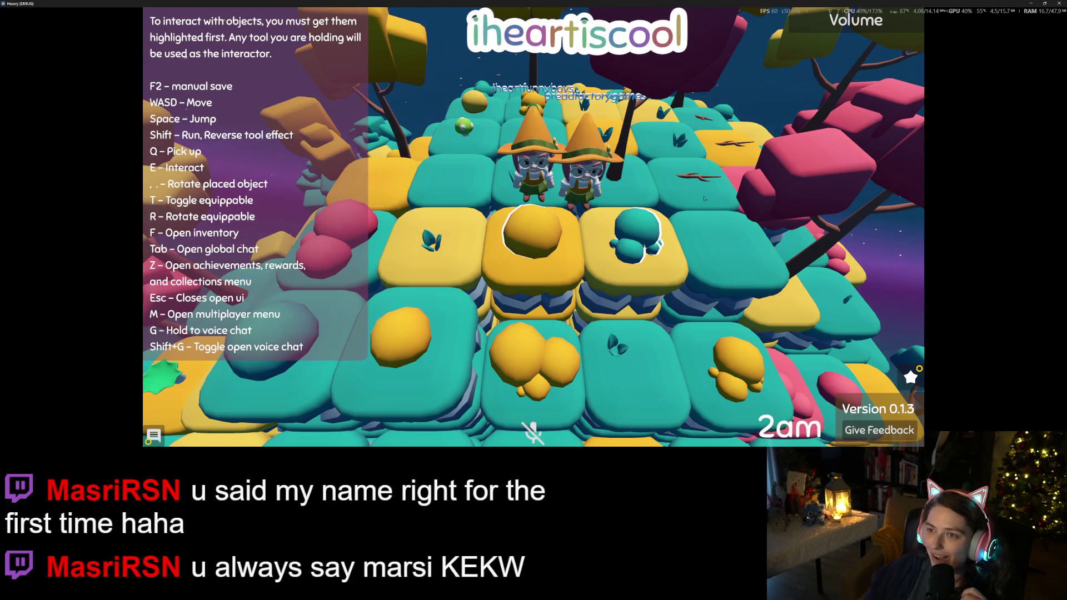
pyautogui.press('F11')
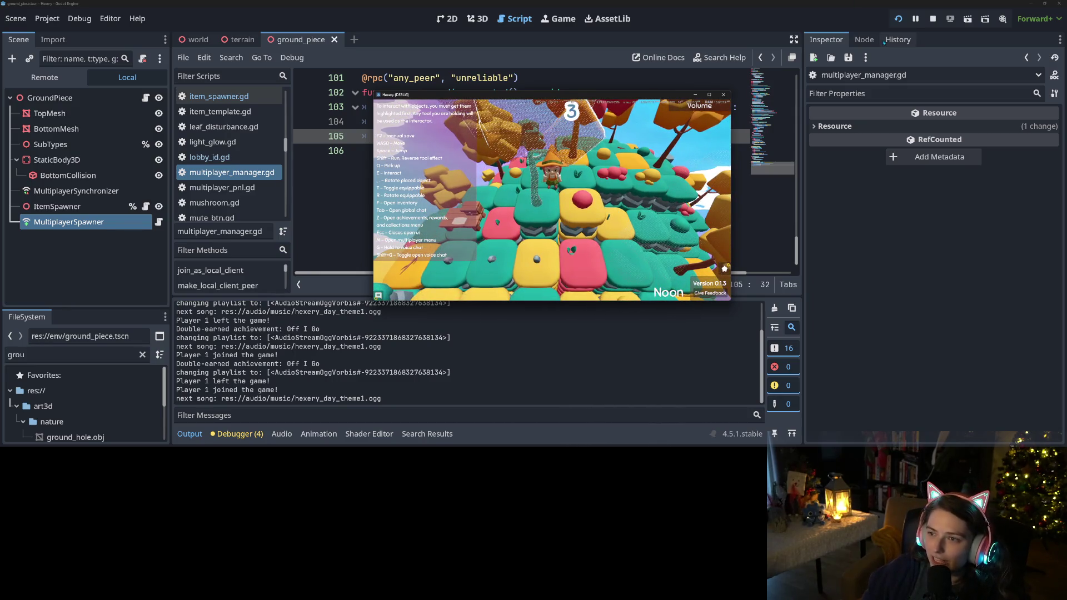
# Step: Stop the running Hexery test and switch to item_catalog.gd in the script list
pyautogui.click(933, 18)
pyautogui.scroll(6, 647, 133)
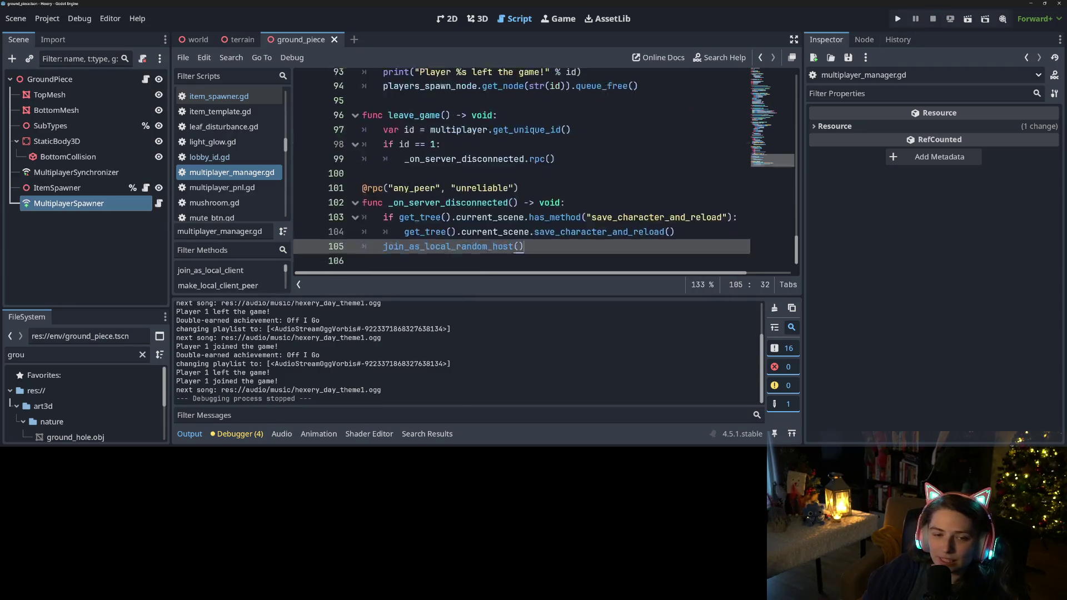
pyautogui.scroll(3, 239, 174)
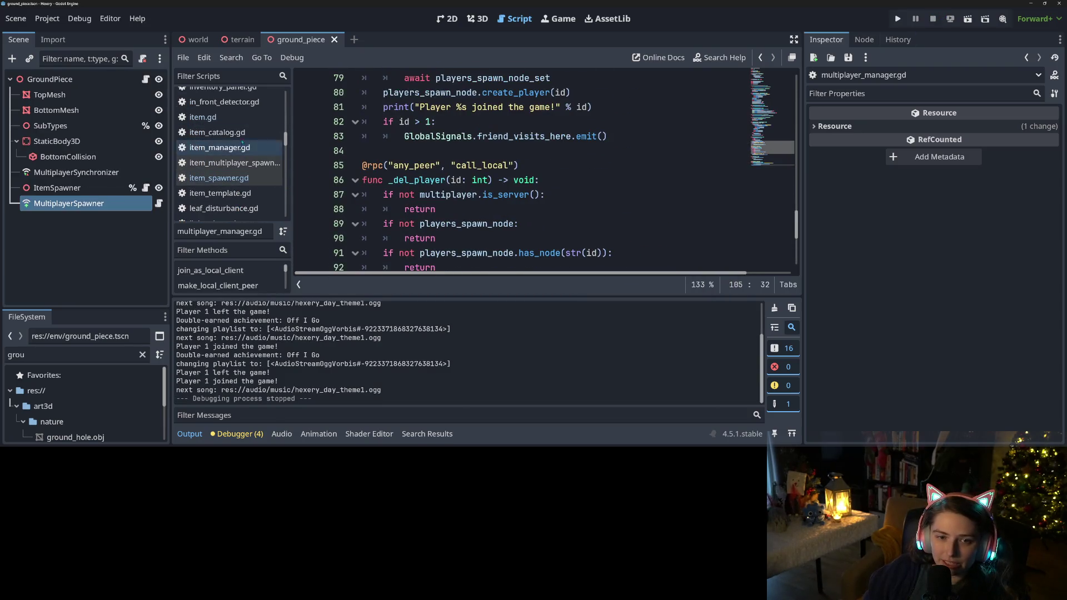
pyautogui.click(217, 133)
# Step: Select the "Mushroom19", "Mushroom20" names on line 53 of item_catalog.gd
pyautogui.scroll(-2, 395, 231)
pyautogui.scroll(3, 395, 232)
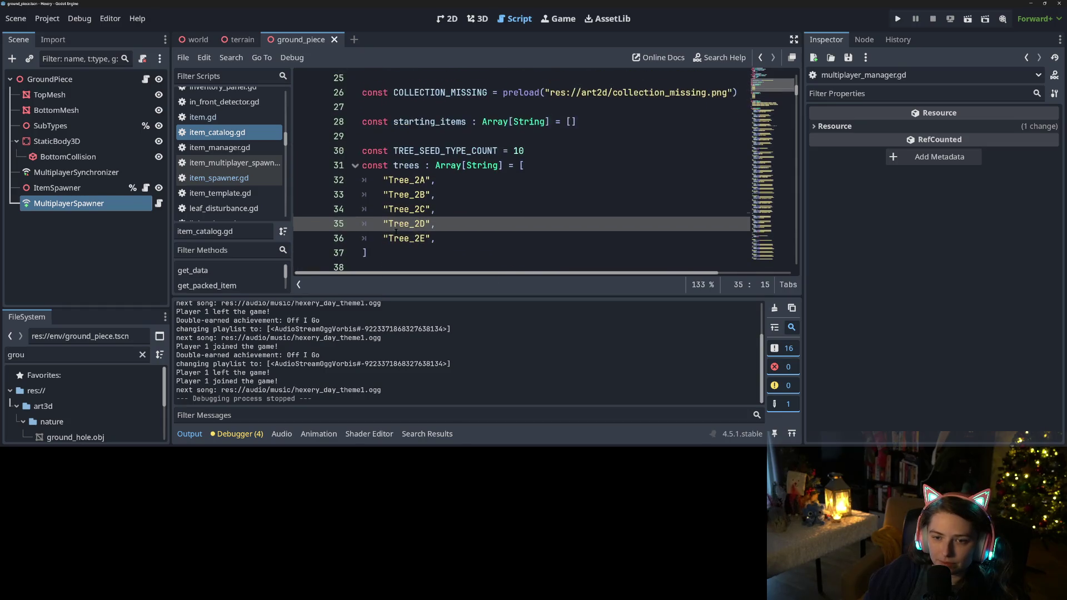
pyautogui.scroll(-4, 396, 233)
pyautogui.scroll(-5, 396, 233)
pyautogui.scroll(3, 396, 233)
pyautogui.click(383, 224)
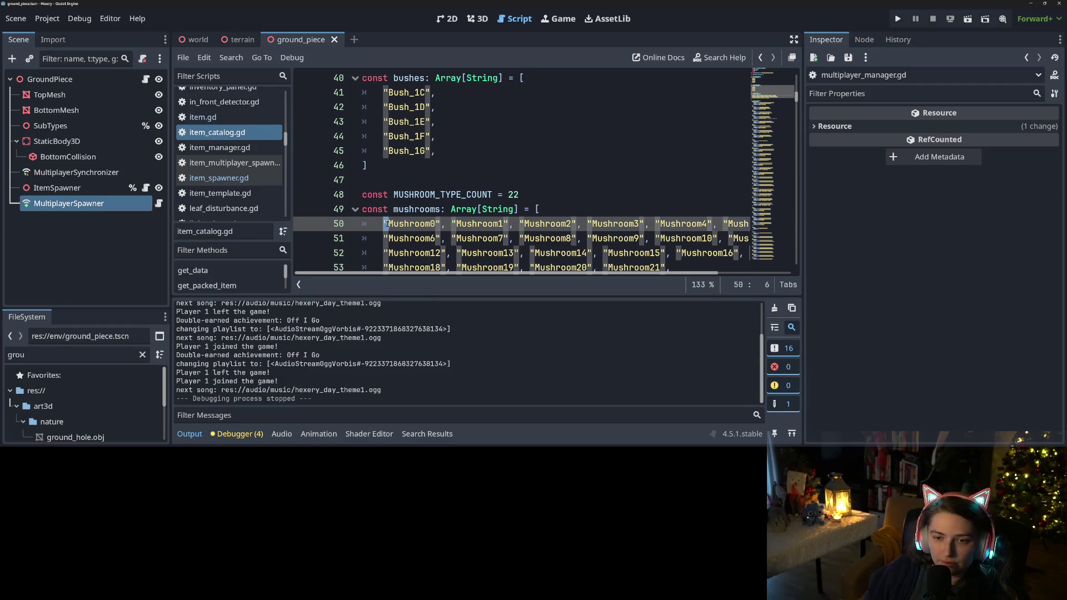
pyautogui.scroll(-2, 384, 223)
pyautogui.moveTo(593, 179); pyautogui.dragTo(528, 182)
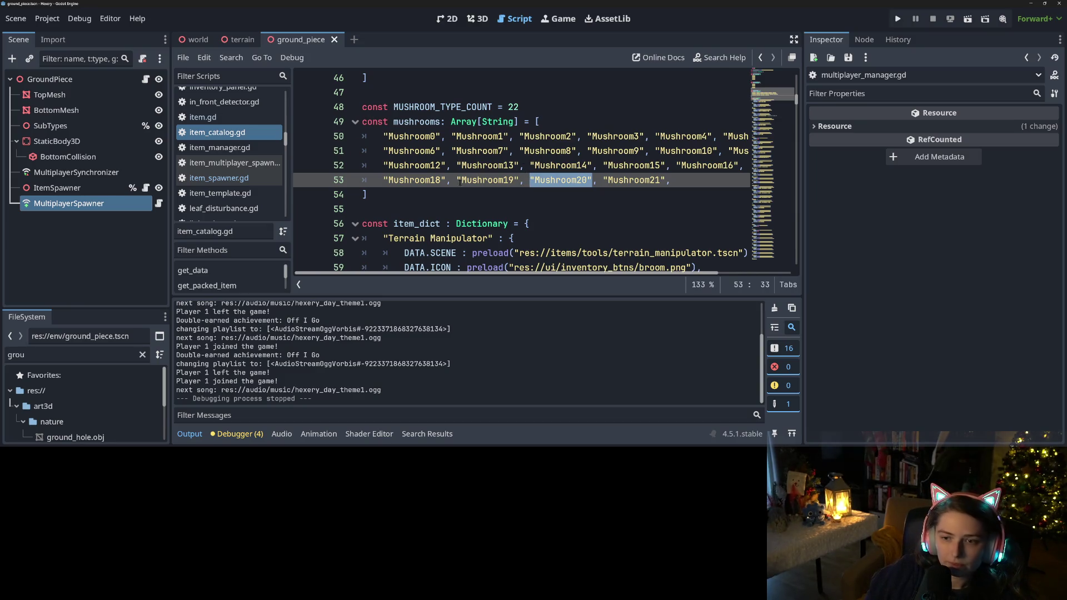
pyautogui.moveTo(456, 180); pyautogui.dragTo(592, 180)
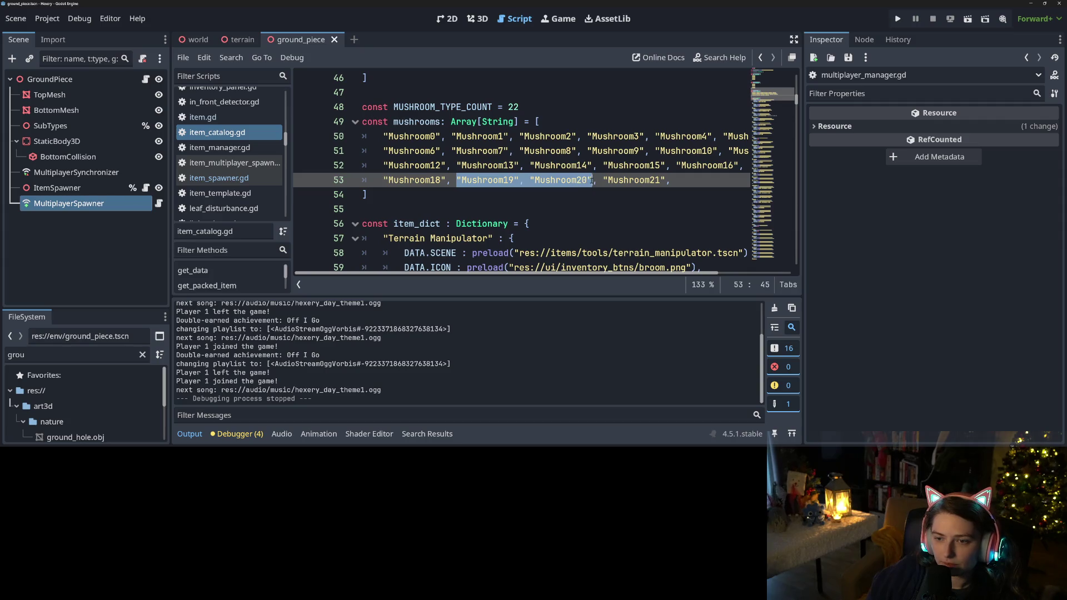
# Step: Paste the two mushroom names inside the empty starting_items brackets
pyautogui.scroll(1, 566, 183)
pyautogui.scroll(13, 566, 183)
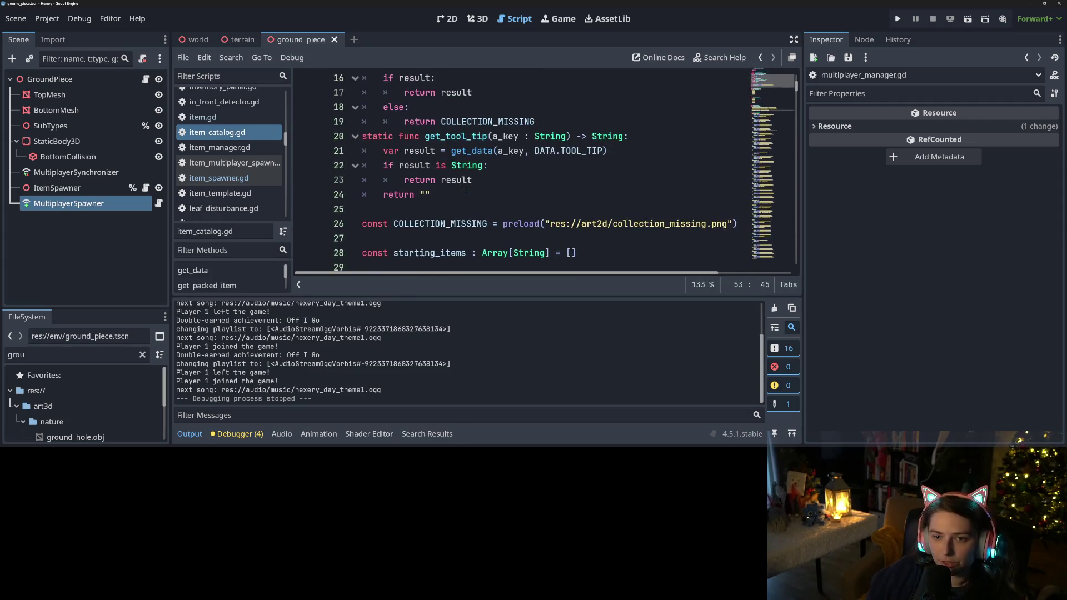
pyautogui.scroll(2, 544, 173)
pyautogui.scroll(-8, 464, 181)
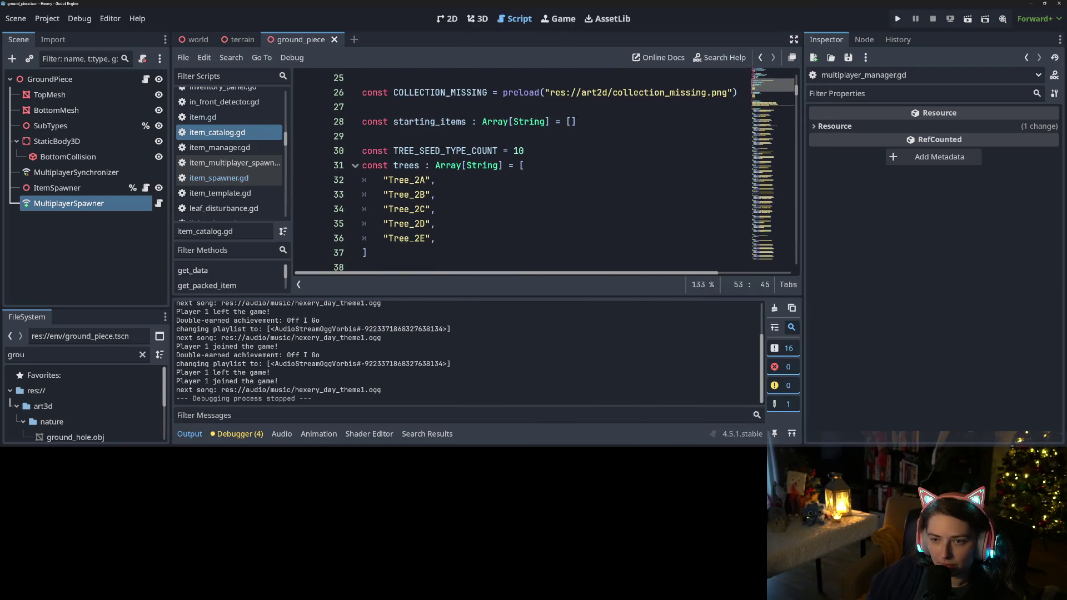
pyautogui.click(570, 122)
pyautogui.write('"Mushroom19", "Mushroom20"')
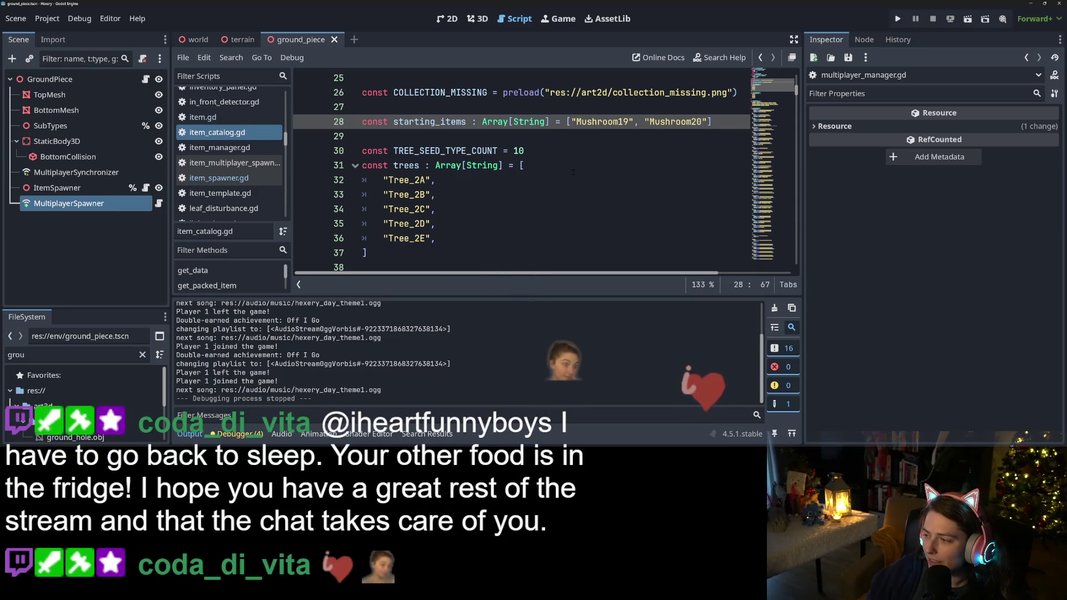
# Step: Split the starting_items array across separate lines and save the script
pyautogui.click(522, 183)
pyautogui.click(673, 122)
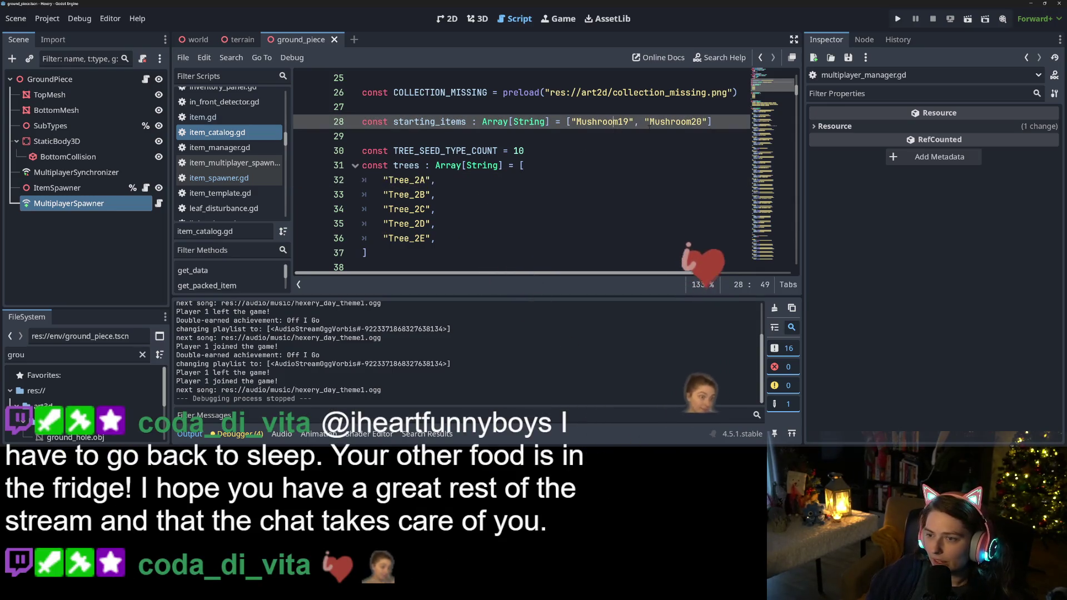
pyautogui.click(571, 125)
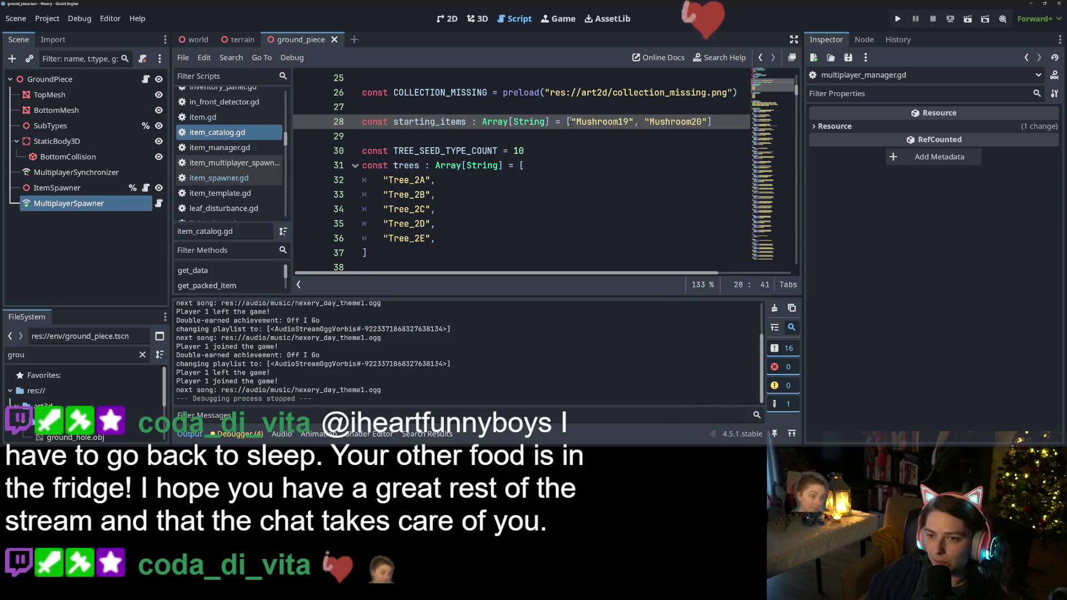
pyautogui.press('Return')
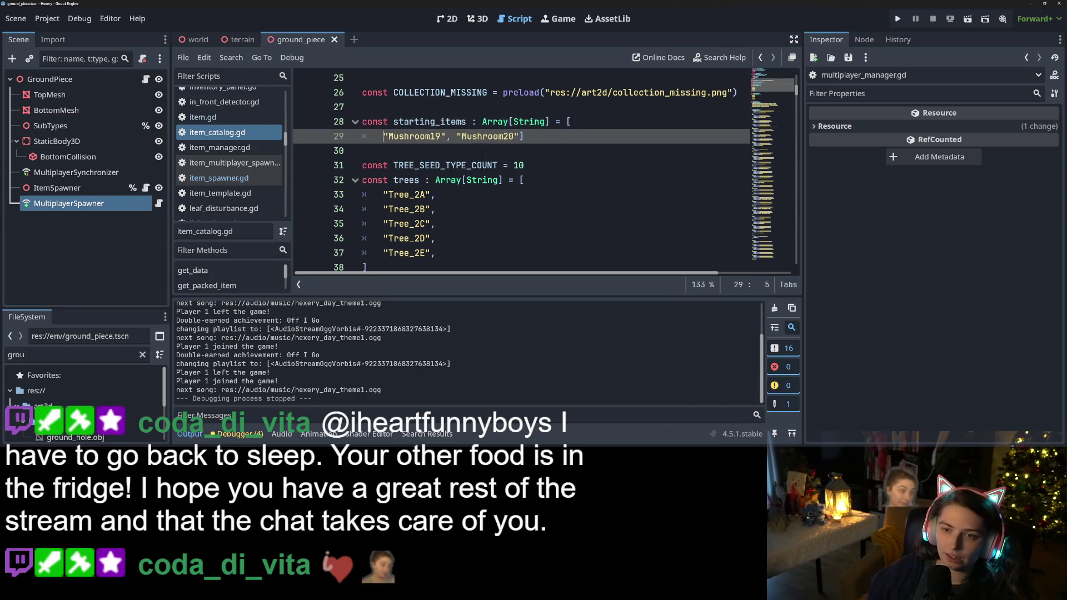
pyautogui.click(522, 136)
pyautogui.press('Return')
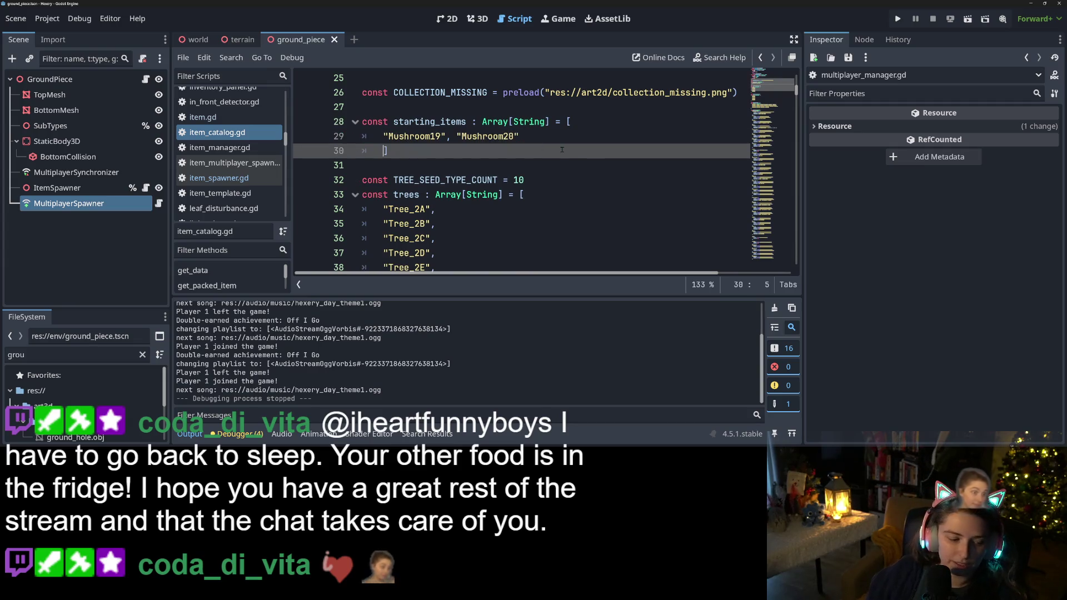
pyautogui.hotkey('ctrl', 's')
pyautogui.click(671, 164)
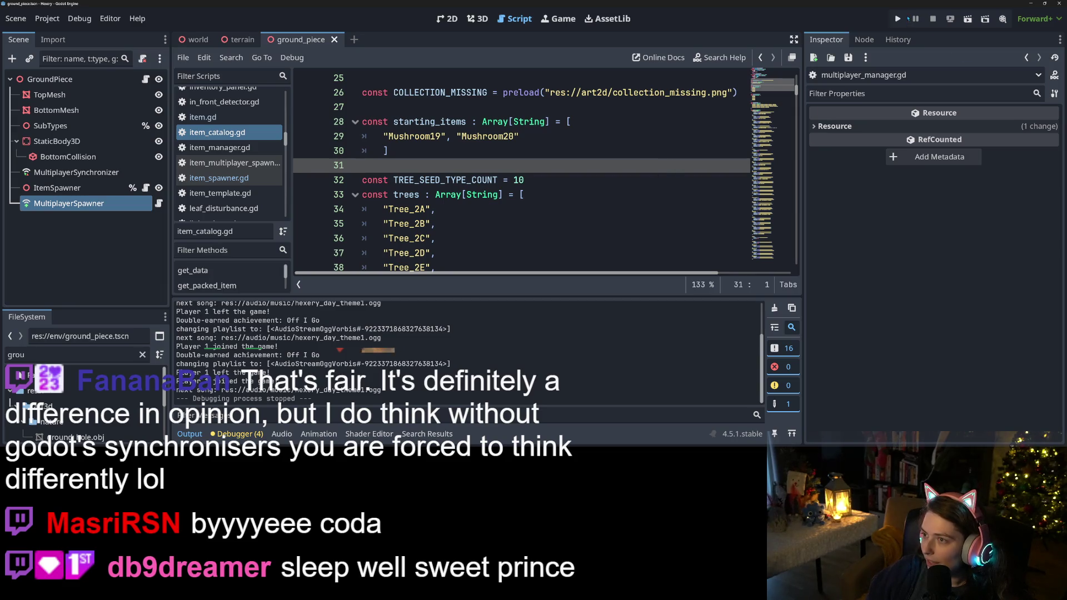
# Step: Run the game and delete both existing saves, 3 and 2
pyautogui.press('F5')
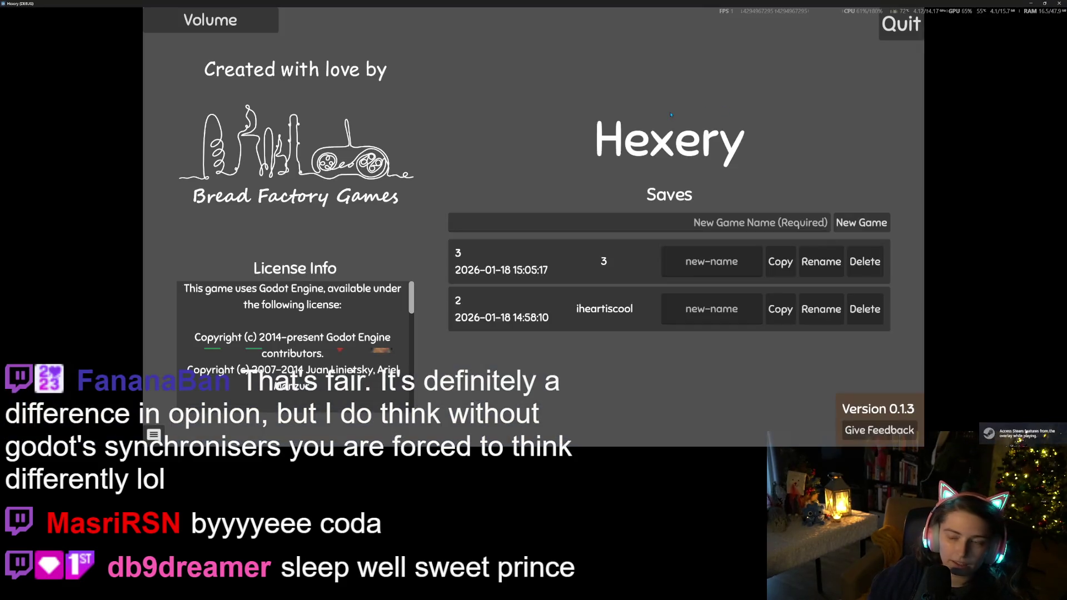
pyautogui.click(873, 251)
pyautogui.press('Return')
pyautogui.click(871, 255)
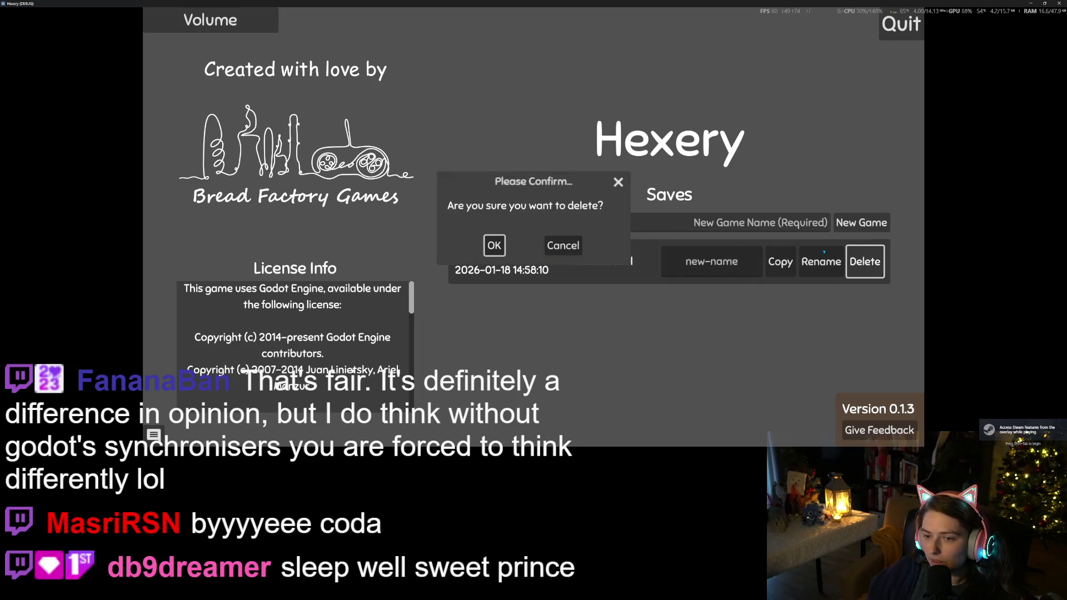
pyautogui.click(496, 245)
# Step: Start a new game named 'm'
pyautogui.click(732, 228)
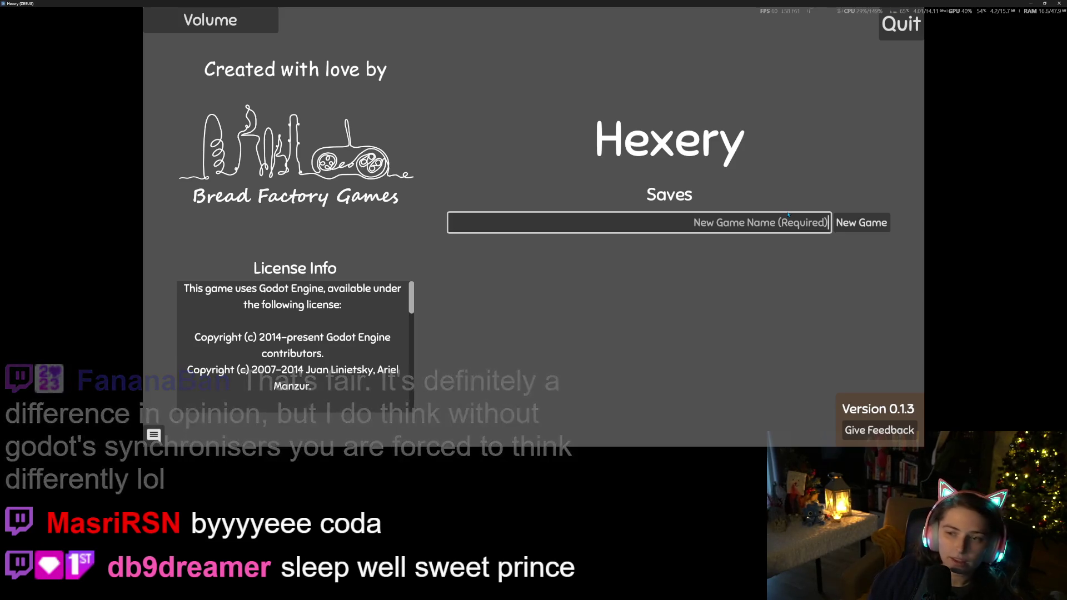
pyautogui.write('m')
pyautogui.press('Tab')
pyautogui.press('Return')
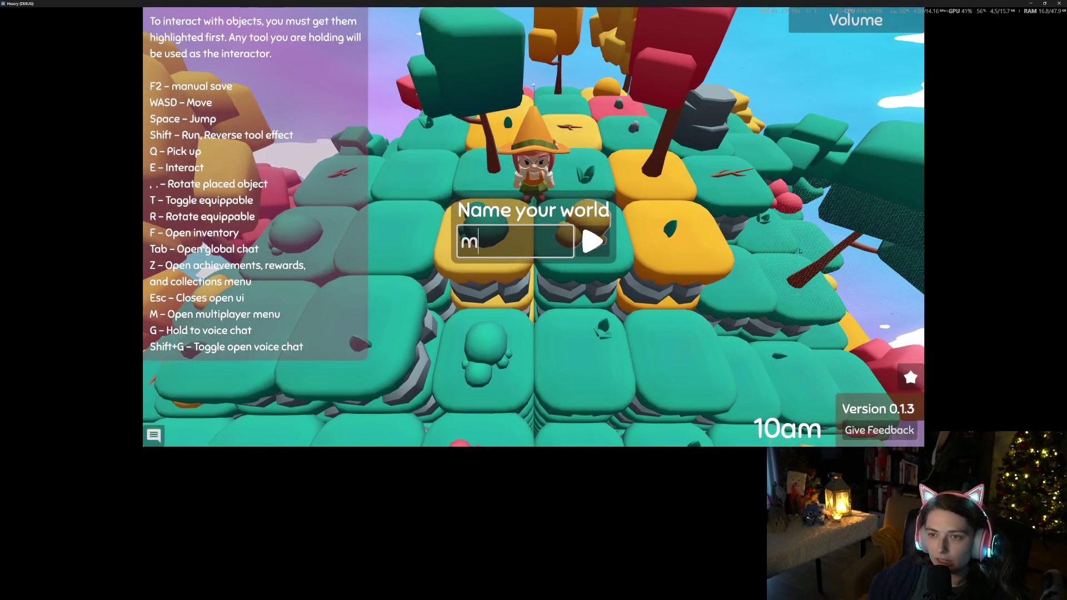
# Step: Confirm the world name 'm' and take the brown mushroom from the inventory
pyautogui.press('Return')
pyautogui.press('a')
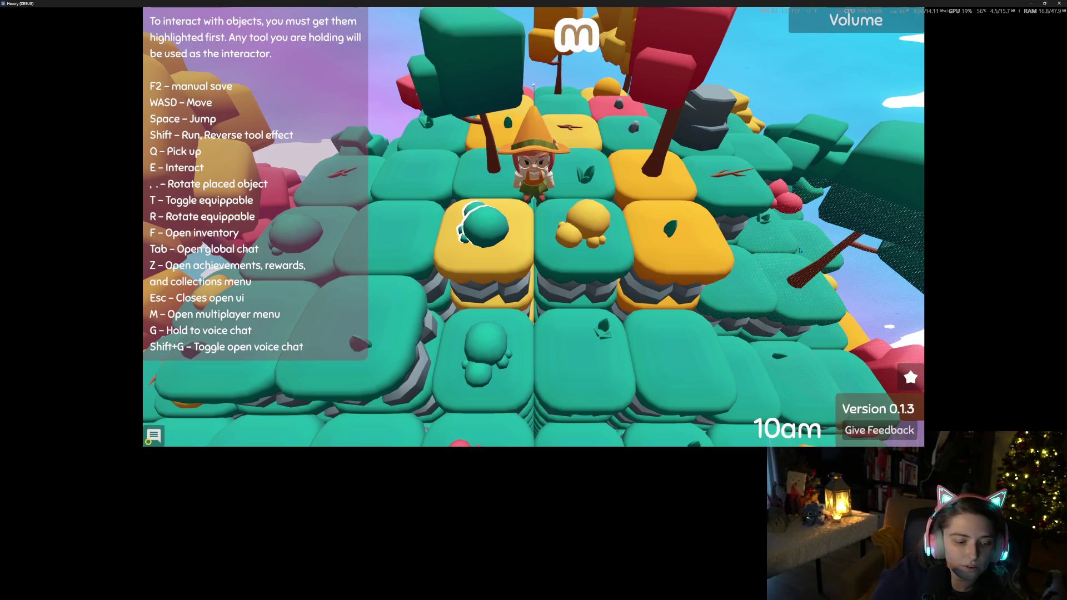
pyautogui.press('f')
pyautogui.press('a')
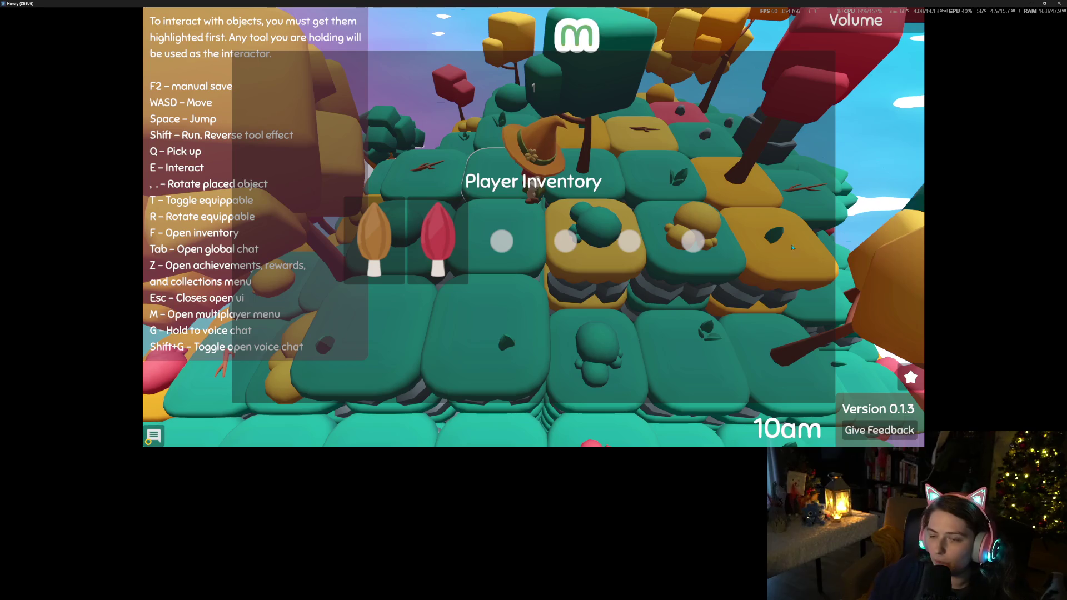
pyautogui.click(374, 239)
pyautogui.press('Escape')
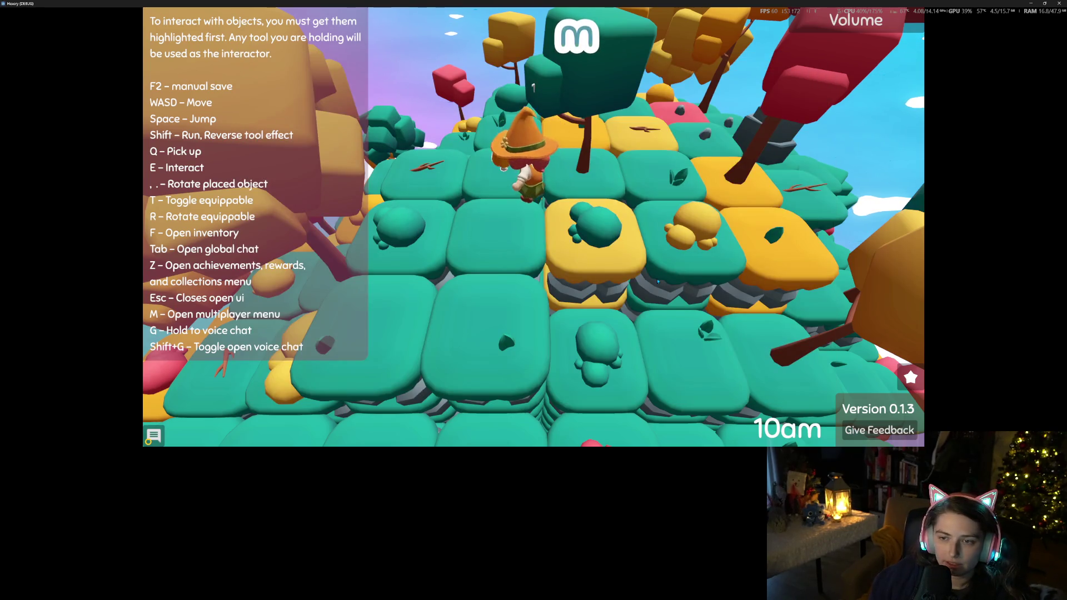
# Step: Put the brown mushroom in the witch's hand and bring up the multiplayer menu
pyautogui.press('d')
pyautogui.press('f')
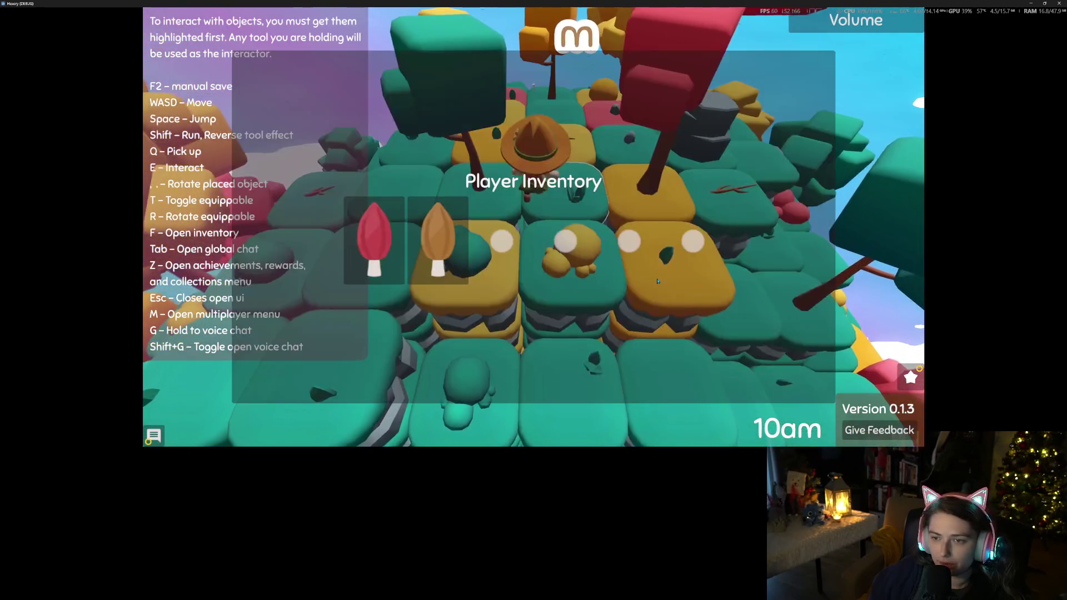
pyautogui.click(443, 259)
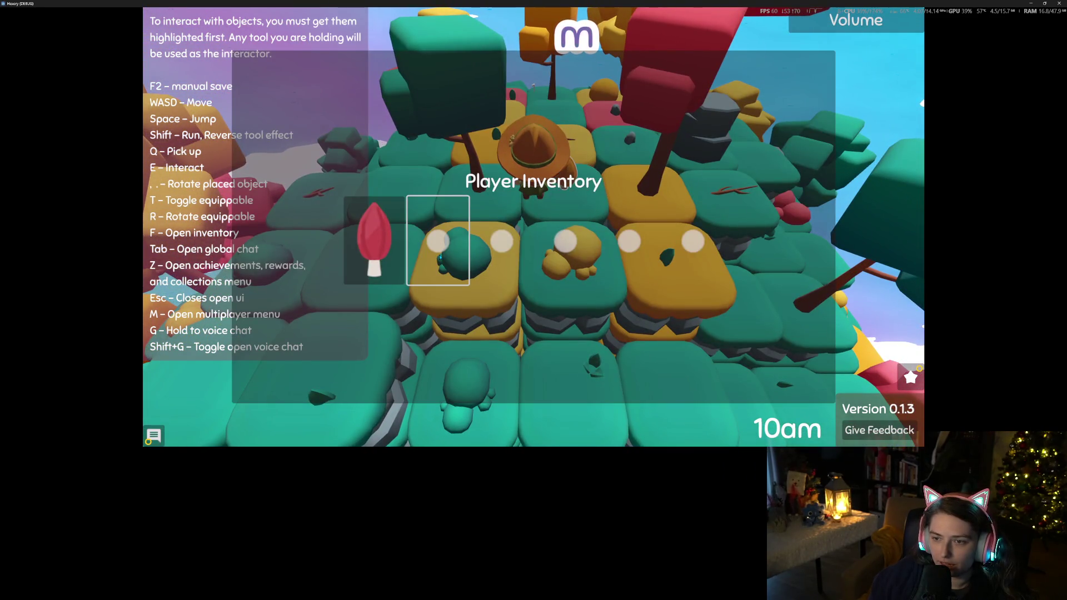
pyautogui.press('Escape')
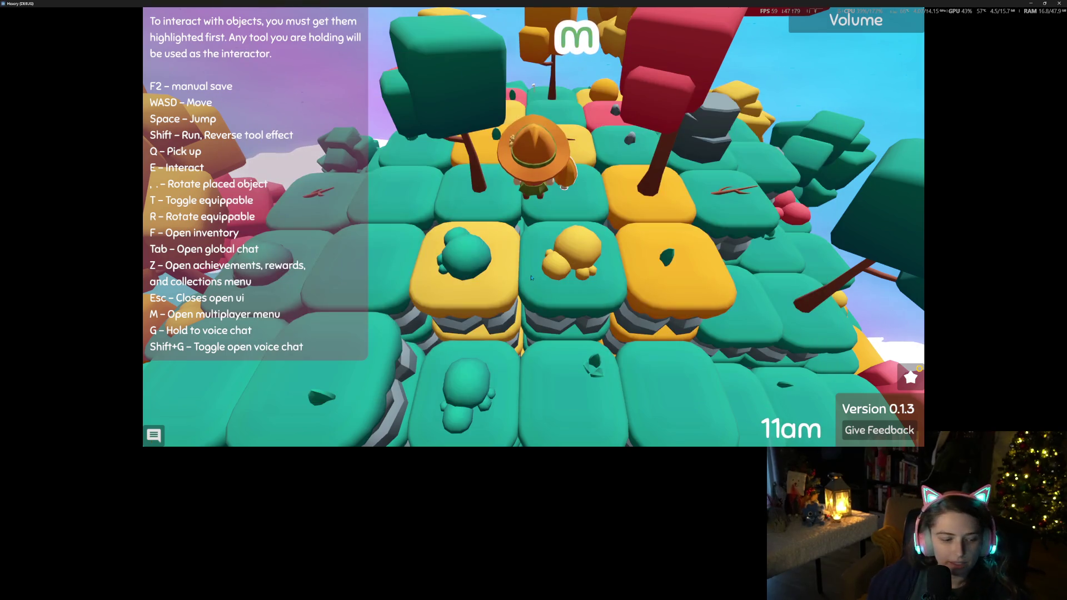
pyautogui.press('s')
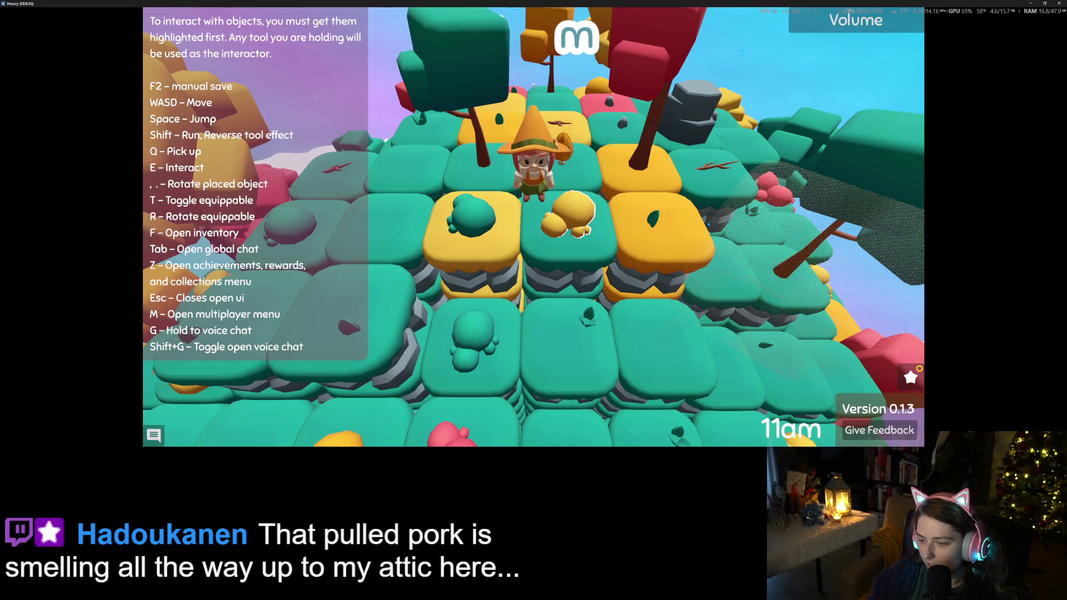
pyautogui.press('m')
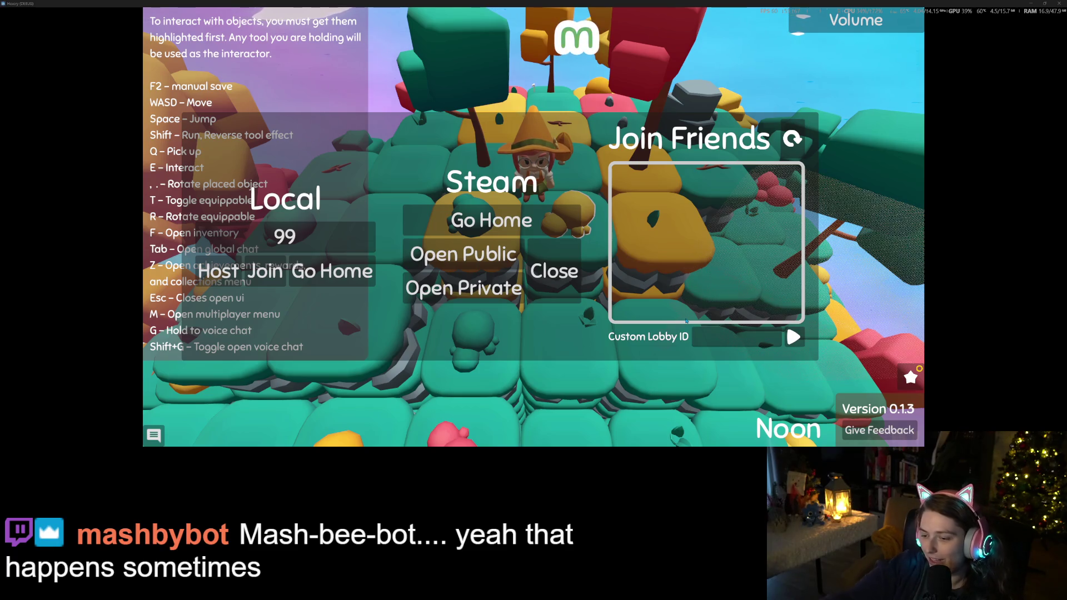
# Step: Join the friend's Steam lobby by its custom lobby ID and close the multiplayer menu
pyautogui.click(708, 334)
pyautogui.write('109')
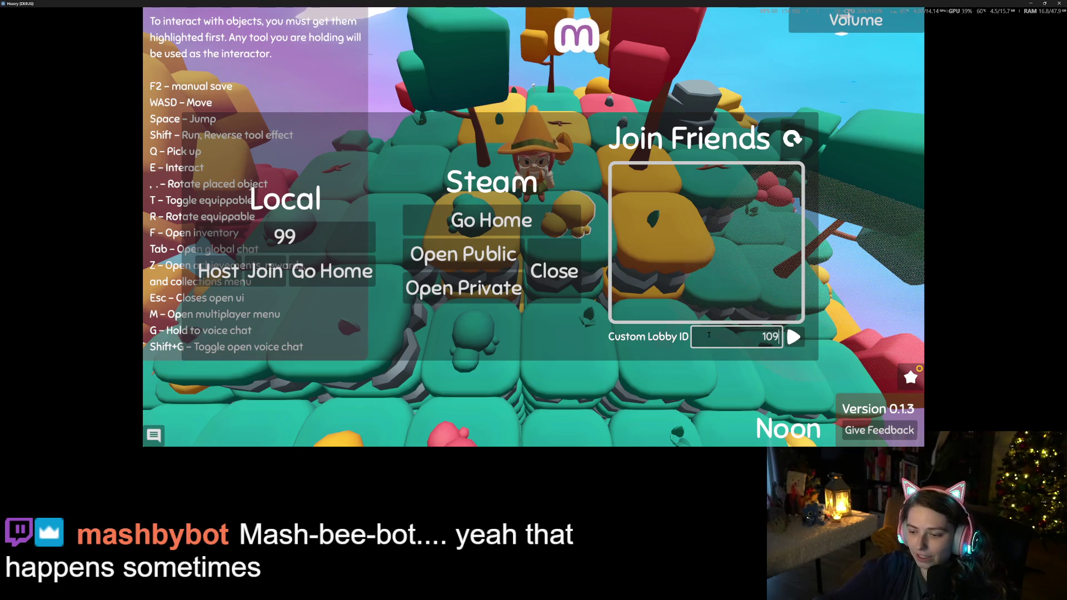
pyautogui.write('77')
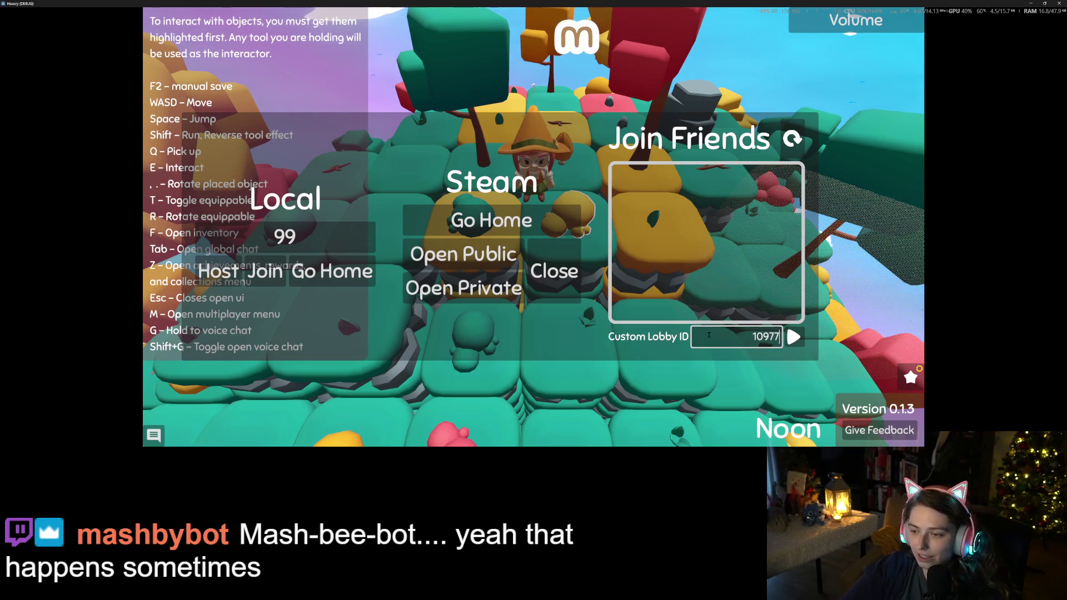
pyautogui.write('52')
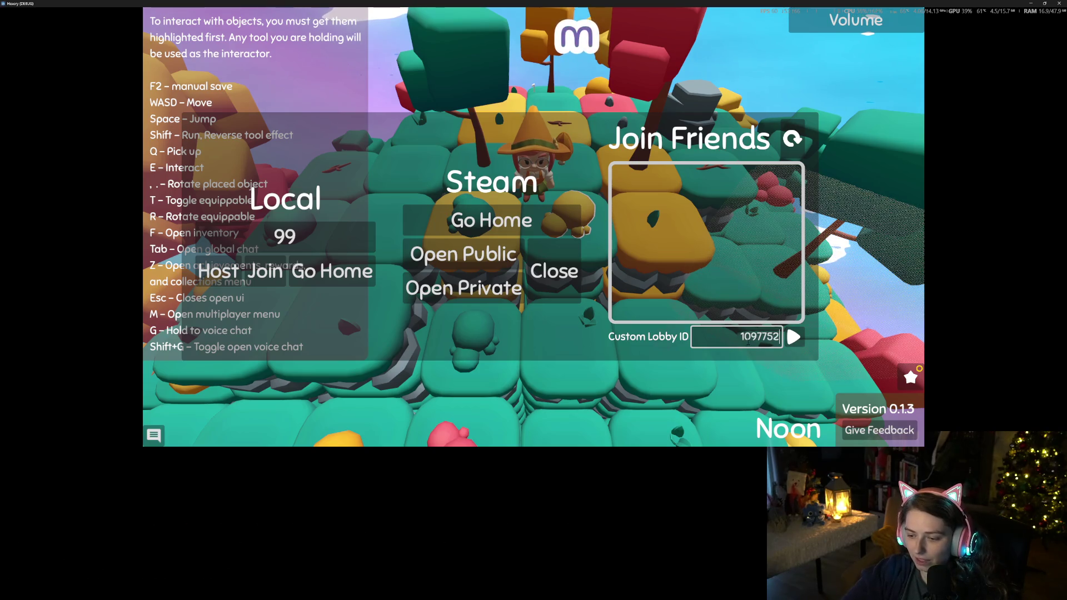
pyautogui.write('41')
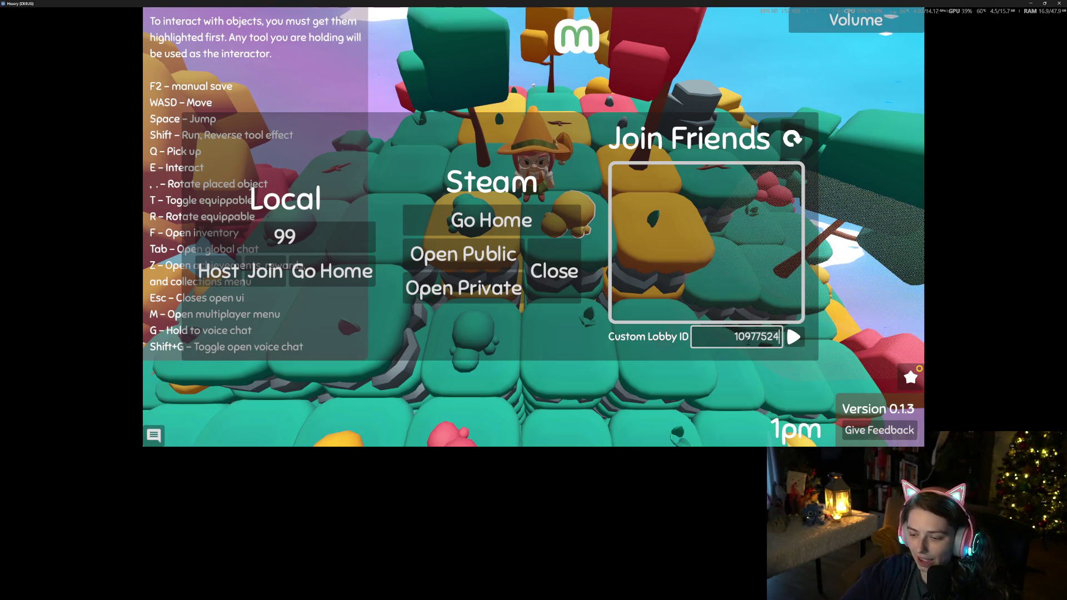
pyautogui.write('088')
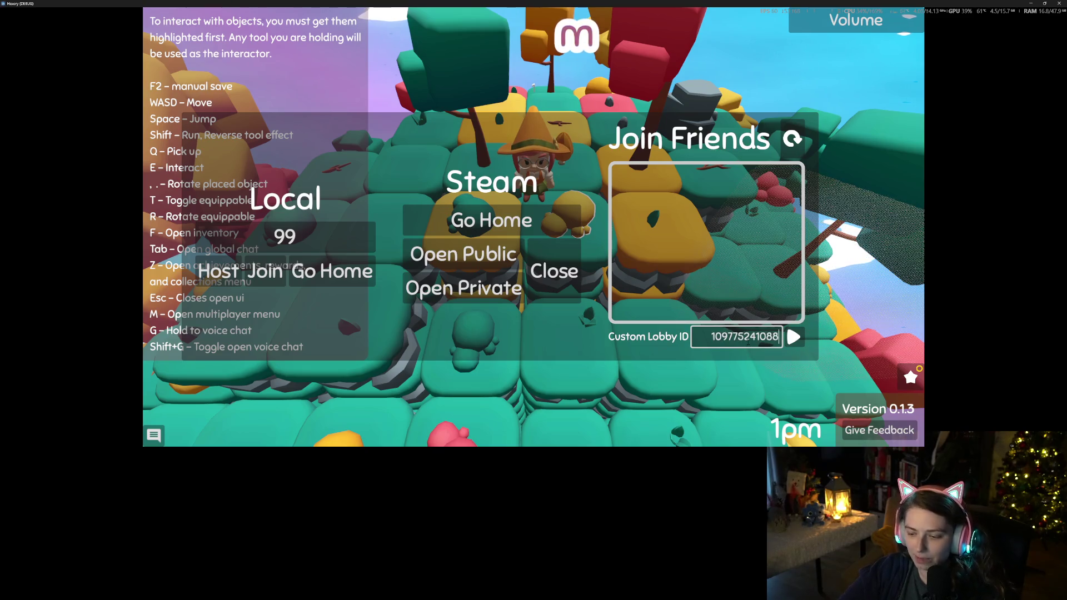
pyautogui.write('37')
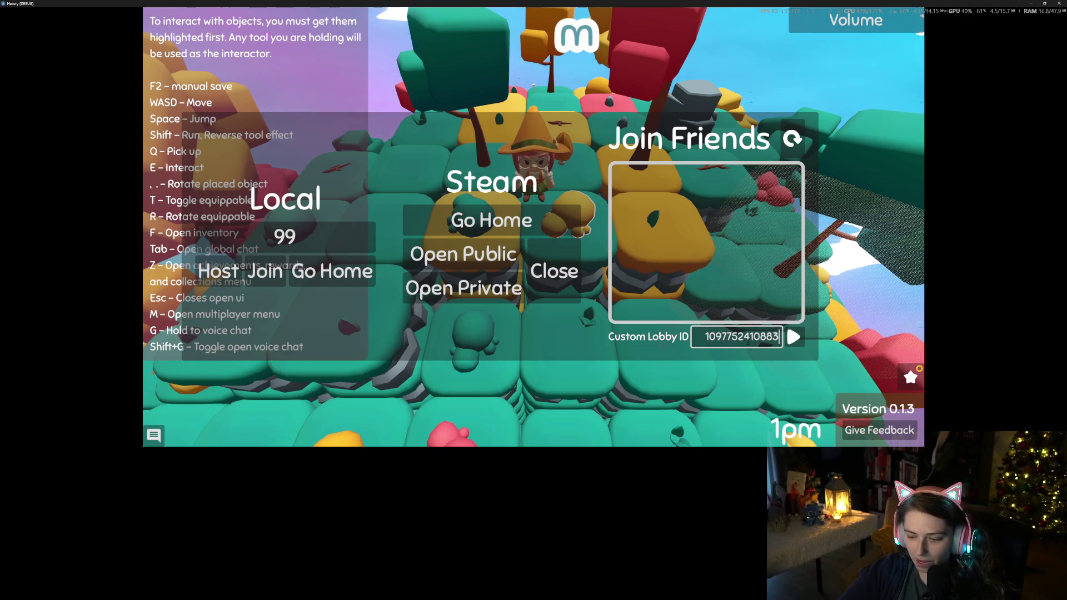
pyautogui.write('5621')
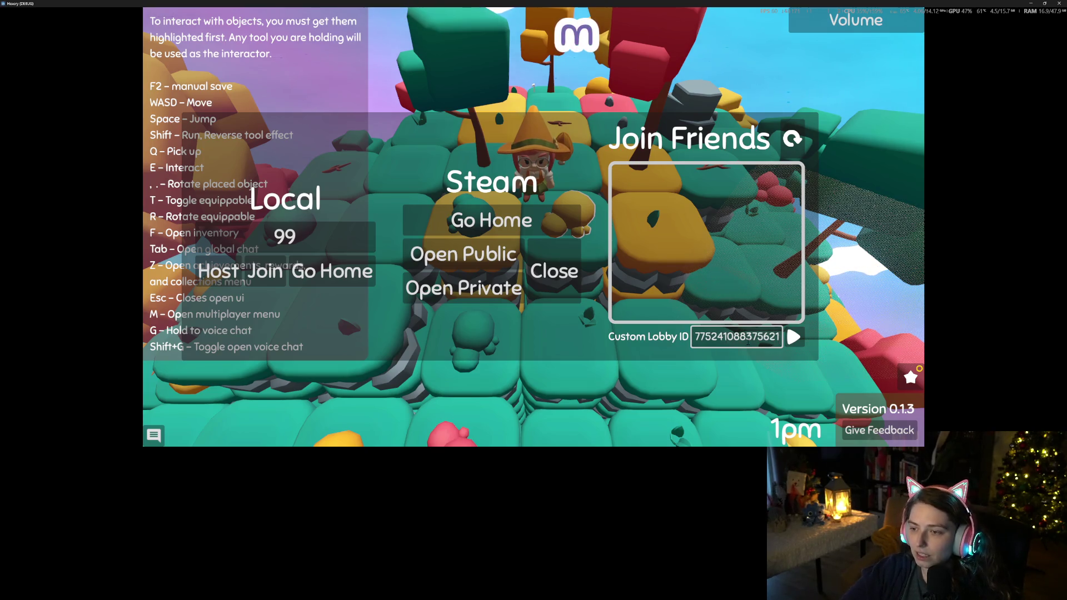
pyautogui.press('Return')
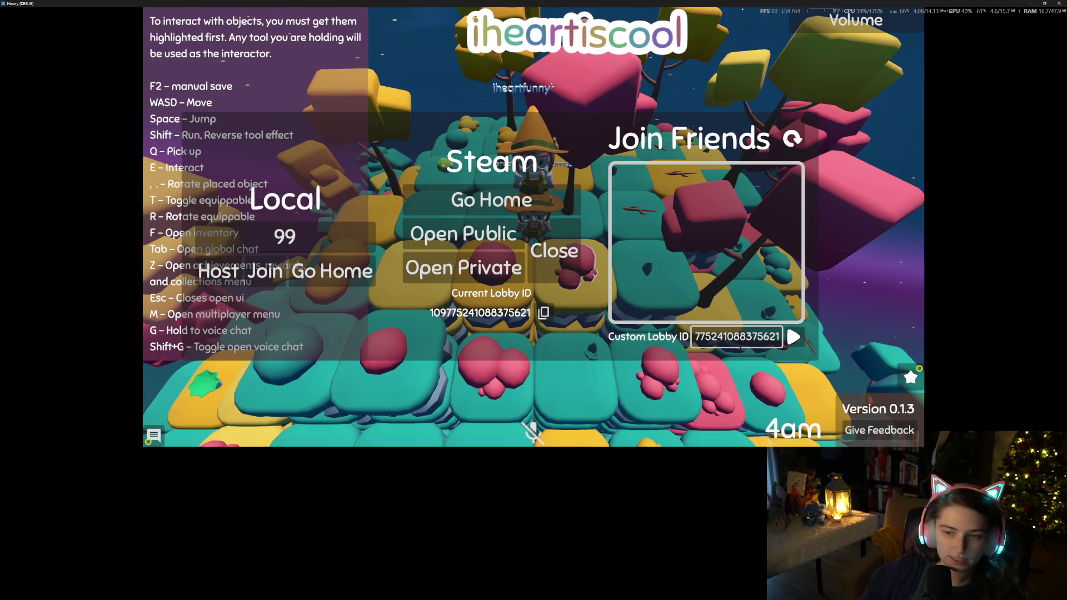
pyautogui.press('Escape')
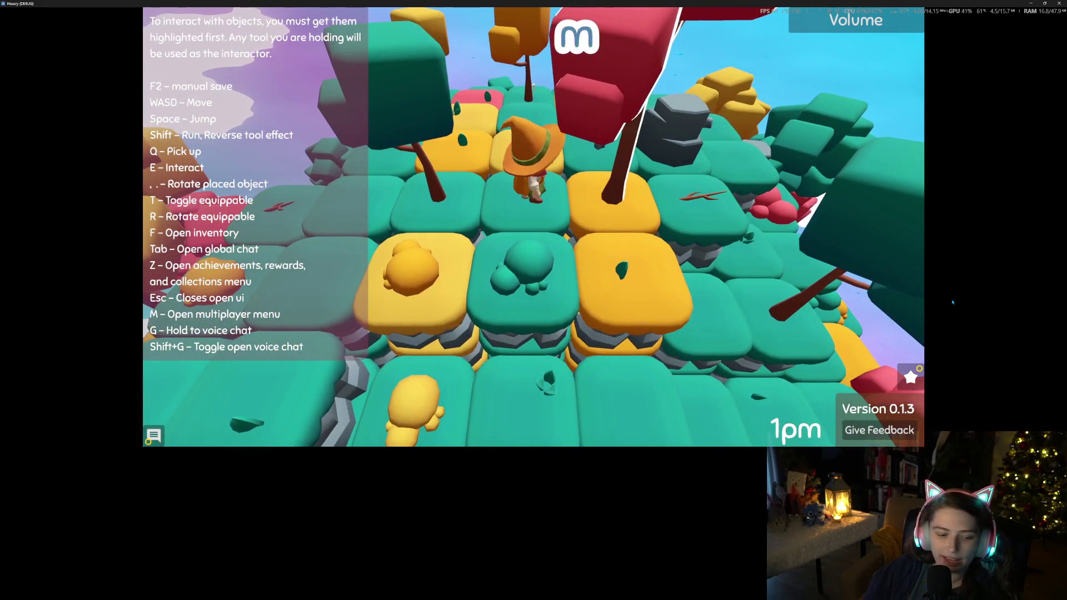
# Step: Open the player inventory to check for the starting red mushroom
pyautogui.press('m')
pyautogui.press('Escape')
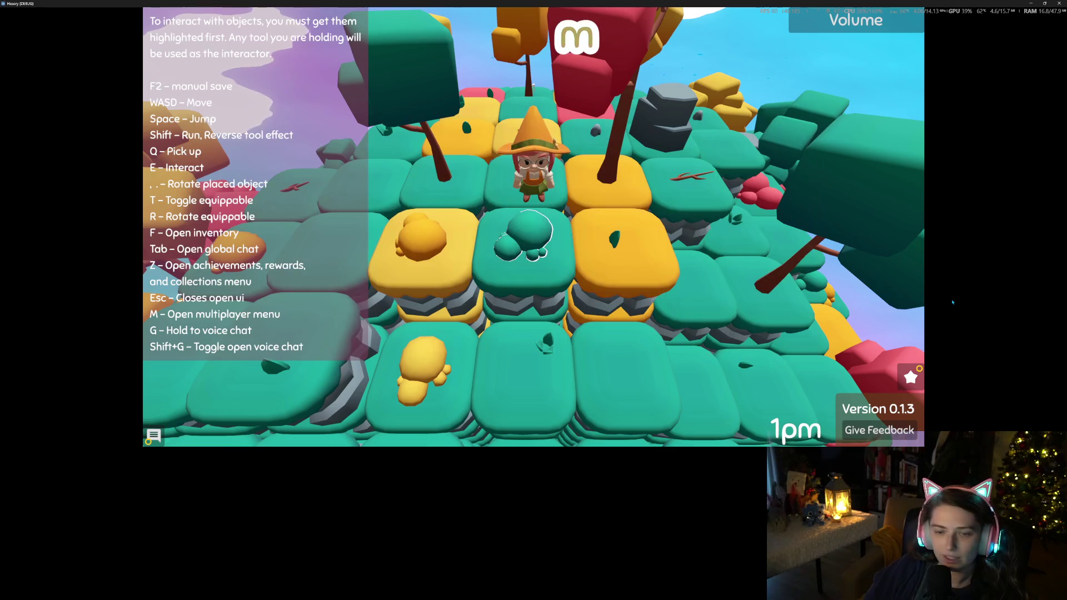
pyautogui.press('f')
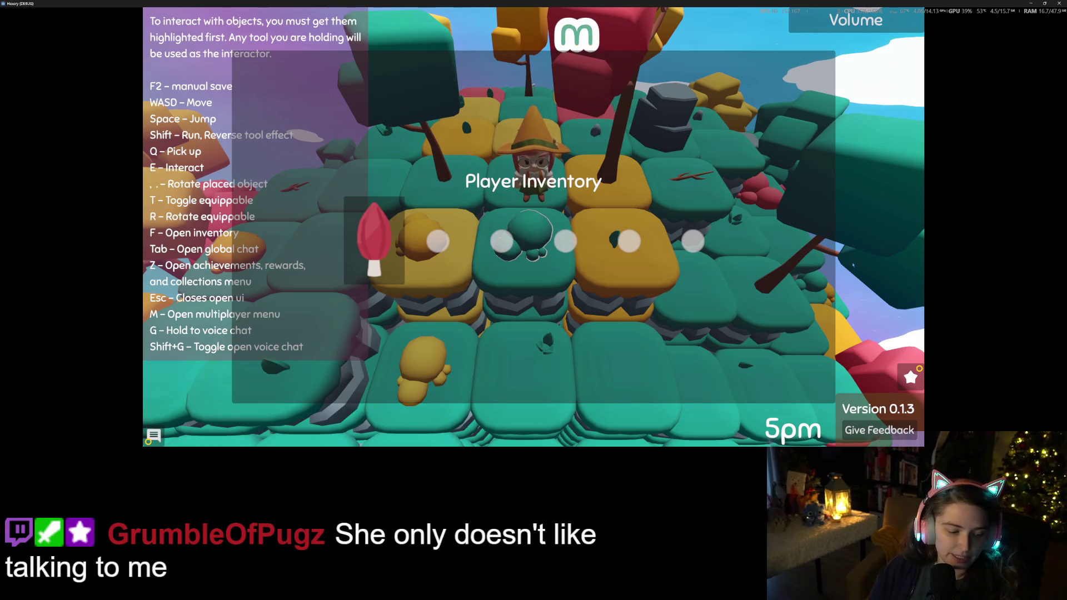
# Step: Close the inventory, browse the Achievements list including Many Mushrooms, and return to the world
pyautogui.press('m')
pyautogui.press('Escape')
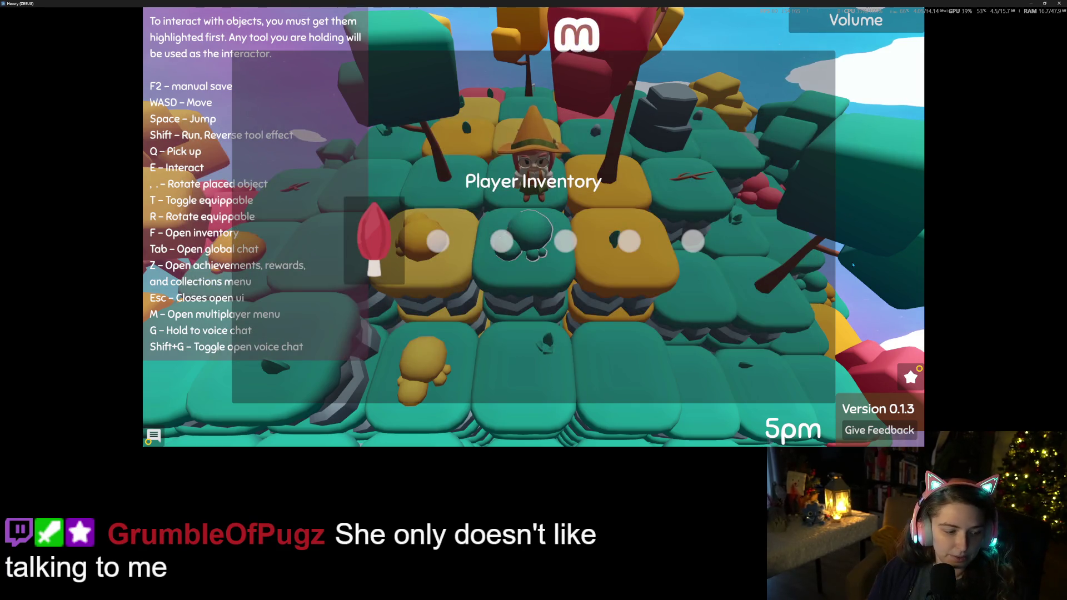
pyautogui.press('Escape')
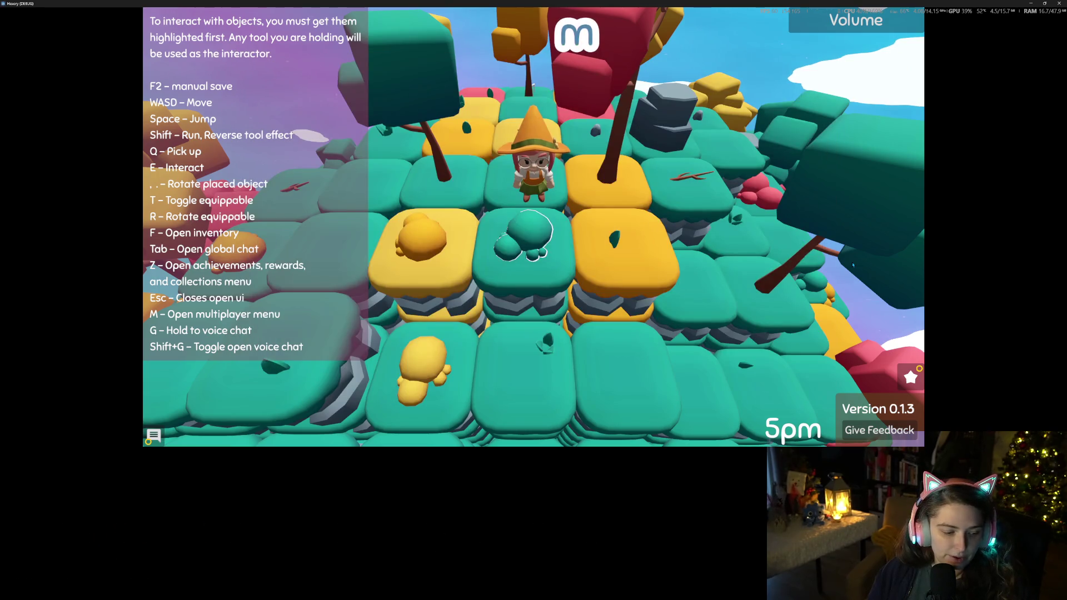
pyautogui.press('z')
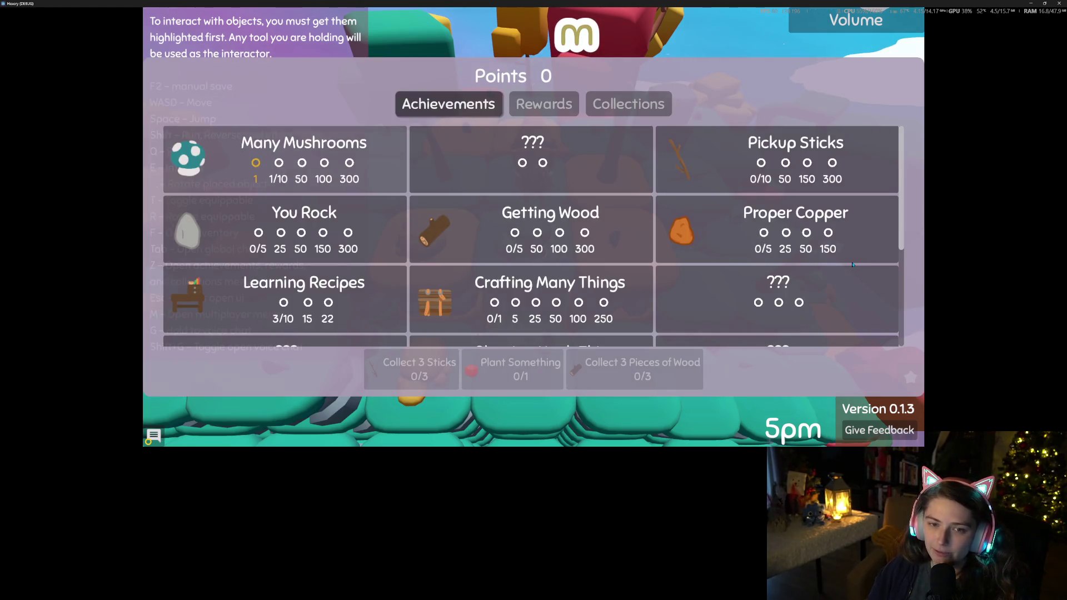
pyautogui.scroll(-4, 740, 299)
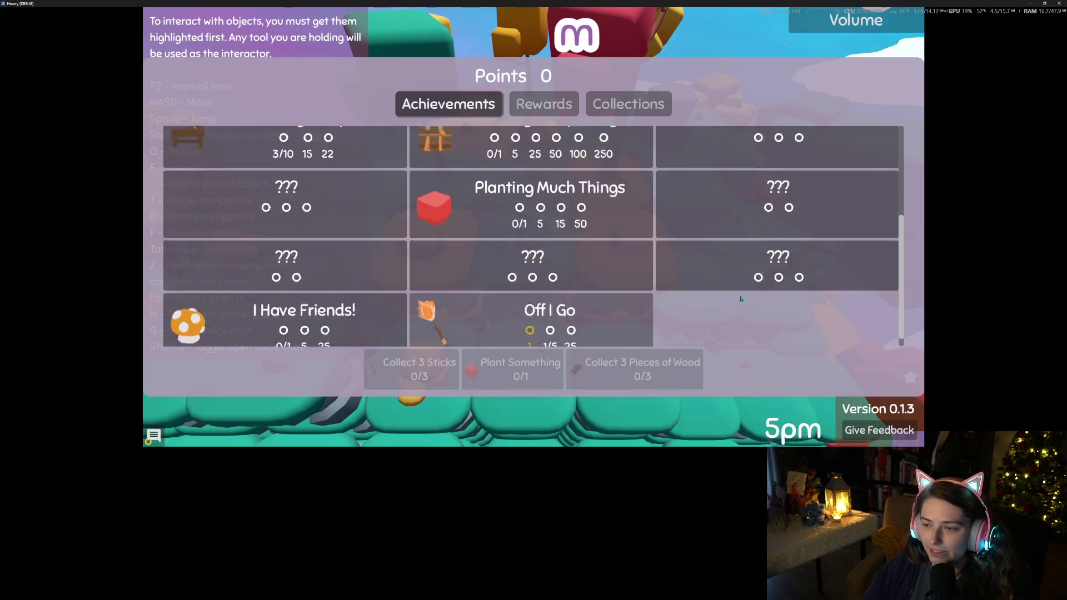
pyautogui.scroll(4, 680, 279)
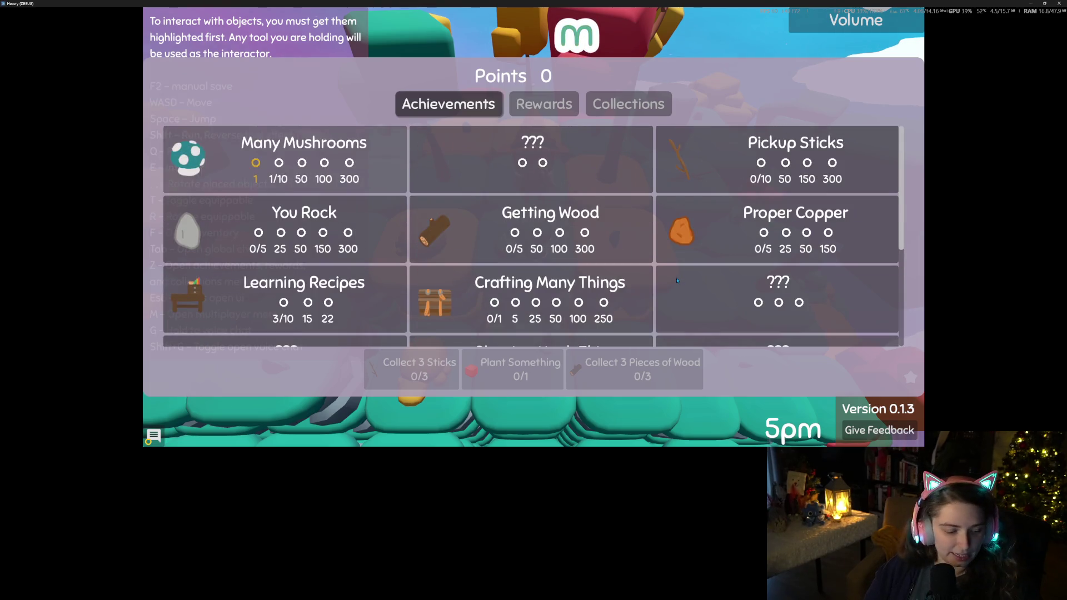
pyautogui.press('Escape')
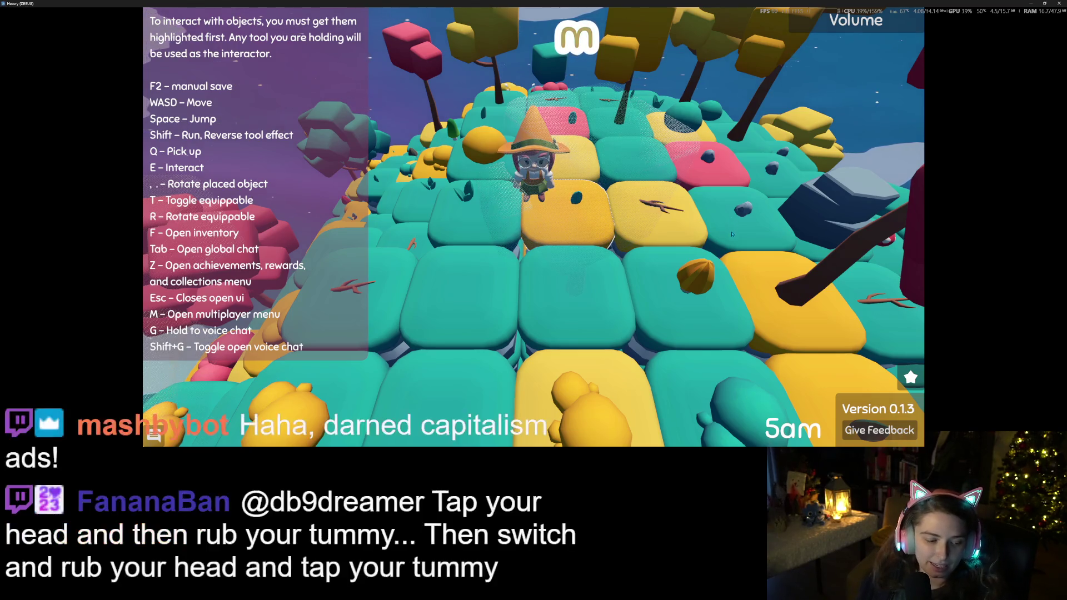
# Step: Orbit the camera up over the island and walk the witch forward past the yellow bush
pyautogui.moveTo(639, 245)
pyautogui.mouseDown()
pyautogui.moveTo(724, 254)
pyautogui.moveTo(420, 445)
pyautogui.mouseUp()
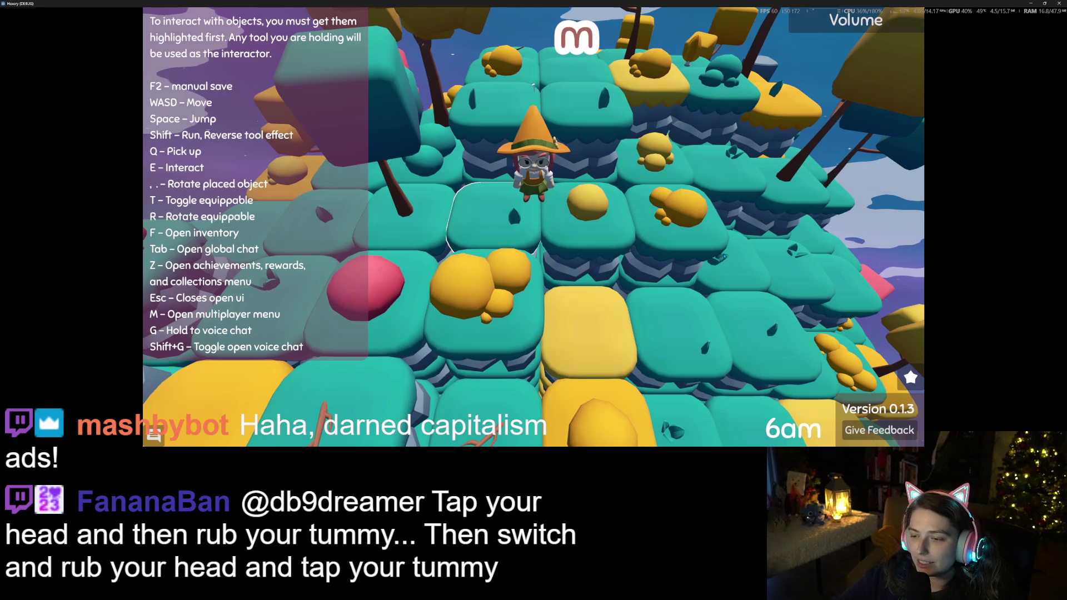
pyautogui.moveTo(722, 257); pyautogui.dragTo(724, 255)
pyautogui.press('w')
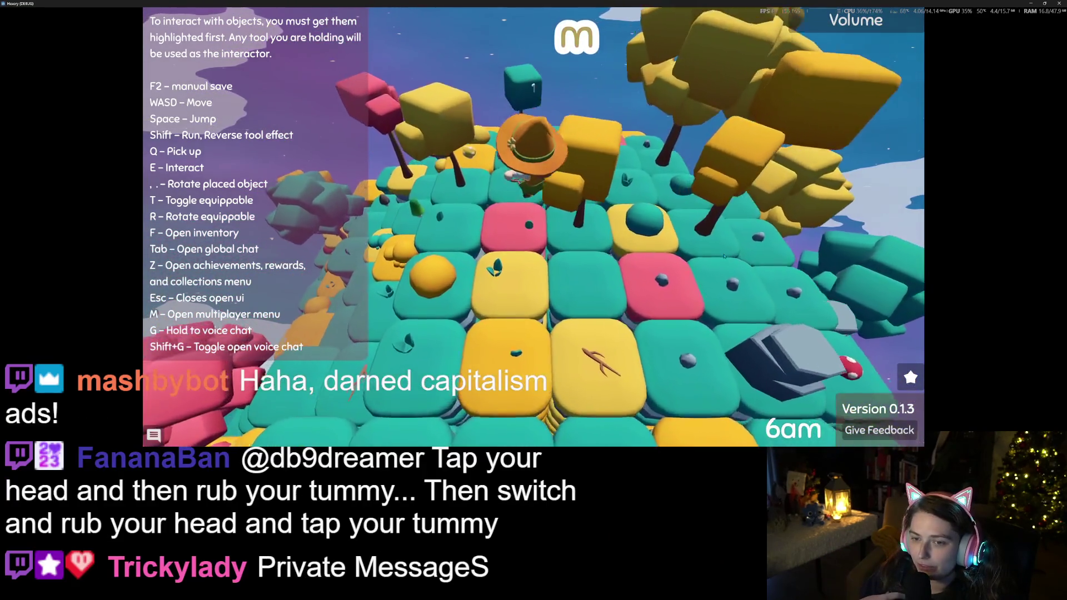
pyautogui.press('s')
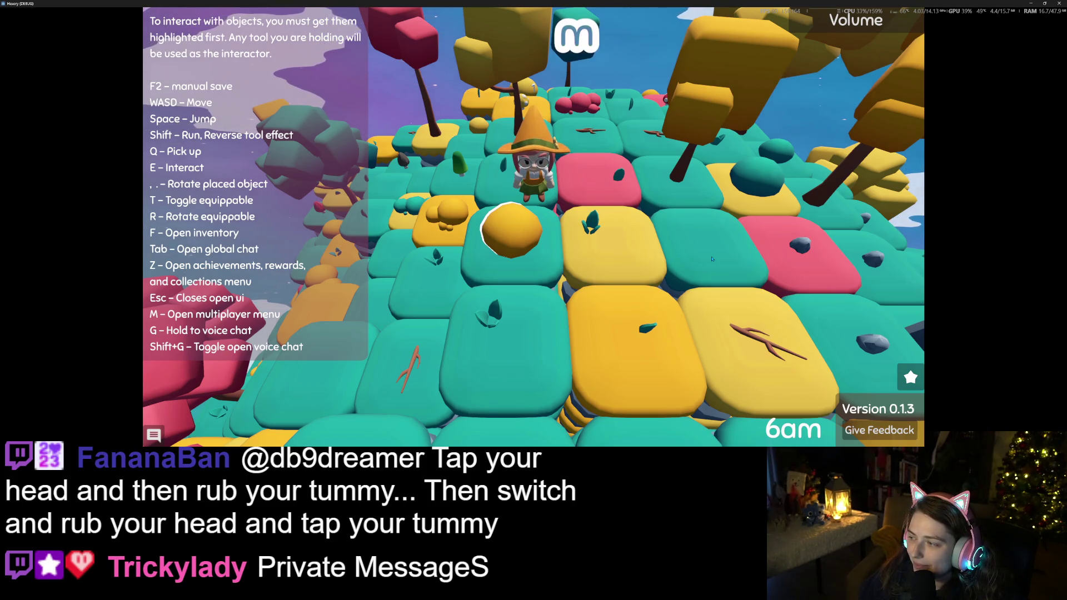
pyautogui.press('w')
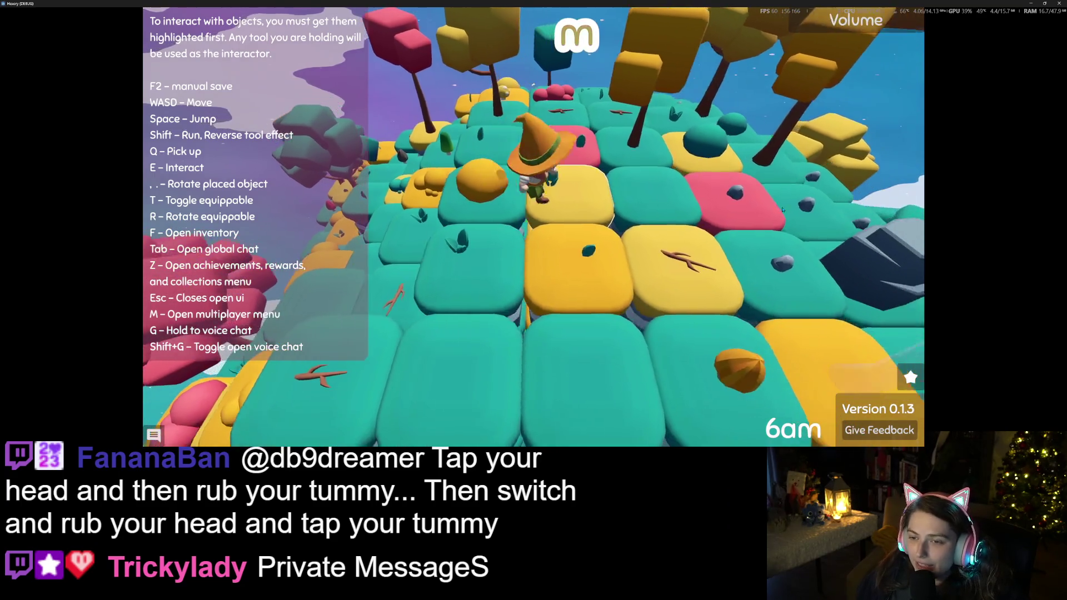
pyautogui.press('w')
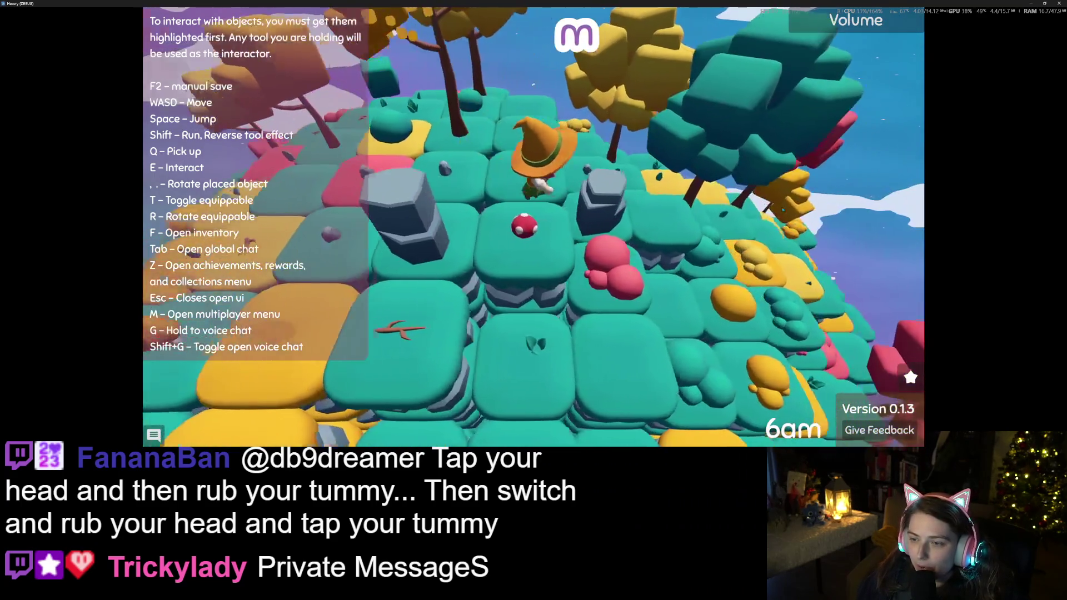
# Step: Walk on past the grey rock to a block at the island's edge, then back across the island
pyautogui.press('w')
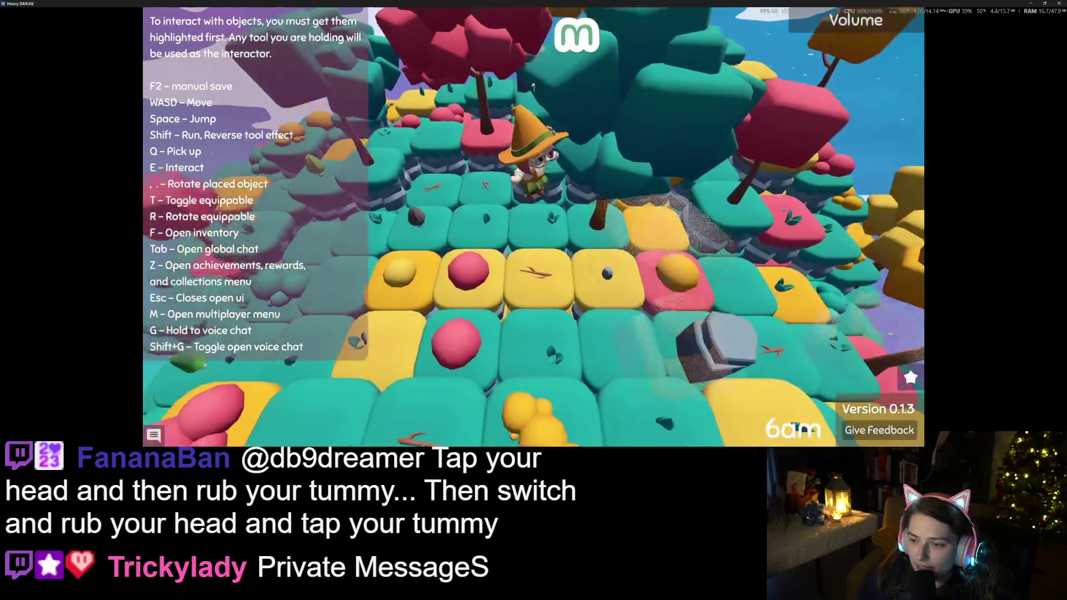
pyautogui.press('w')
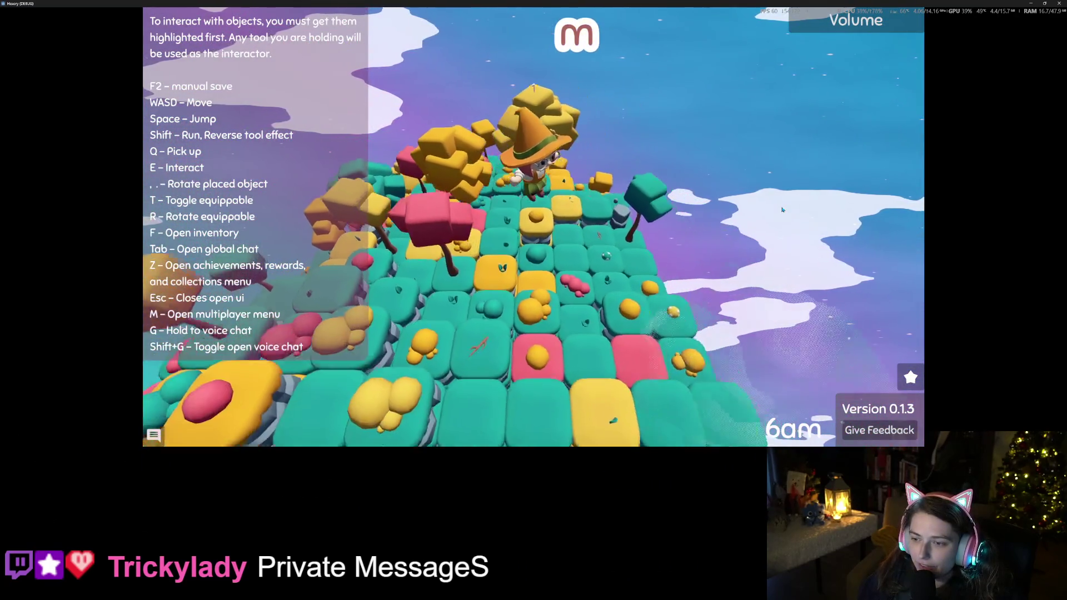
pyautogui.press('w')
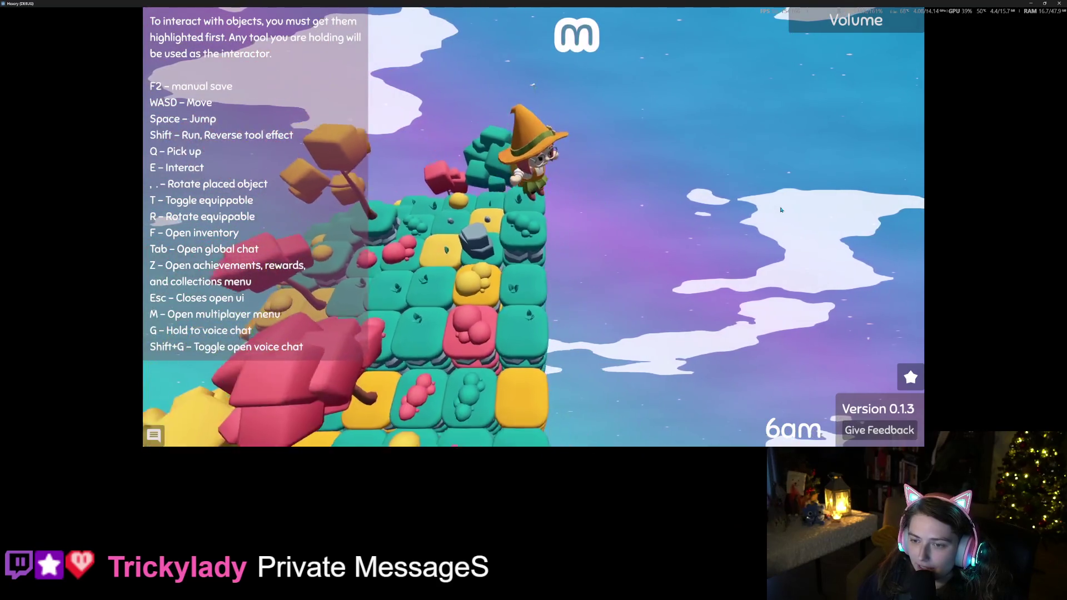
pyautogui.press('w')
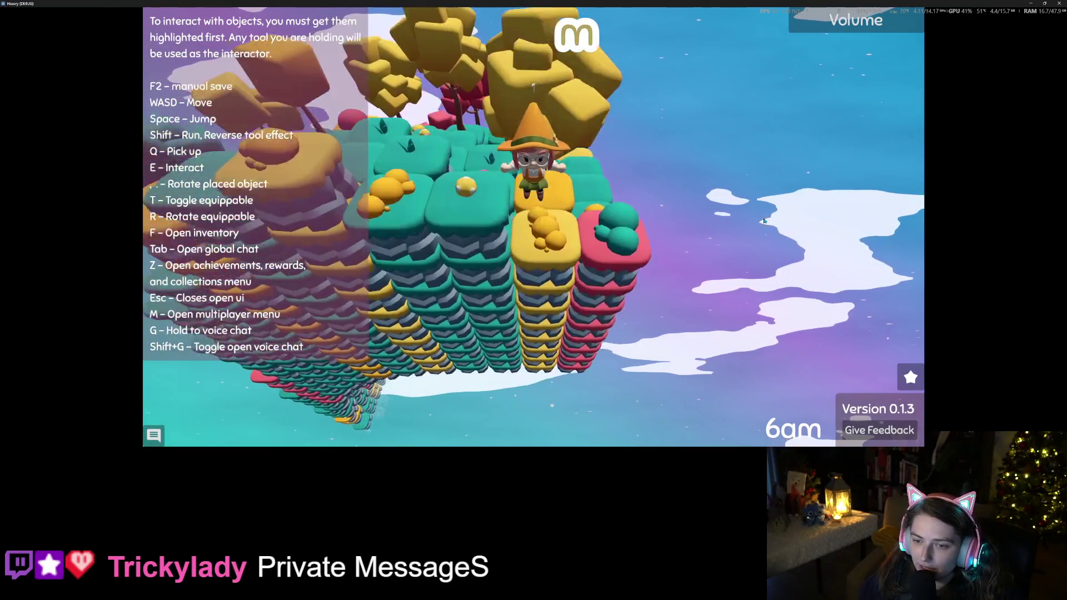
pyautogui.press('w')
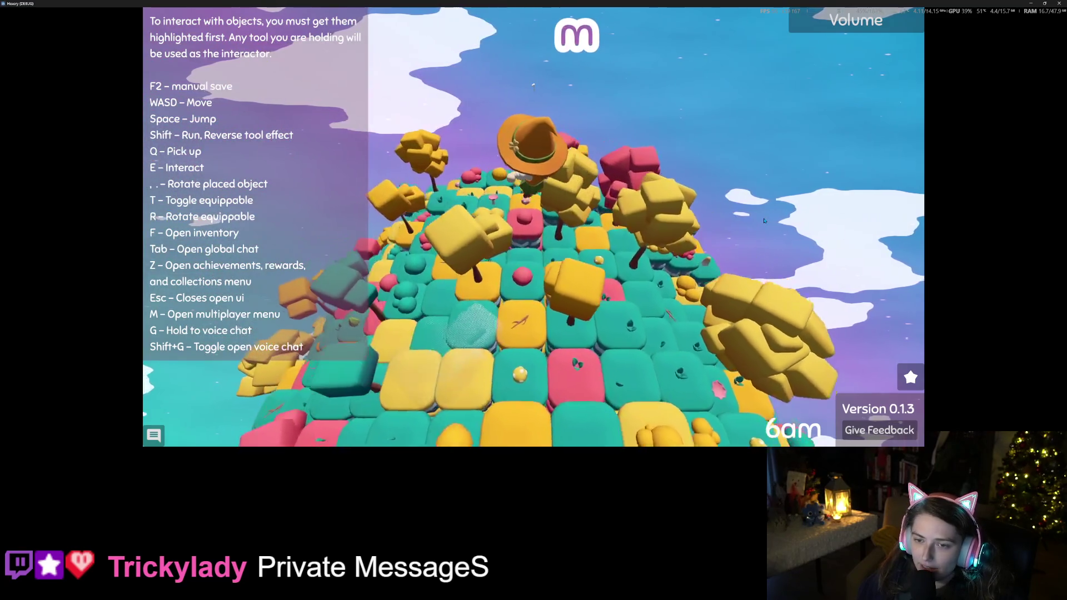
pyautogui.press('w')
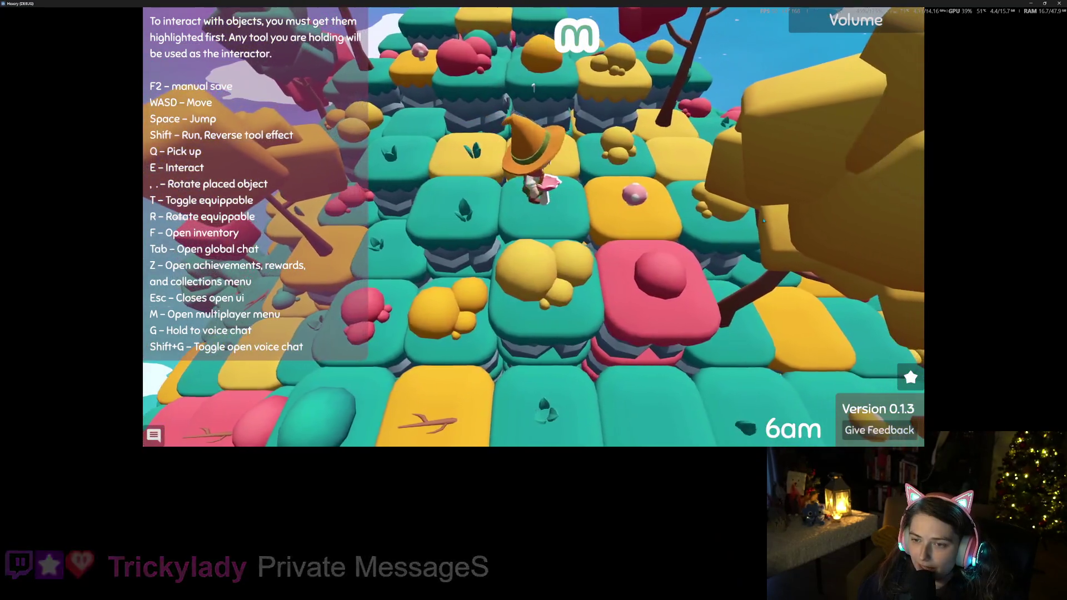
# Step: Glance at the player inventory, then browse the Mushrooms, Recipes and recipe Rewards lists in the Z menu
pyautogui.press('f')
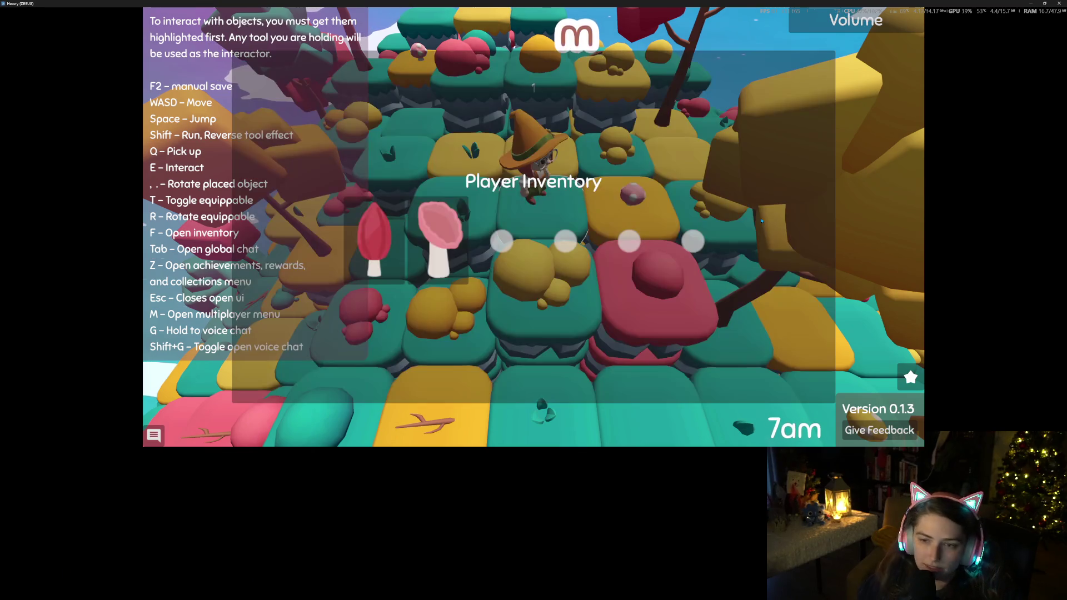
pyautogui.press('f')
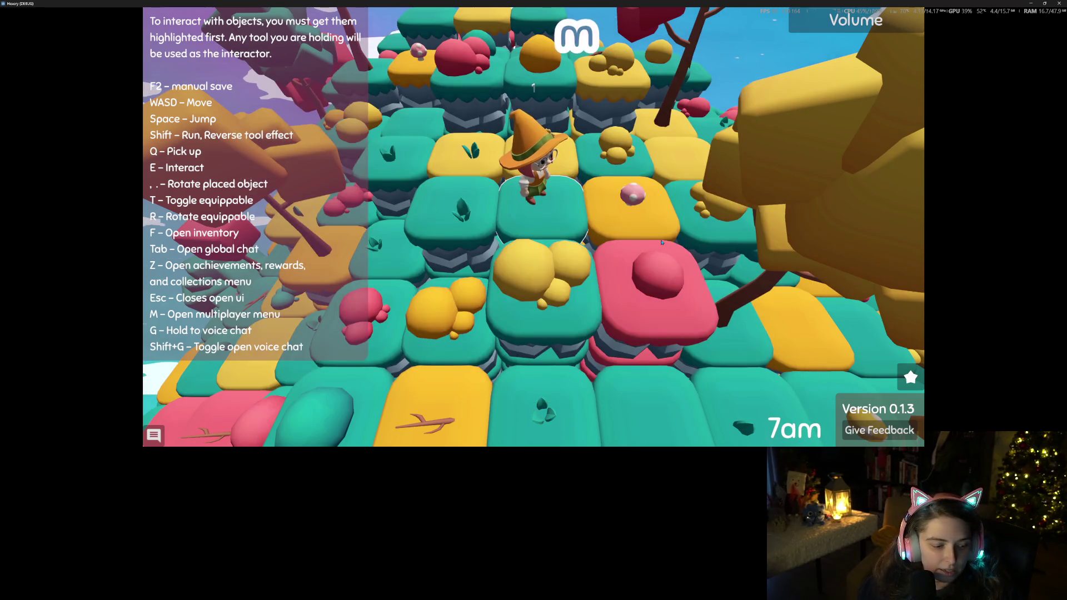
pyautogui.press('z')
pyautogui.click(639, 104)
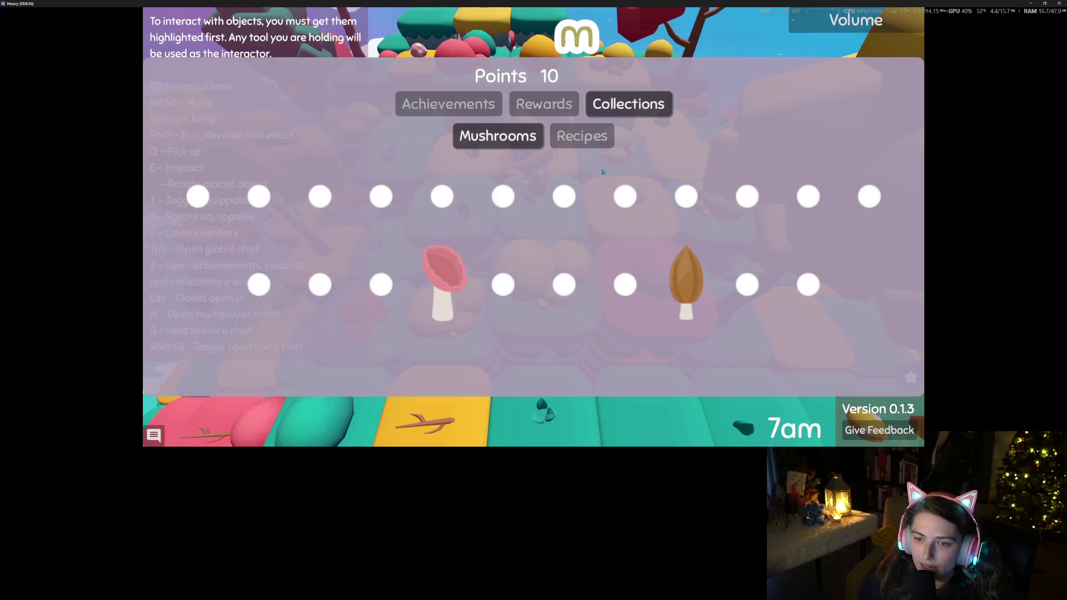
pyautogui.click(582, 136)
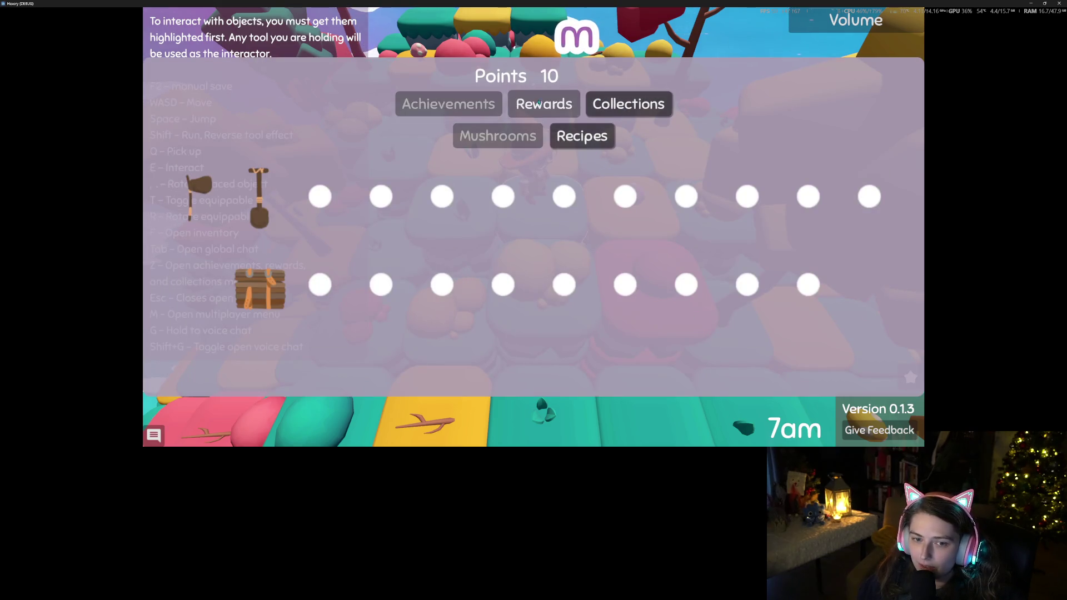
pyautogui.click(546, 106)
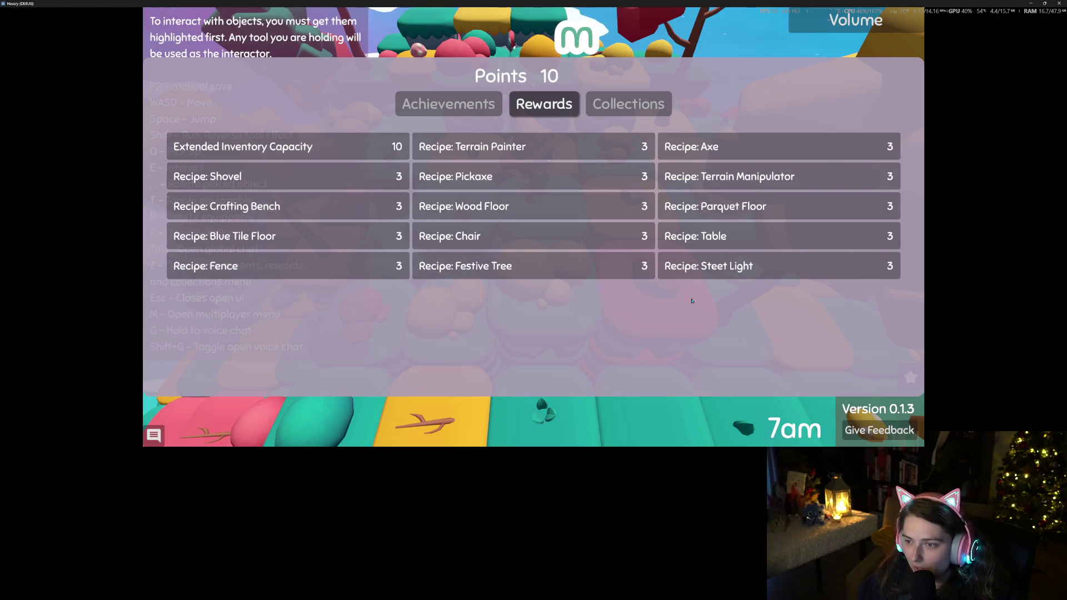
# Step: Scroll through the achievements list to review progress, then close the menu
pyautogui.click(473, 106)
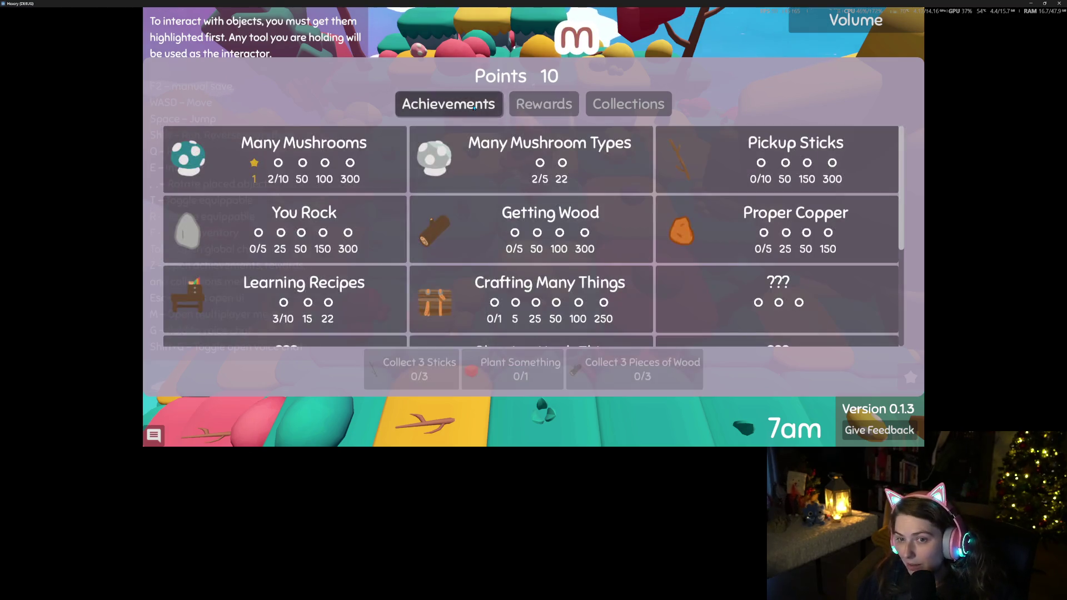
pyautogui.scroll(-5, 601, 280)
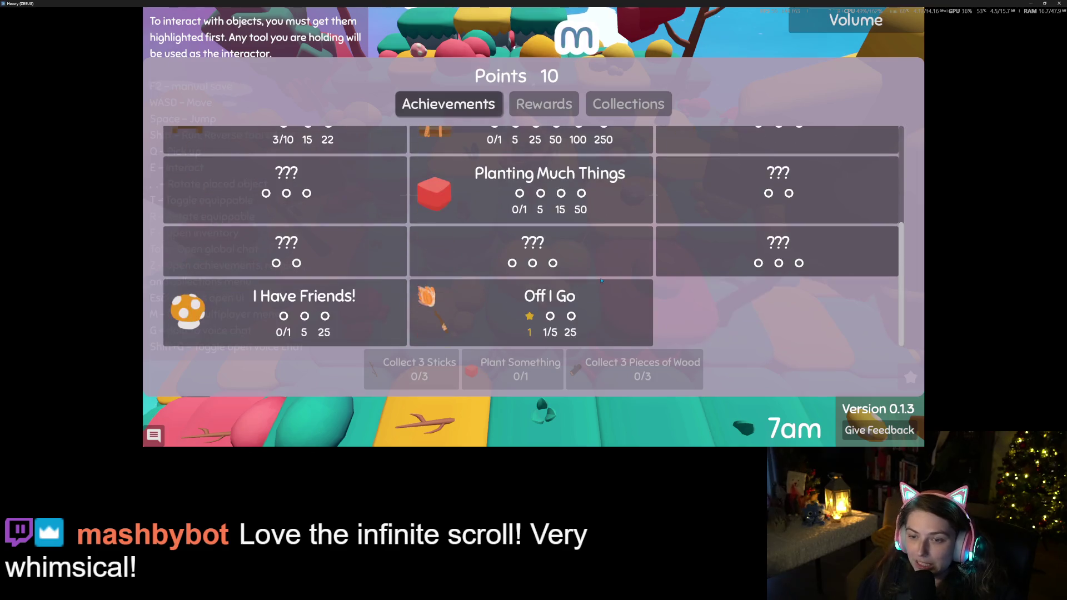
pyautogui.scroll(5, 468, 278)
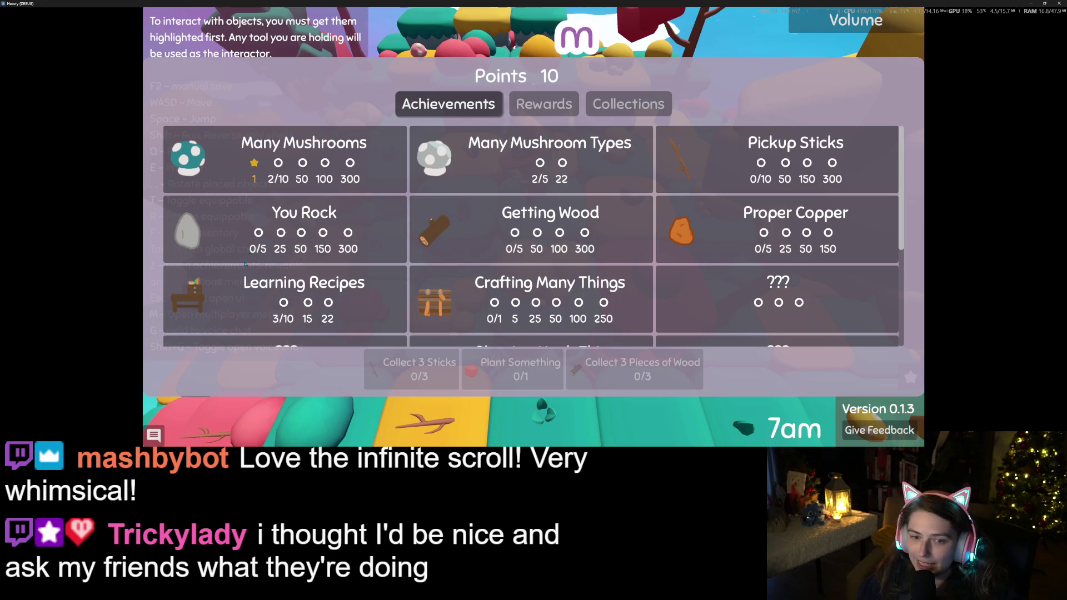
pyautogui.scroll(-5, 503, 272)
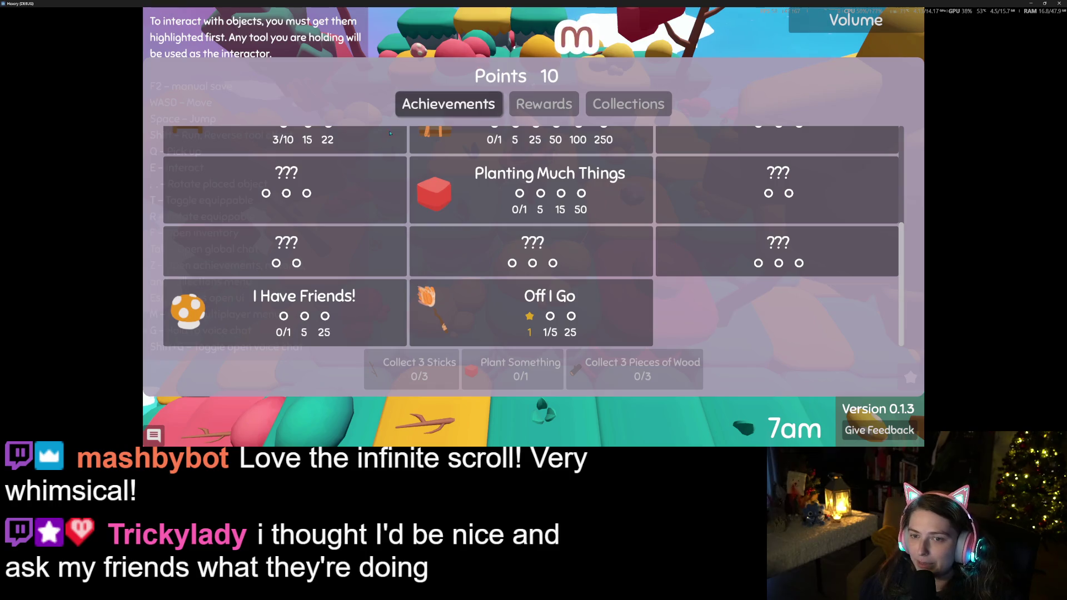
pyautogui.press('Escape')
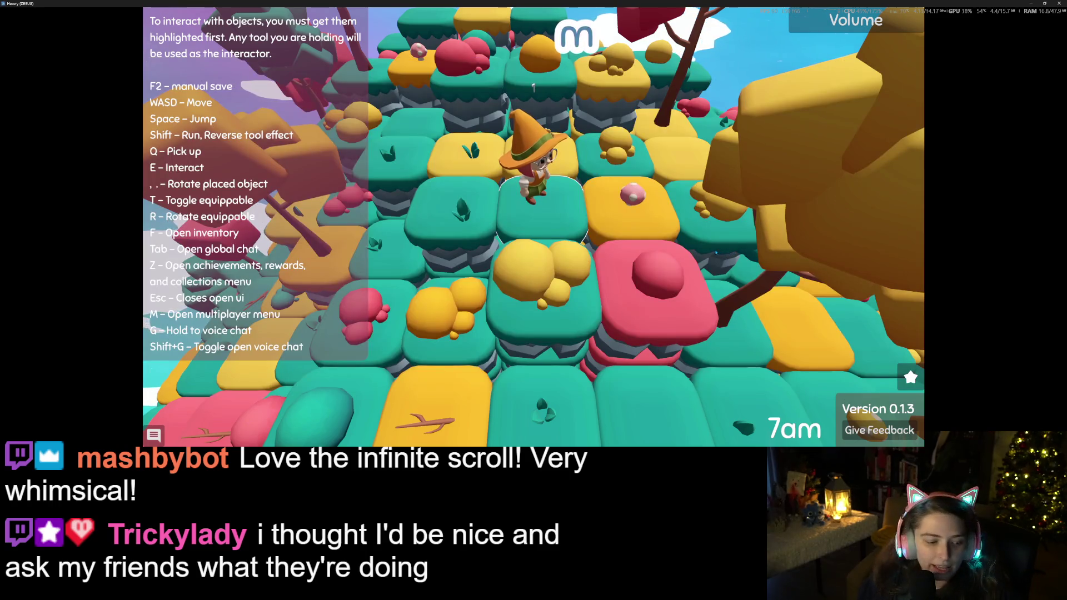
# Step: Step the witch left and zoom the camera in and out over the island
pyautogui.press('a')
pyautogui.scroll(5, 704, 252)
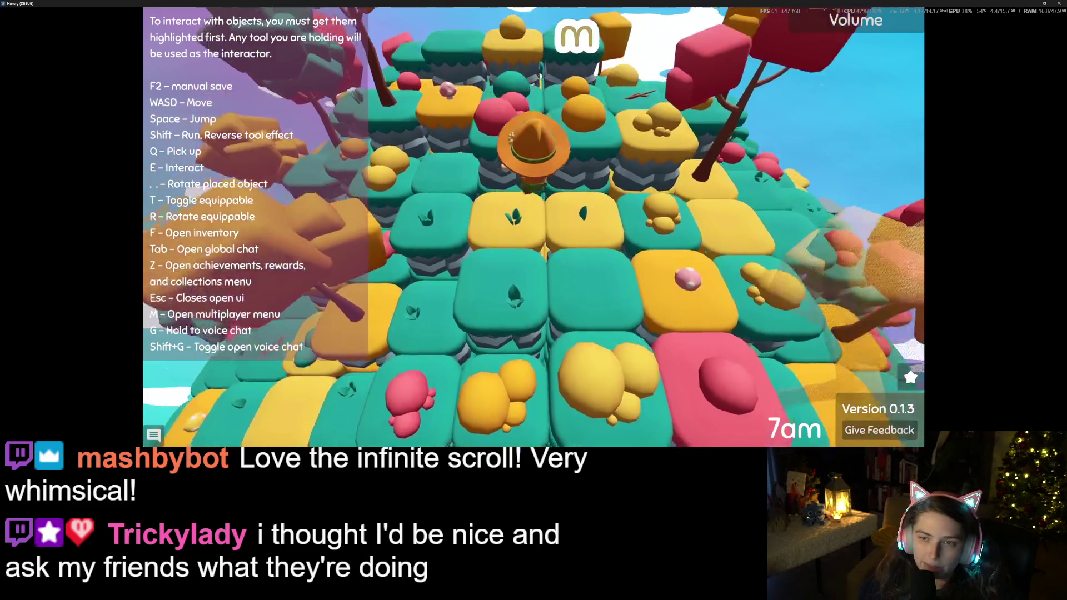
pyautogui.scroll(-5, 705, 251)
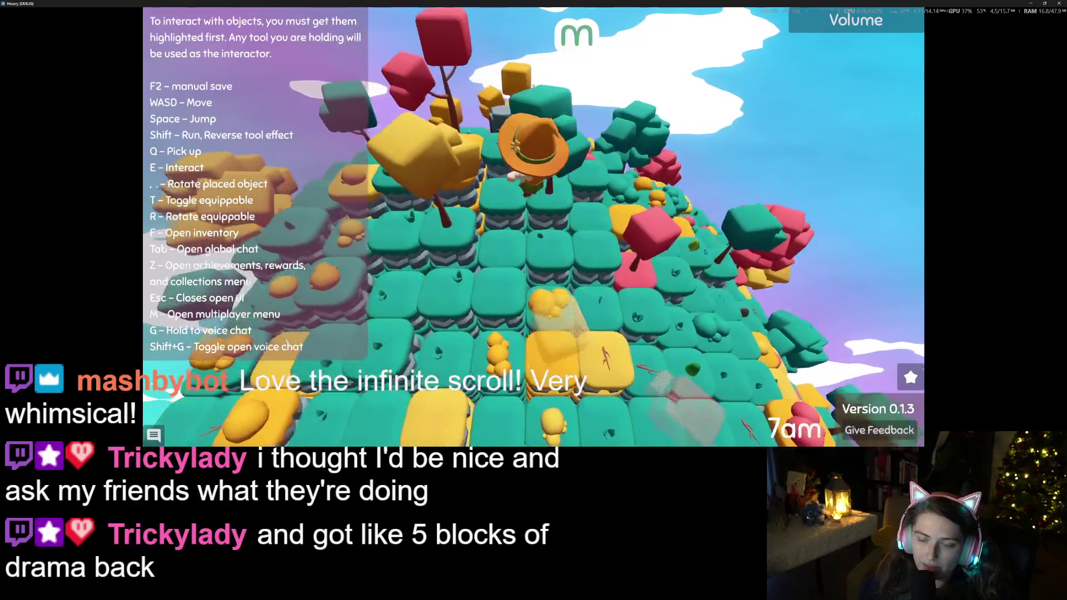
pyautogui.scroll(5, 705, 252)
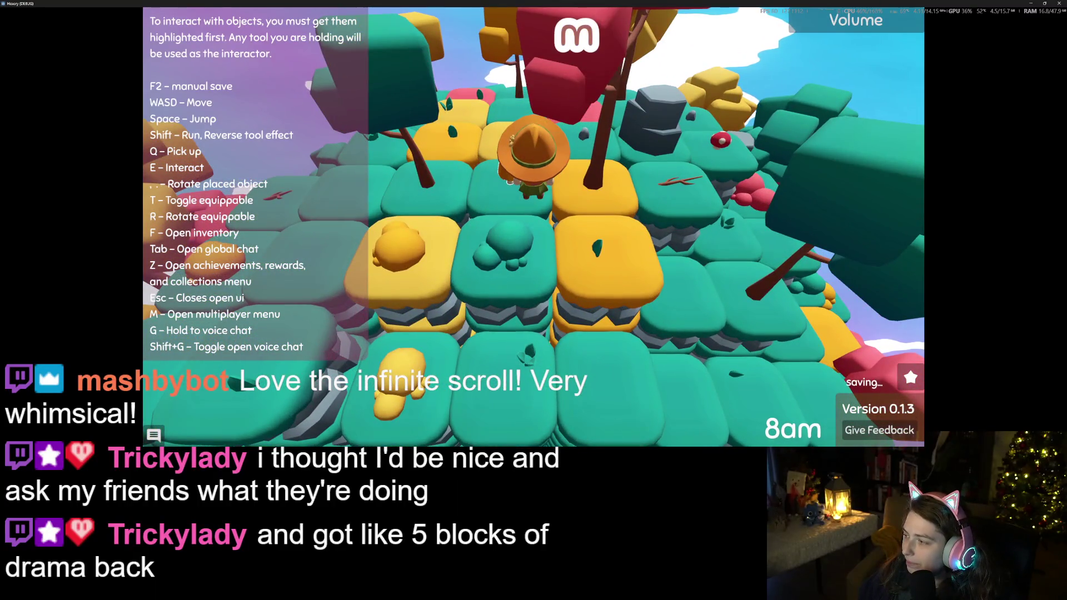
pyautogui.scroll(-5, 670, 260)
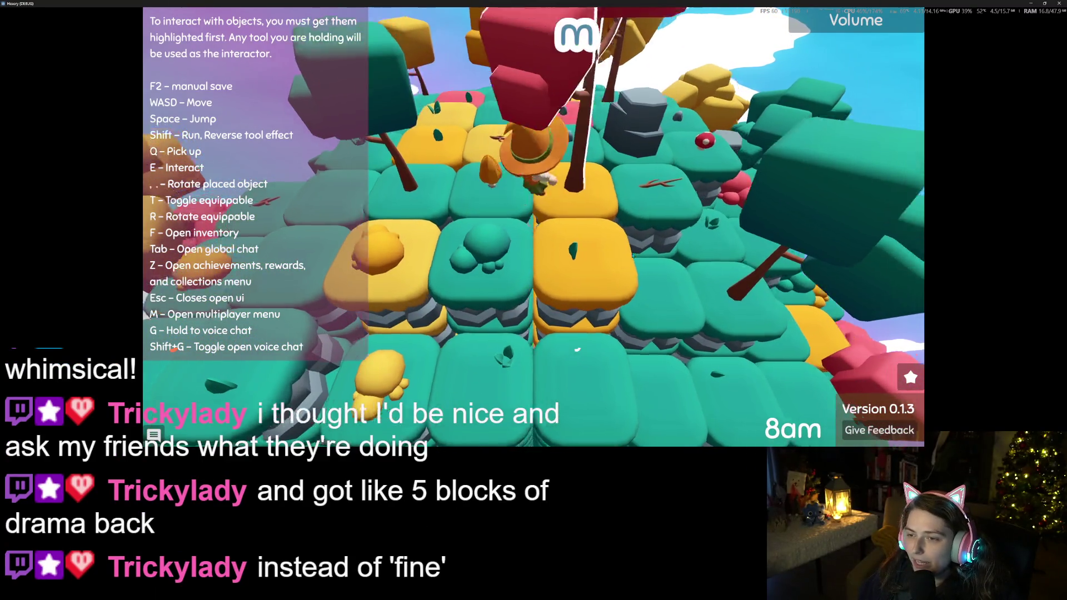
pyautogui.scroll(5, 596, 245)
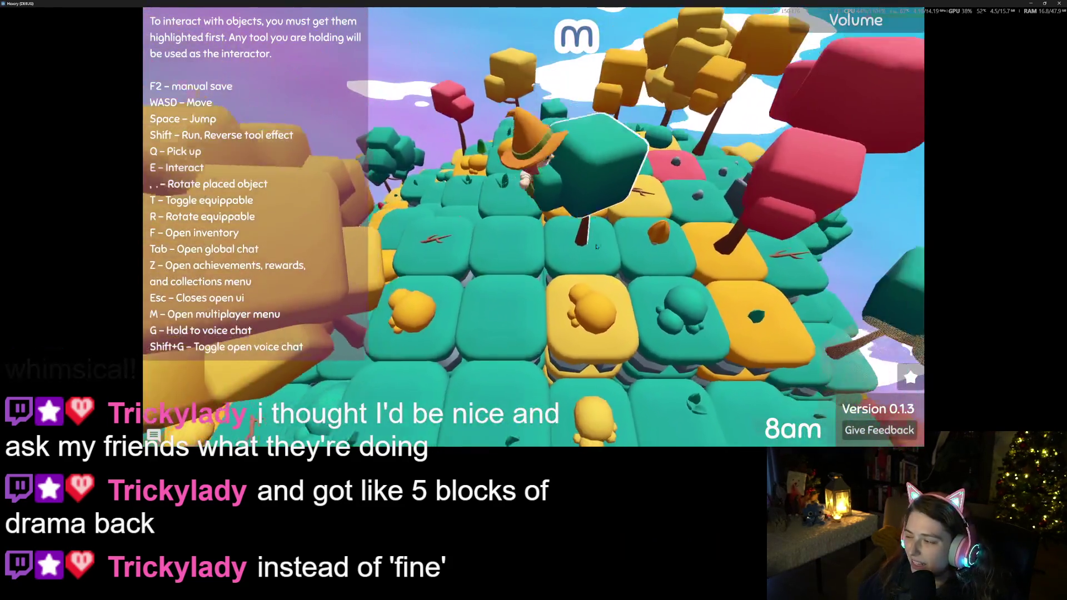
pyautogui.scroll(-4, 595, 246)
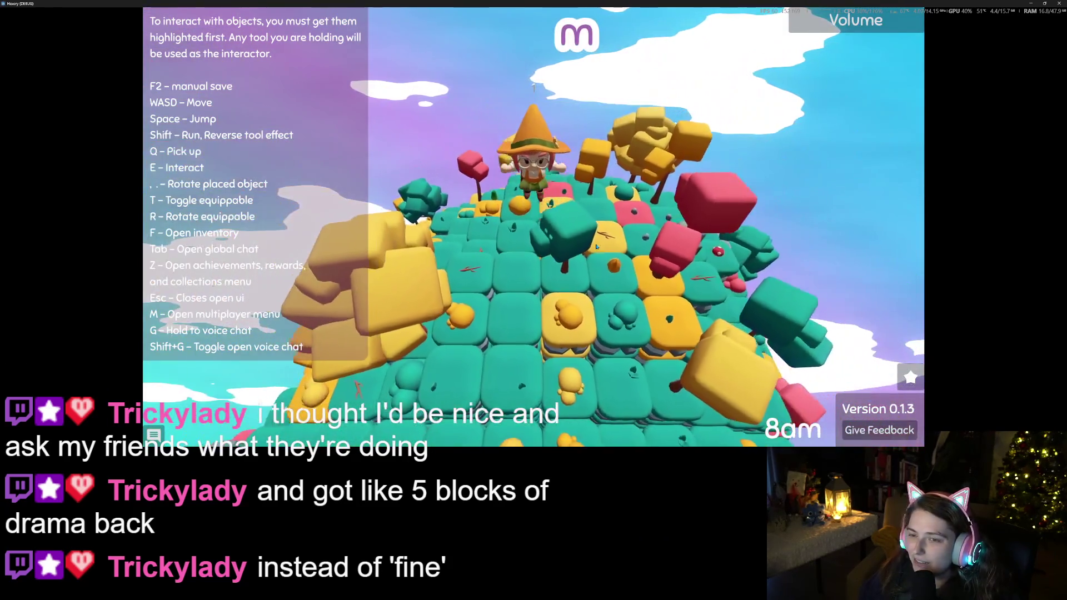
pyautogui.scroll(4, 601, 245)
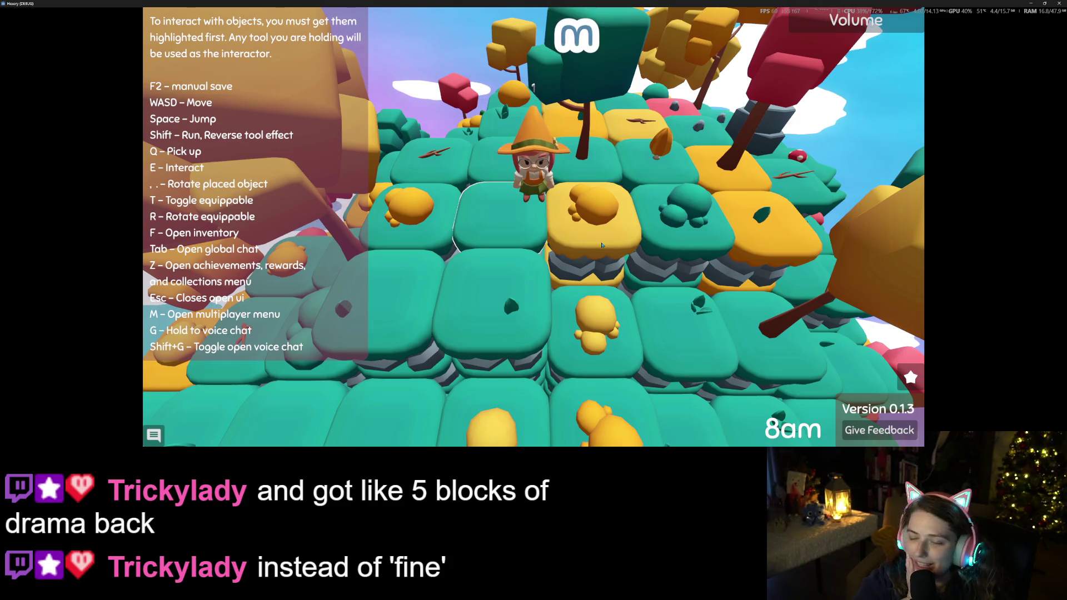
pyautogui.scroll(-1, 601, 246)
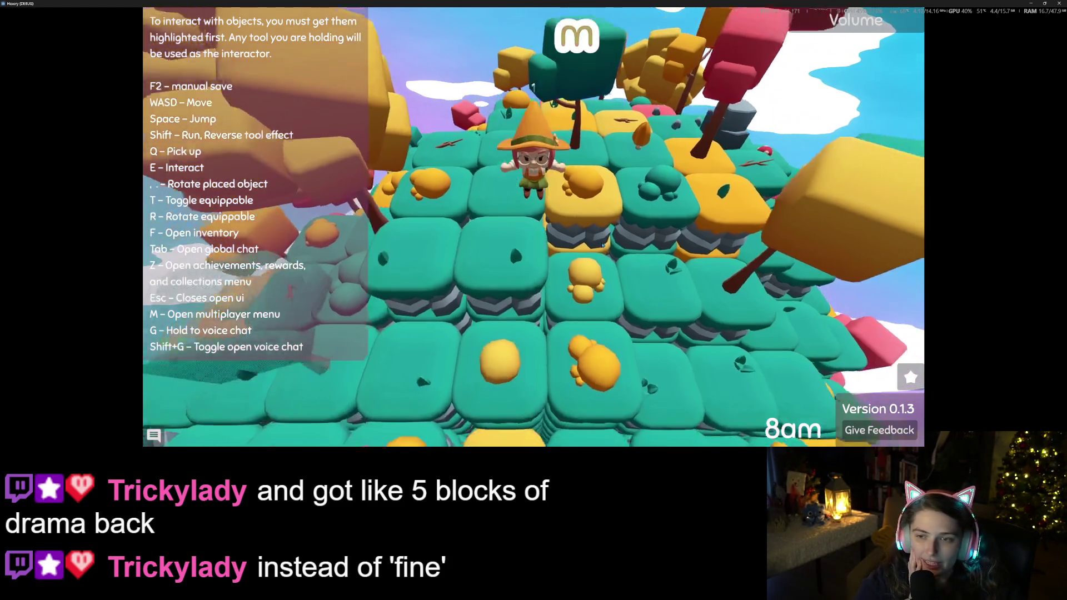
# Step: Orbit the camera all the way around the witch to view the island from several angles
pyautogui.press('Left')
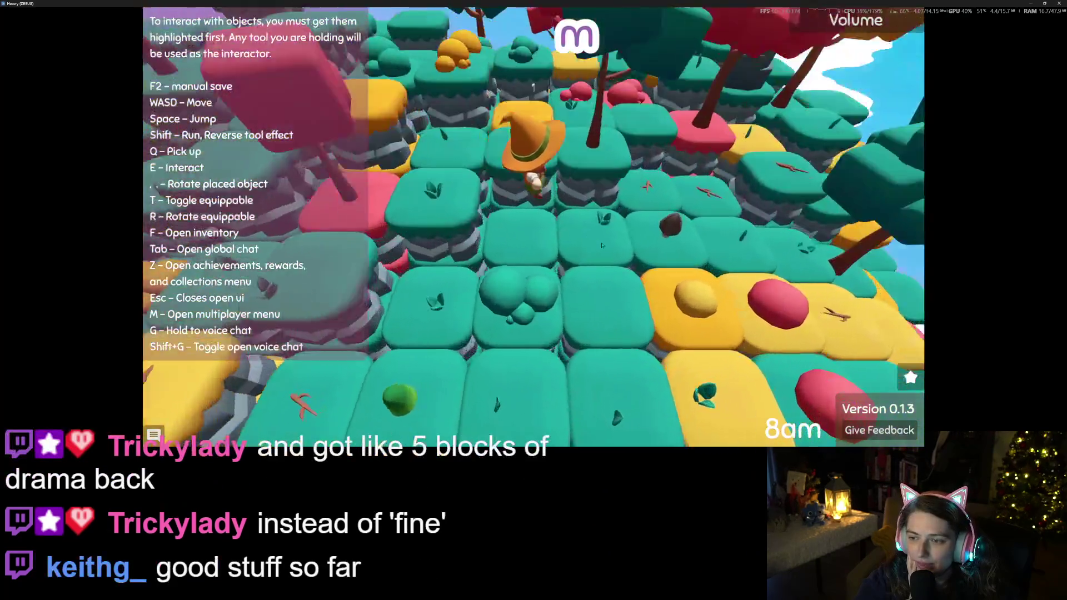
pyautogui.scroll(-5, 601, 245)
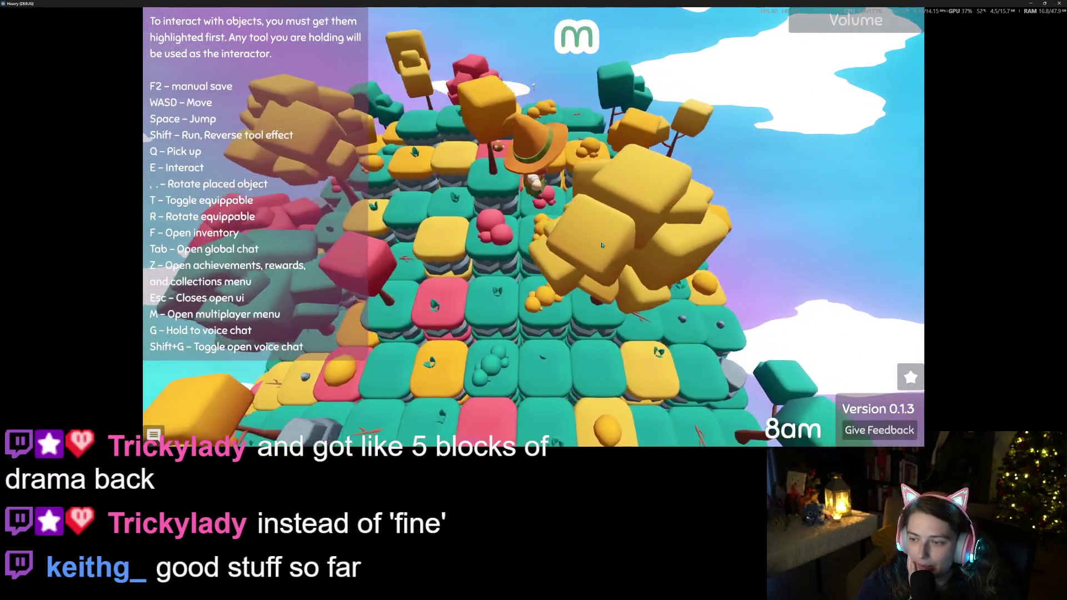
pyautogui.scroll(5, 602, 245)
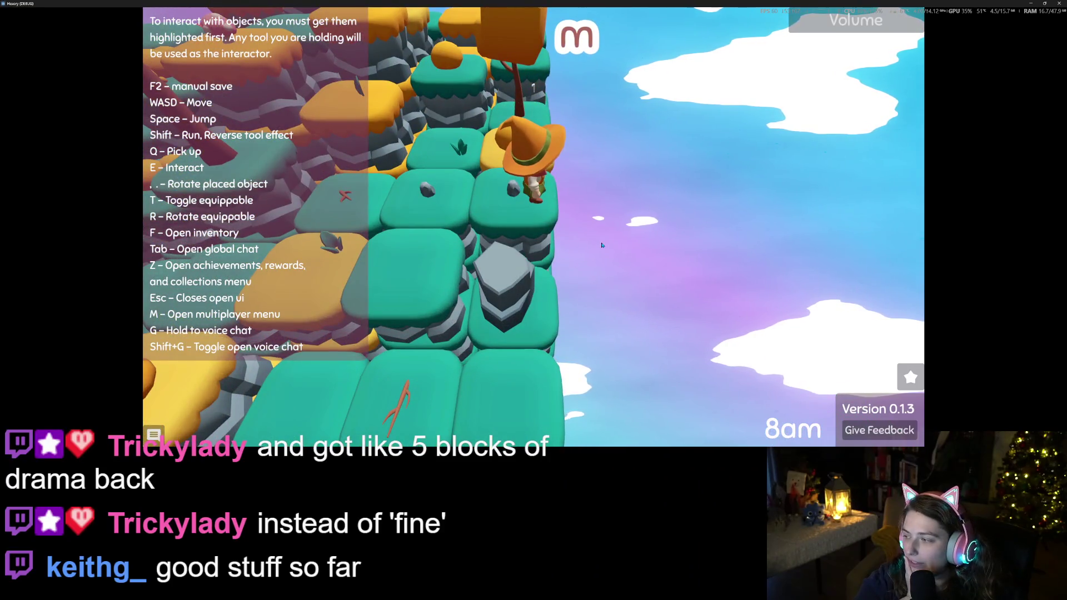
pyautogui.press('Left')
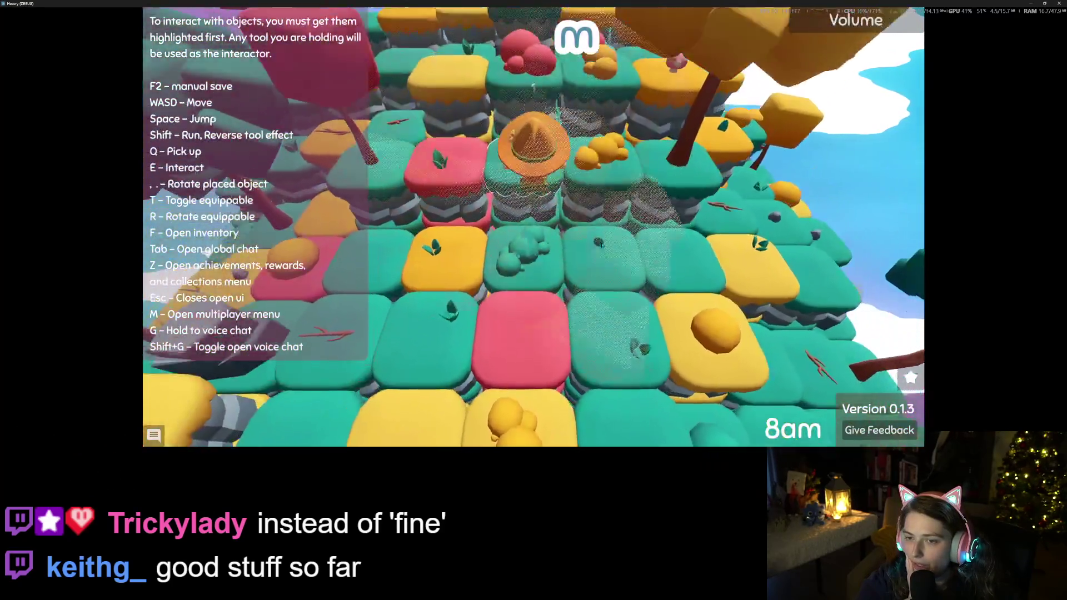
pyautogui.press('Left')
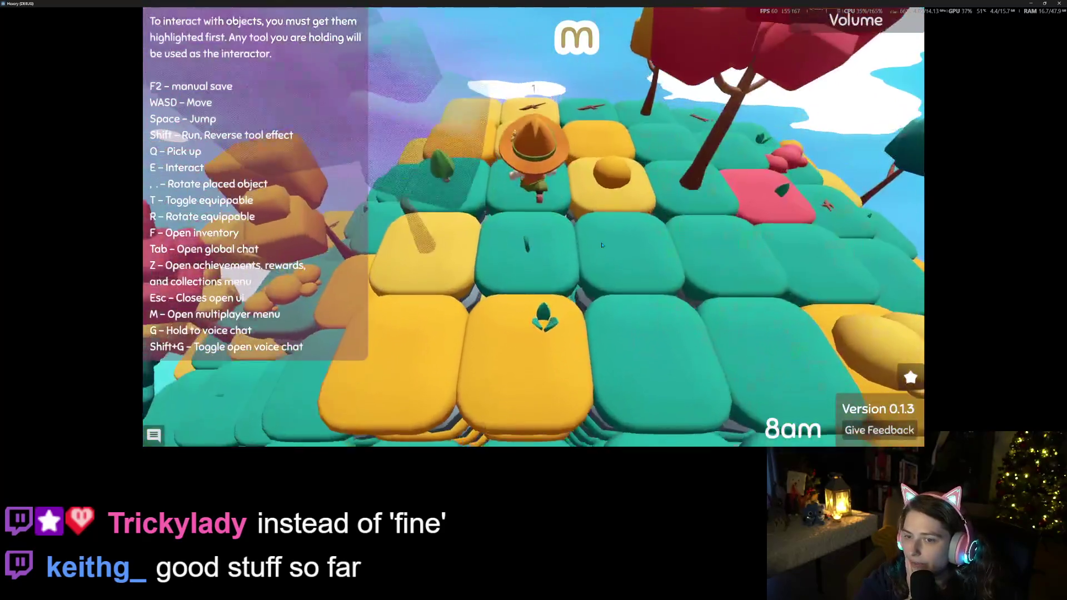
pyautogui.press('Left')
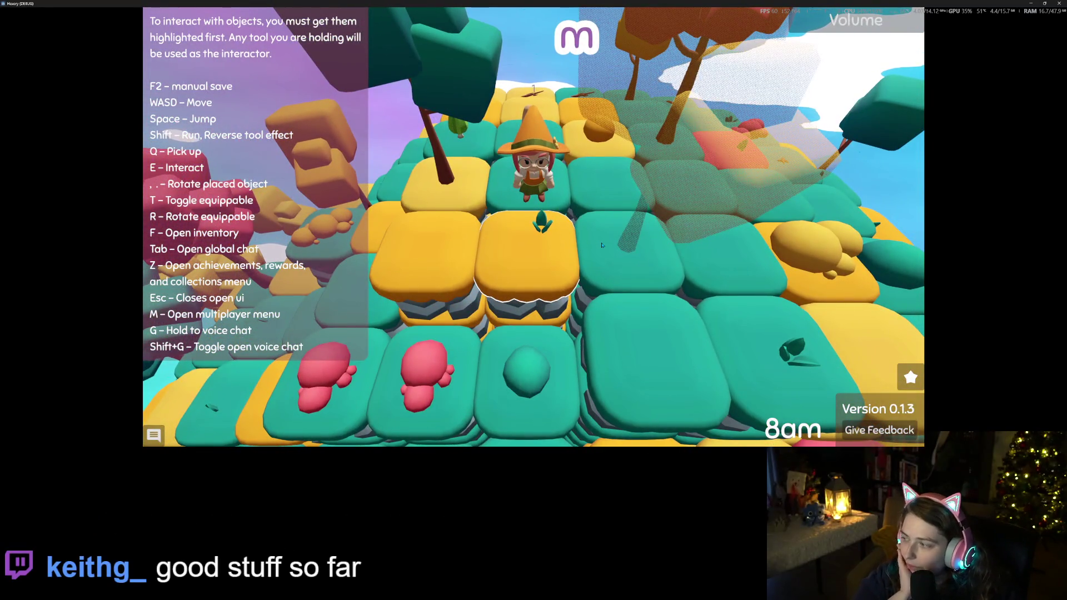
pyautogui.press('Left')
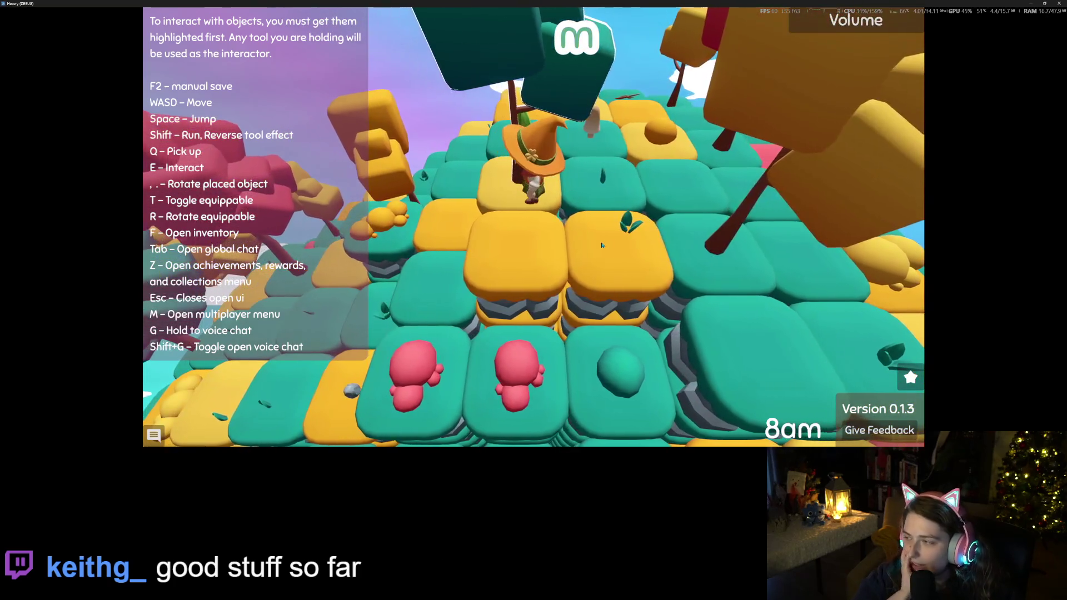
pyautogui.press('Left')
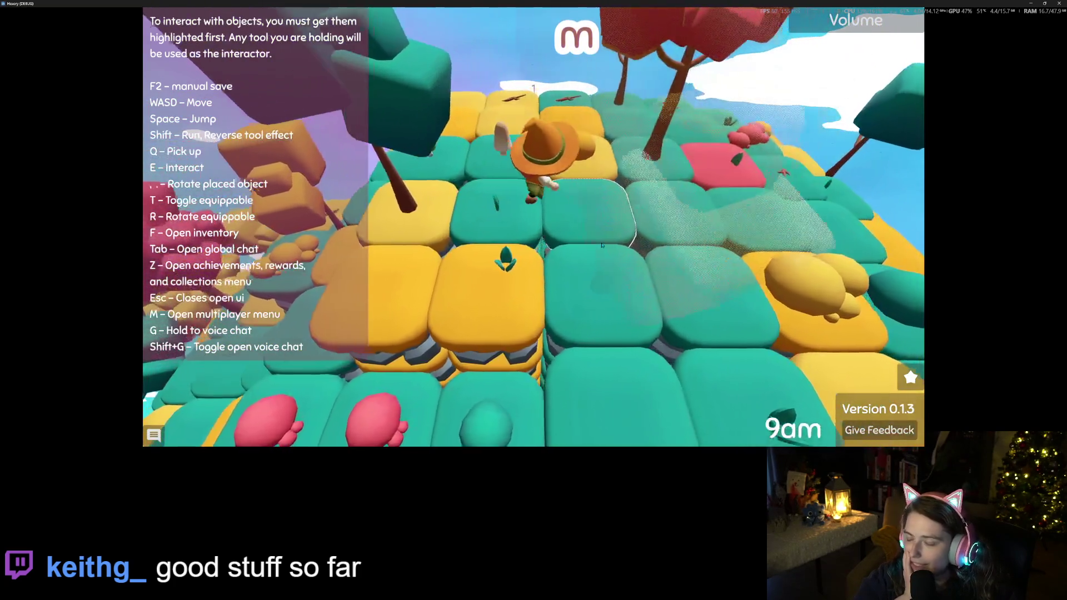
pyautogui.press('Left')
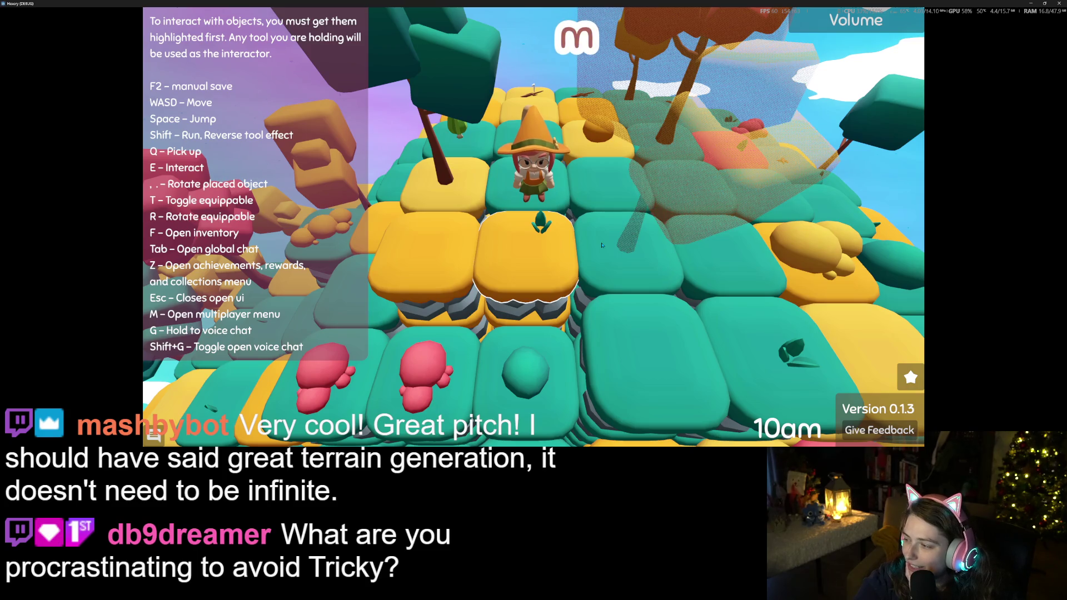
# Step: Walk the witch back and forth across nearby tiles, including the sprout tile
pyautogui.press('s')
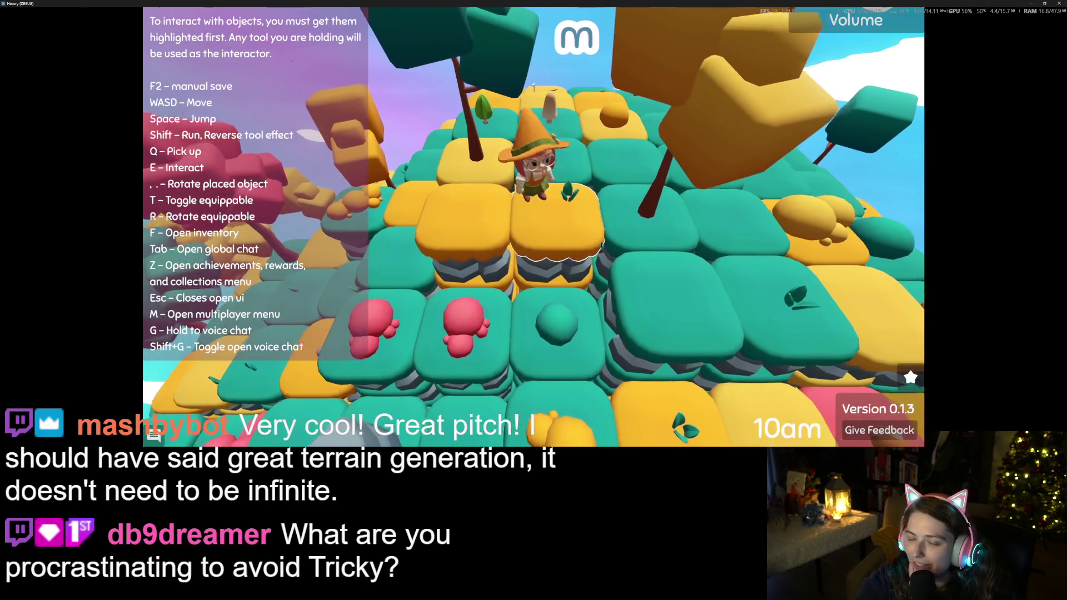
pyautogui.press('w')
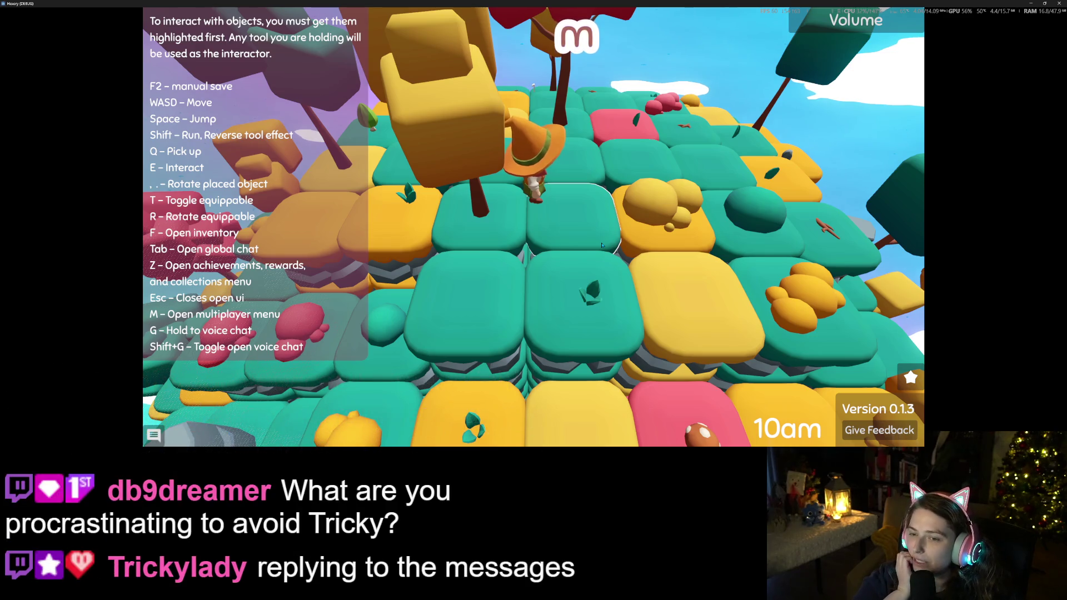
pyautogui.press('s')
pyautogui.press('s')
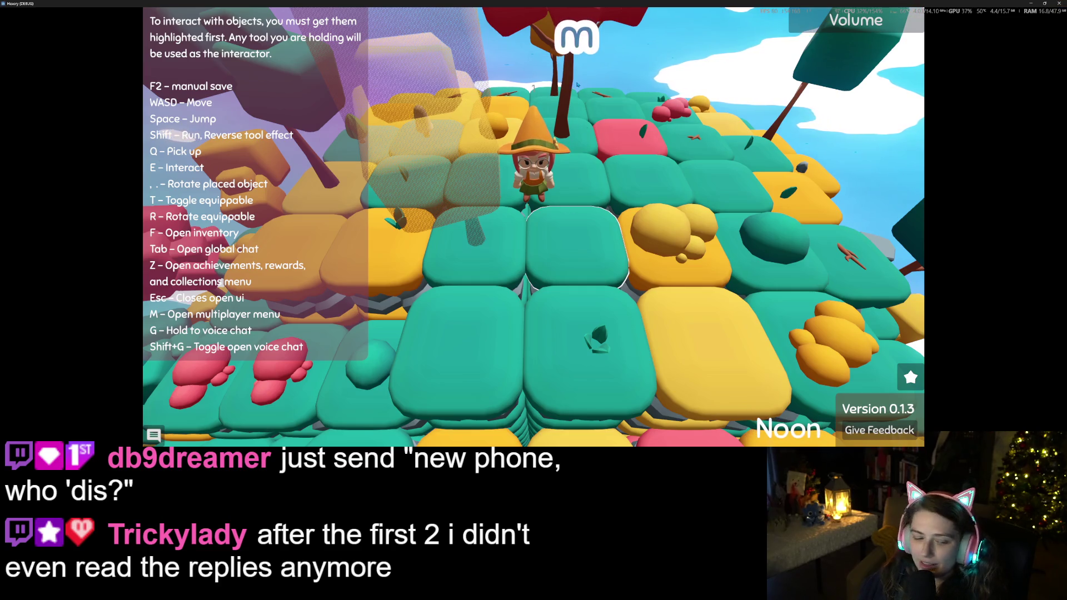
# Step: Shrink the Hexery game window so it sits over the Godot editor
pyautogui.scroll(-5, 579, 77)
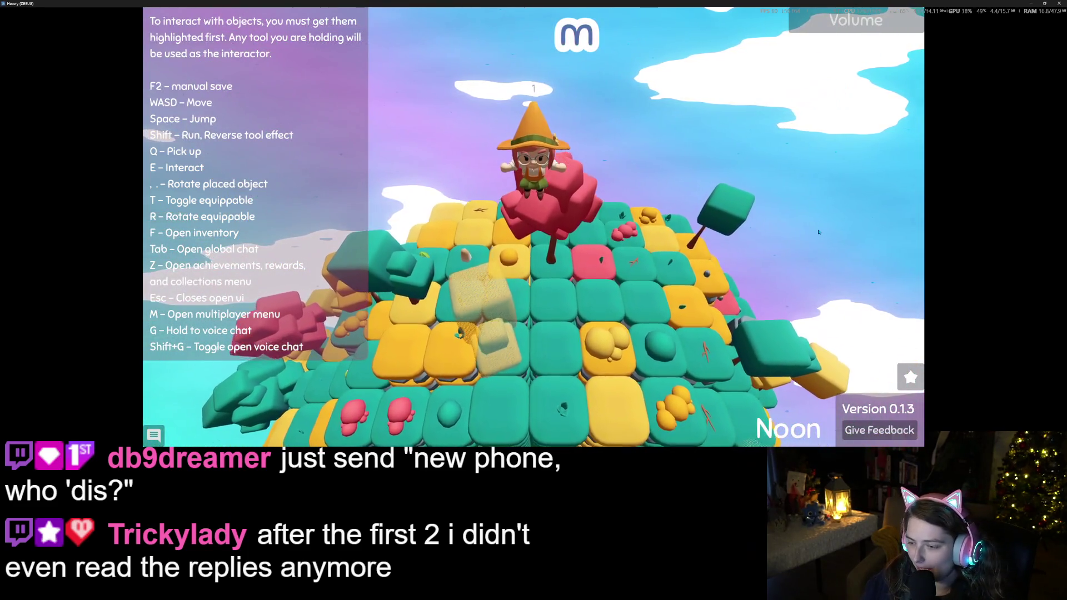
pyautogui.scroll(5, 817, 232)
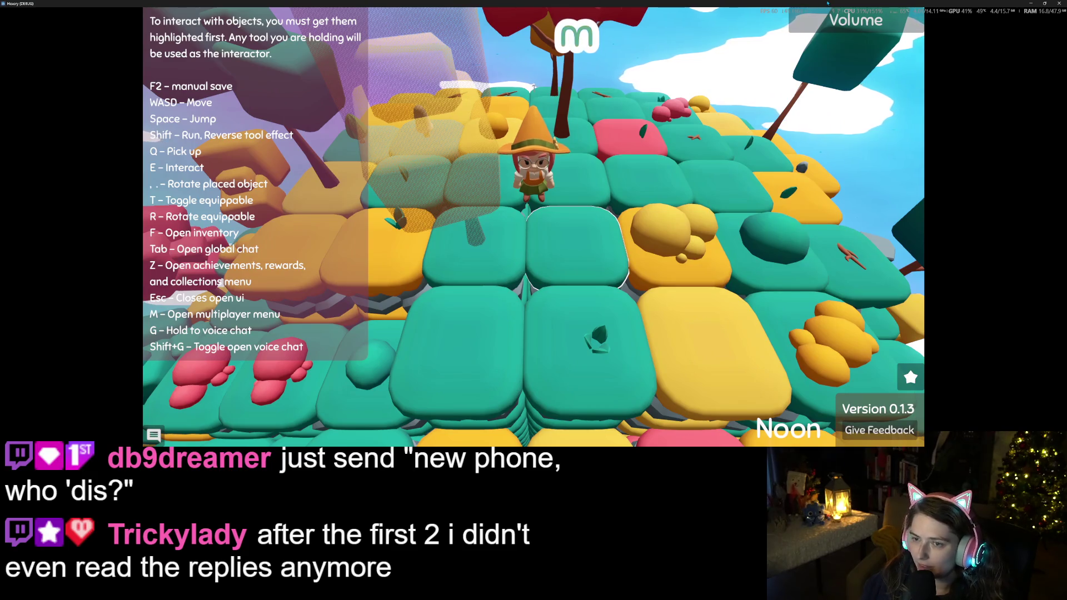
pyautogui.moveTo(843, 4)
pyautogui.mouseDown()
pyautogui.moveTo(810, 110)
pyautogui.moveTo(615, 45)
pyautogui.moveTo(792, 109)
pyautogui.moveTo(883, 123)
pyautogui.moveTo(747, 80)
pyautogui.mouseUp()
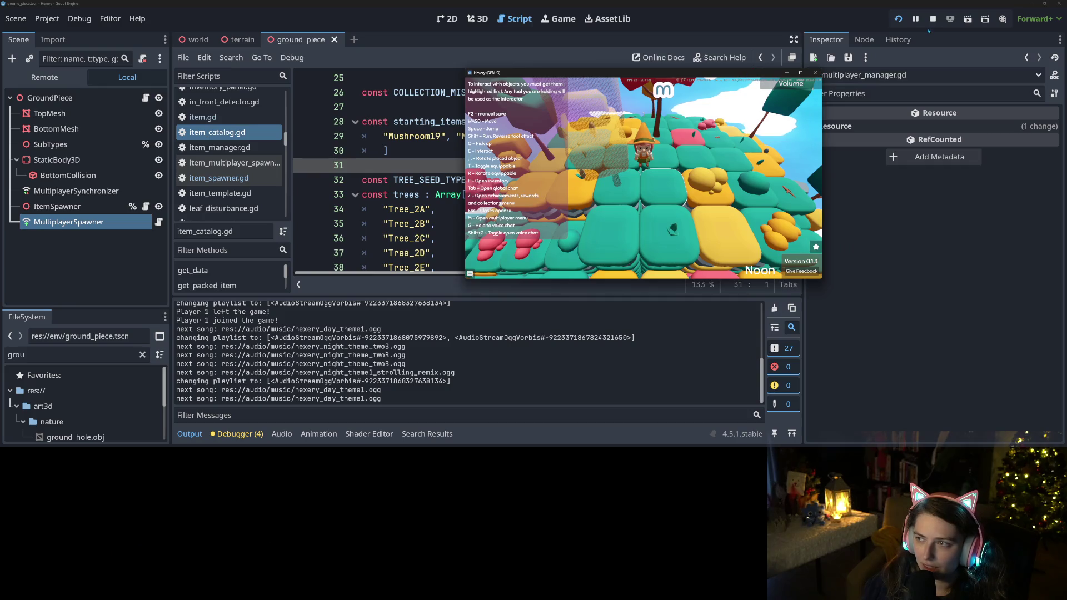
# Step: Restart the Hexery debug run with F5 and load the save named m
pyautogui.click(815, 73)
pyautogui.press('F5')
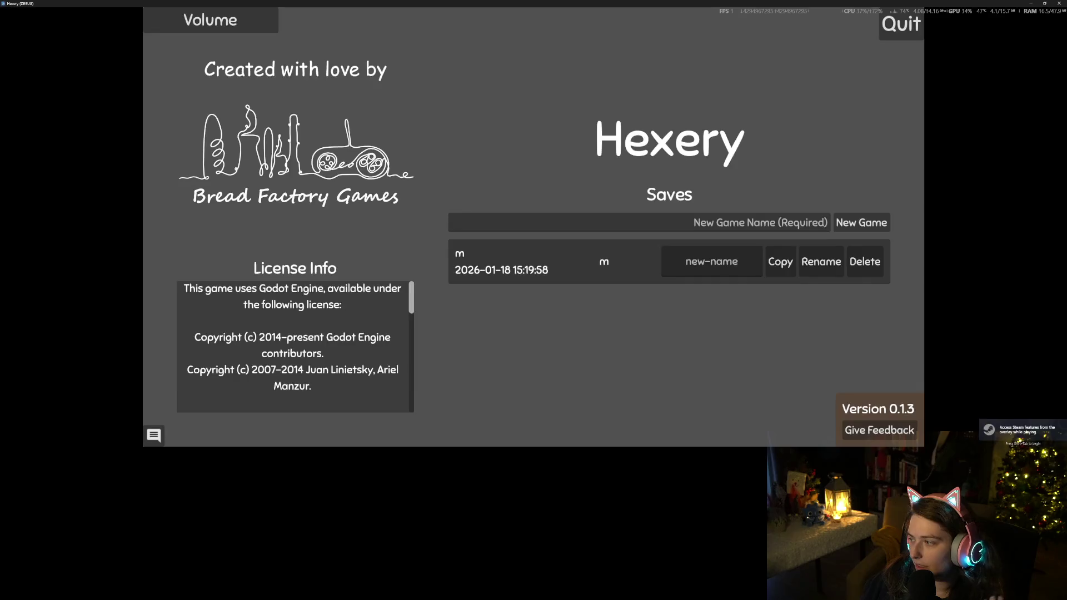
pyautogui.click(553, 276)
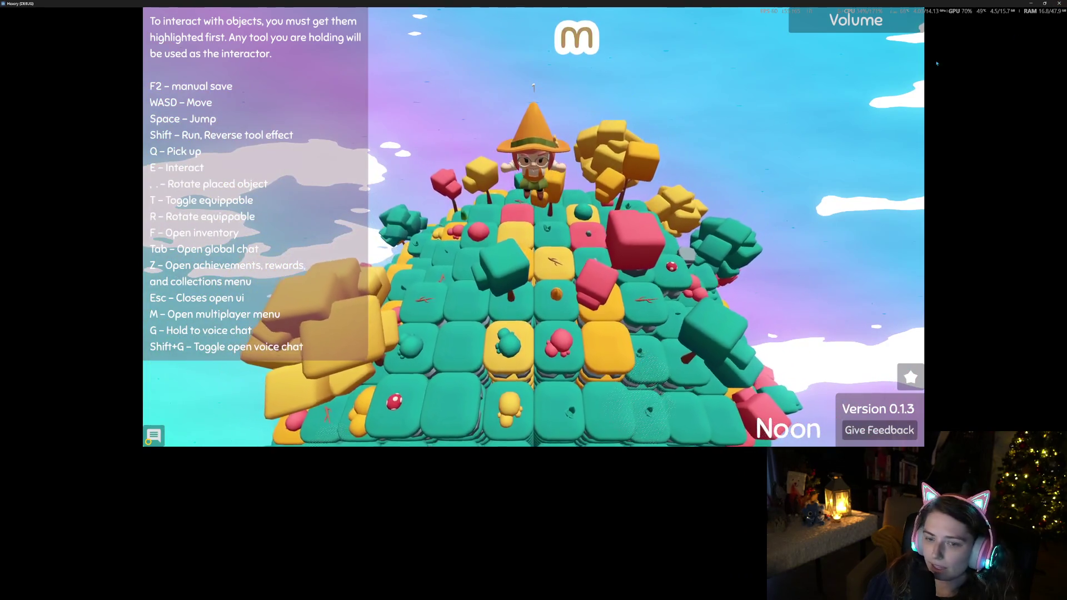
# Step: Confirm the Player Inventory holds the starting mushrooms, then close the game back to item_catalog.gd
pyautogui.press('f')
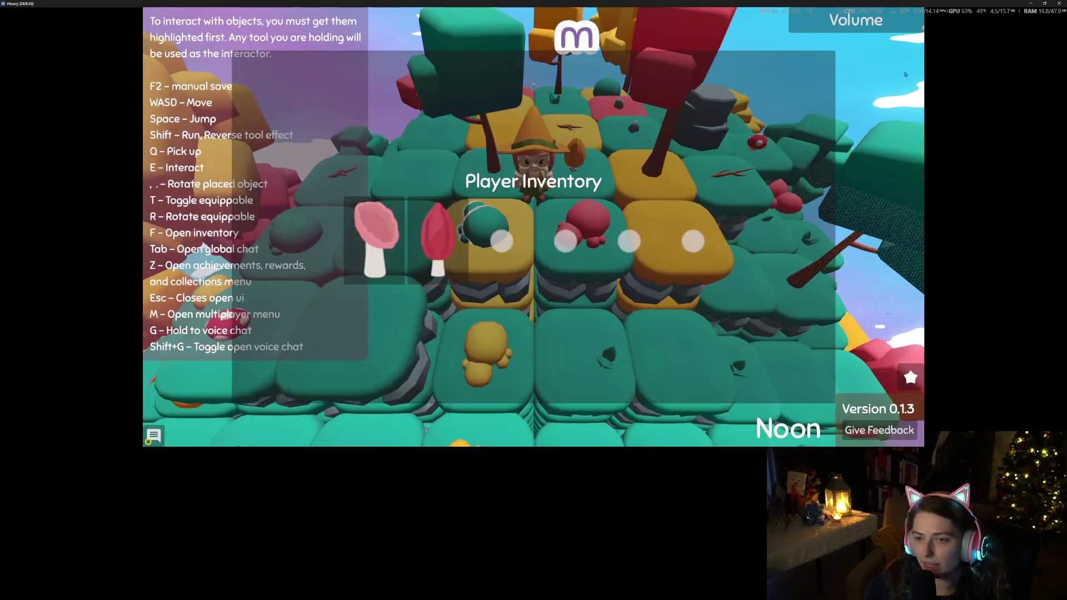
pyautogui.press('f')
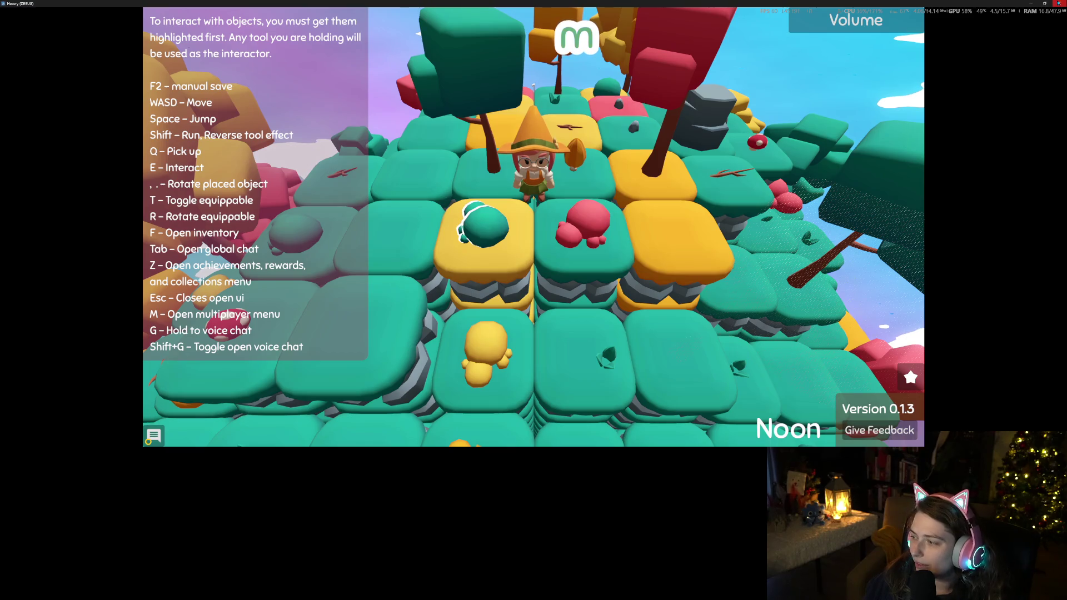
pyautogui.click(1058, 3)
pyautogui.click(635, 176)
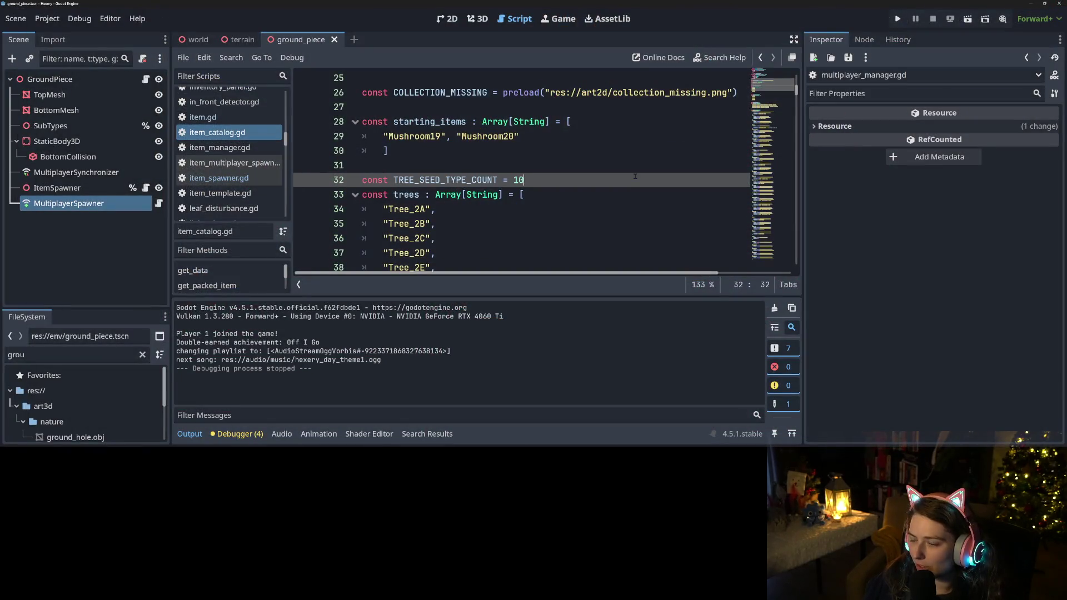
# Step: Open multiplayer_manager.gd and find the _on_server_disconnected call on line 99
pyautogui.scroll(-5, 579, 187)
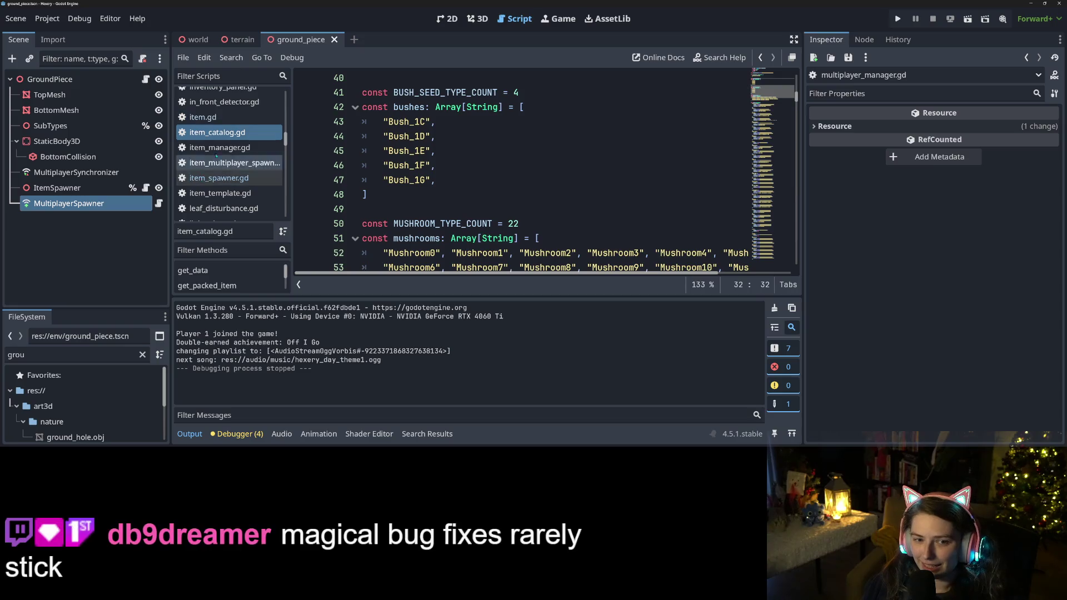
pyautogui.scroll(2, 218, 159)
pyautogui.scroll(-5, 218, 158)
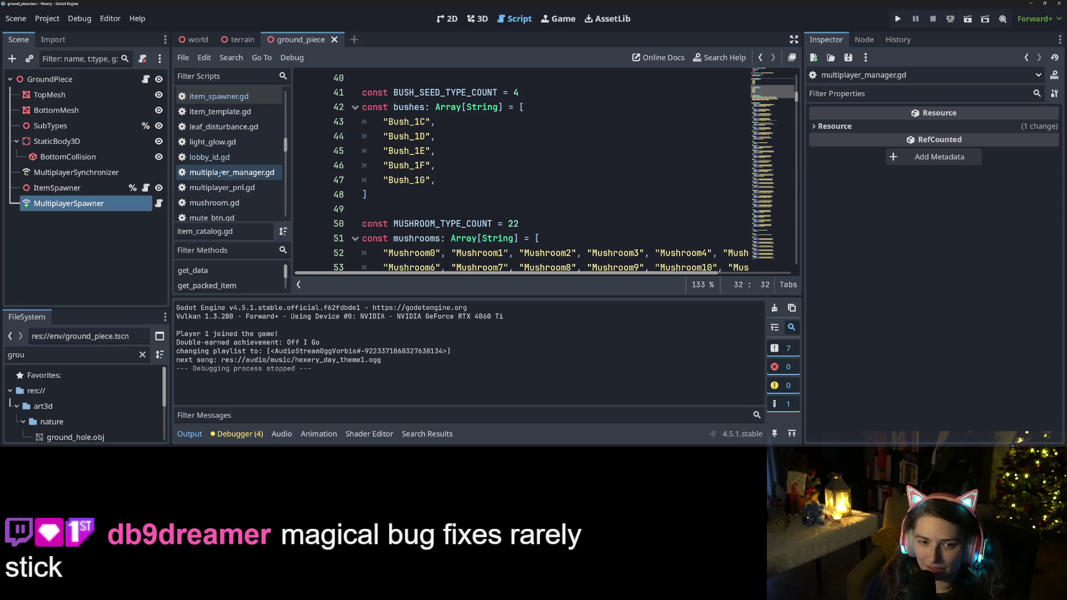
pyautogui.click(220, 173)
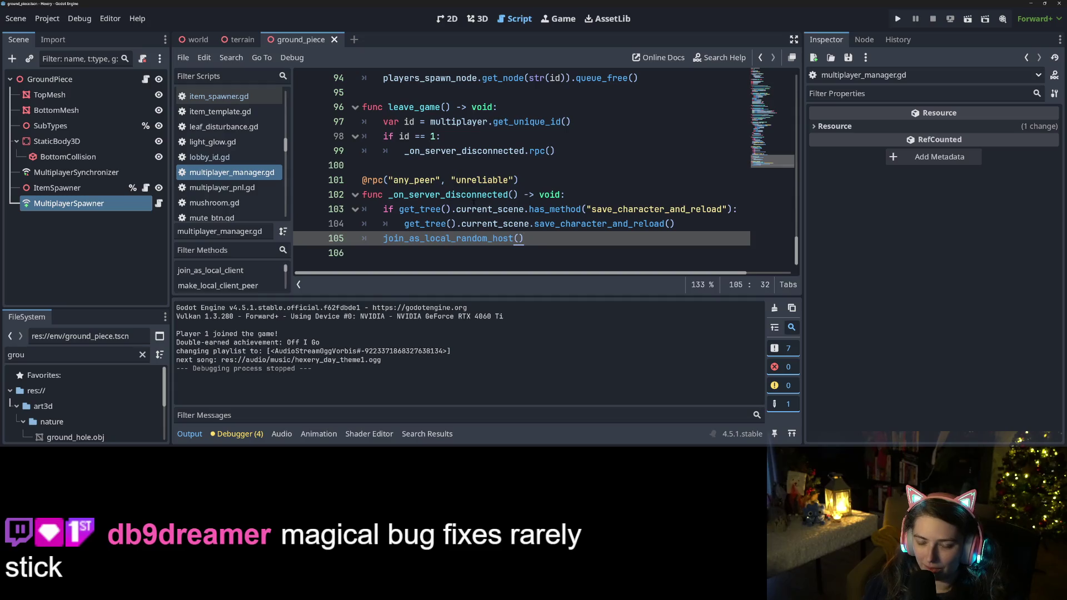
pyautogui.moveTo(505, 240)
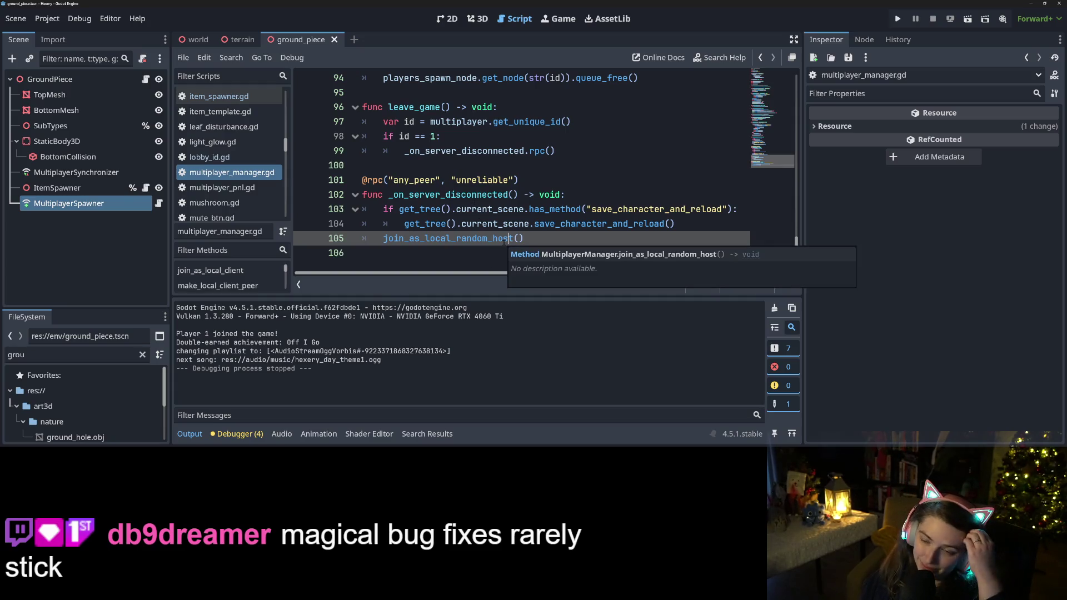
pyautogui.scroll(1, 504, 240)
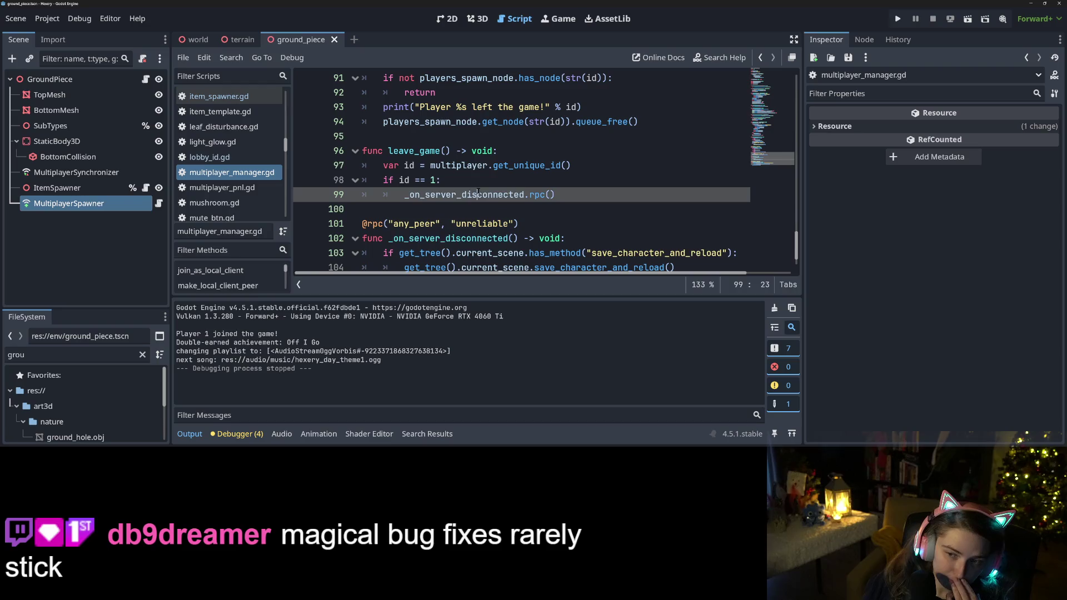
pyautogui.doubleClick(478, 193)
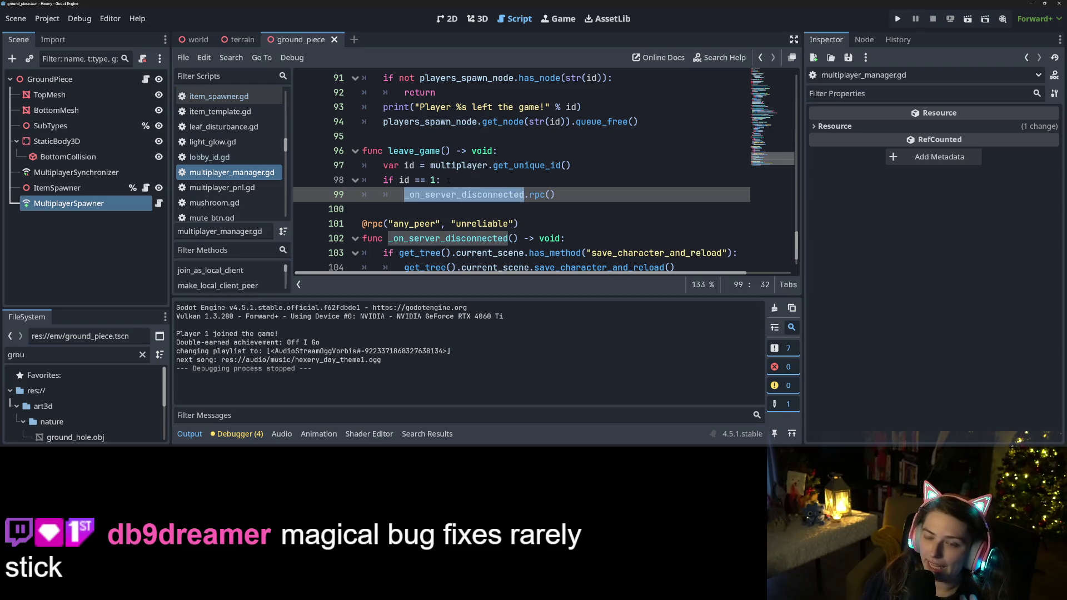
pyautogui.click(586, 202)
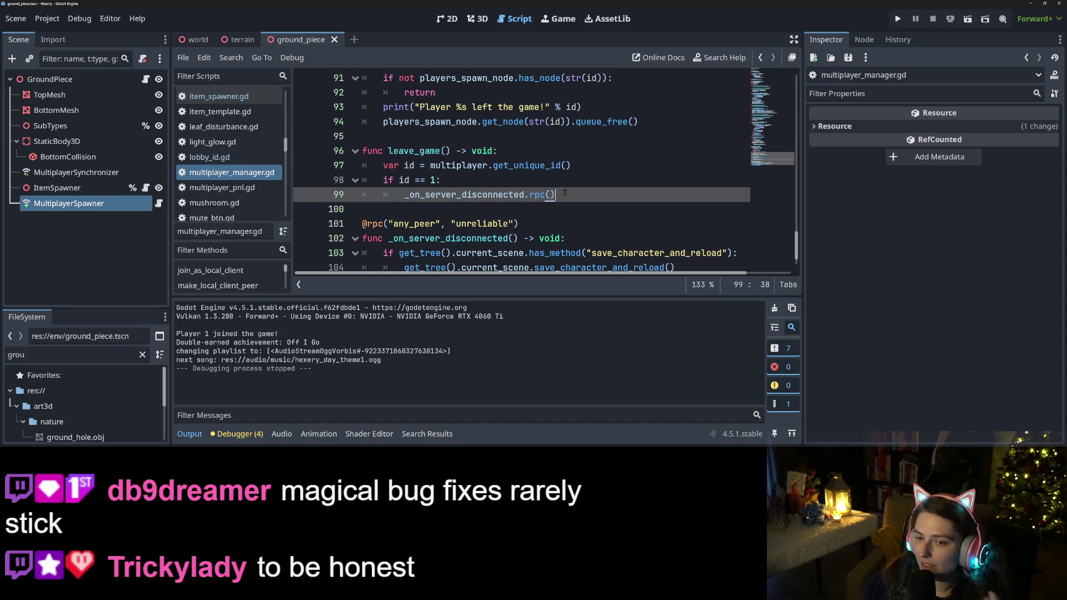
# Step: Compare leave_game on line 96 with _on_server_disconnected on line 102, and start a project-wide search for leave_game
pyautogui.scroll(-1, 564, 193)
pyautogui.doubleClick(506, 195)
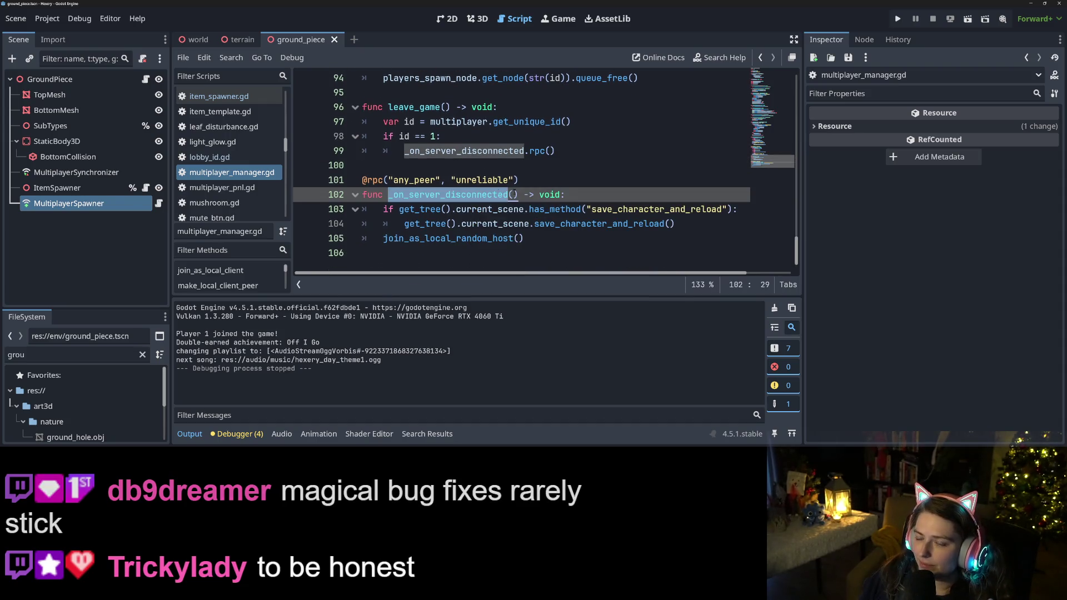
pyautogui.doubleClick(437, 151)
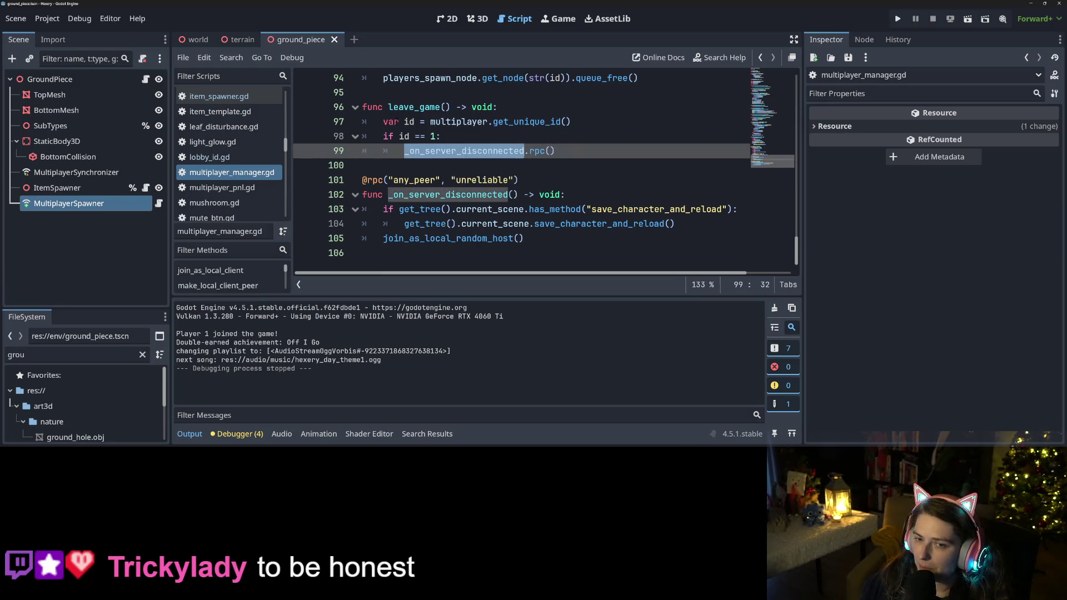
pyautogui.doubleClick(408, 108)
pyautogui.doubleClick(463, 151)
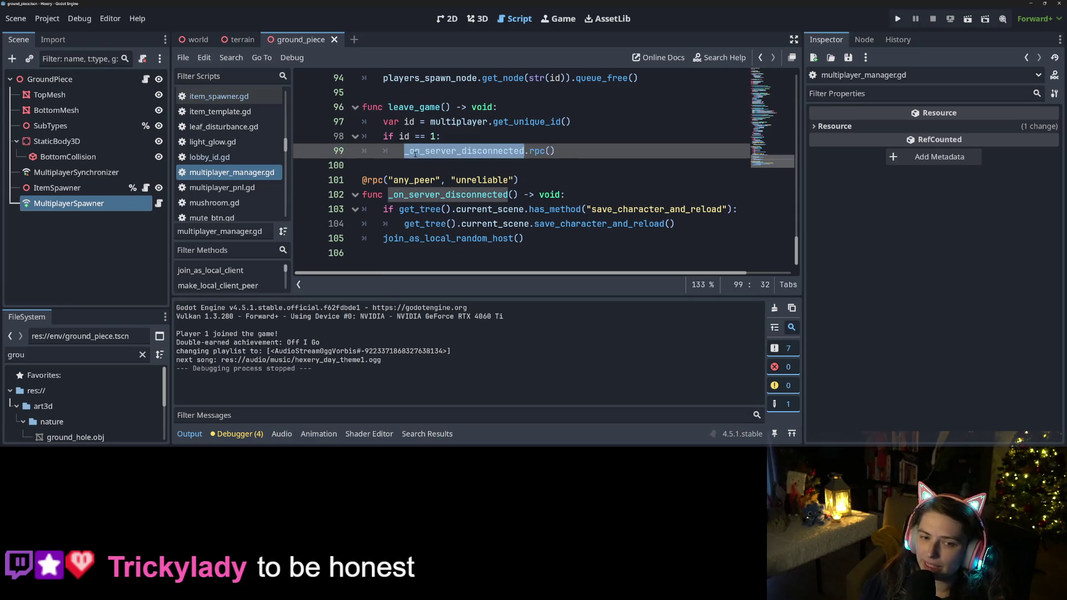
pyautogui.doubleClick(429, 108)
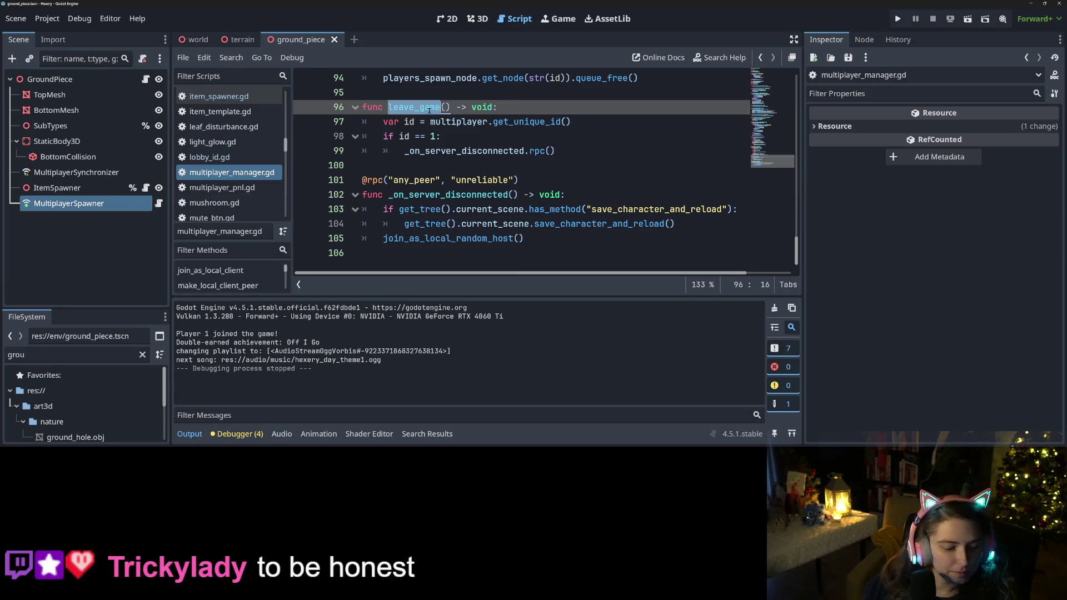
pyautogui.hotkey('ctrl', 'shift', 'f')
# Step: Search the project for leave_game and open its call on line 53 of world.gd
pyautogui.click(535, 277)
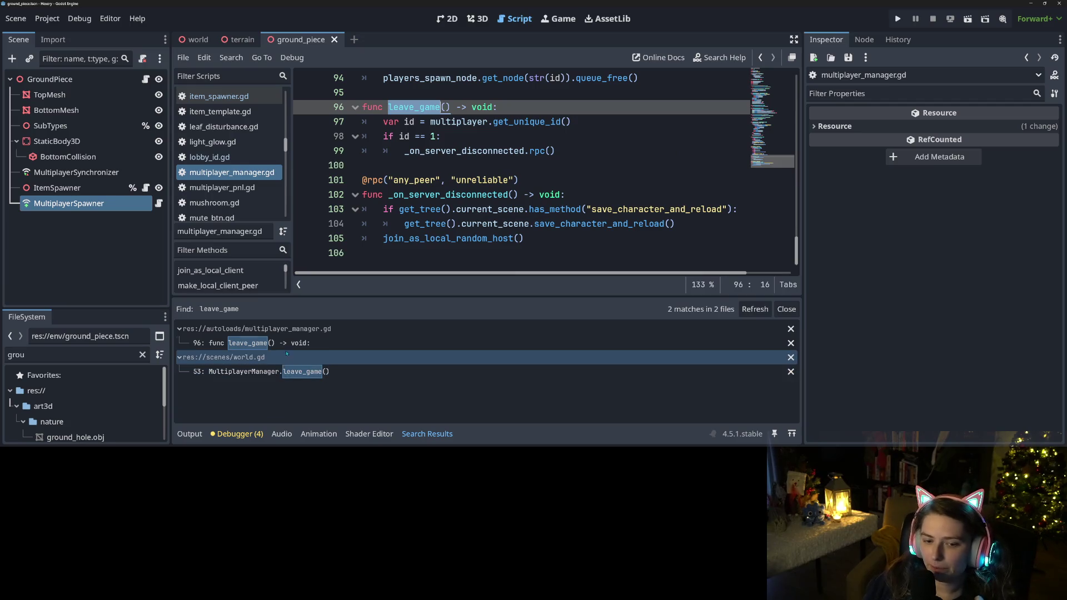
pyautogui.click(292, 372)
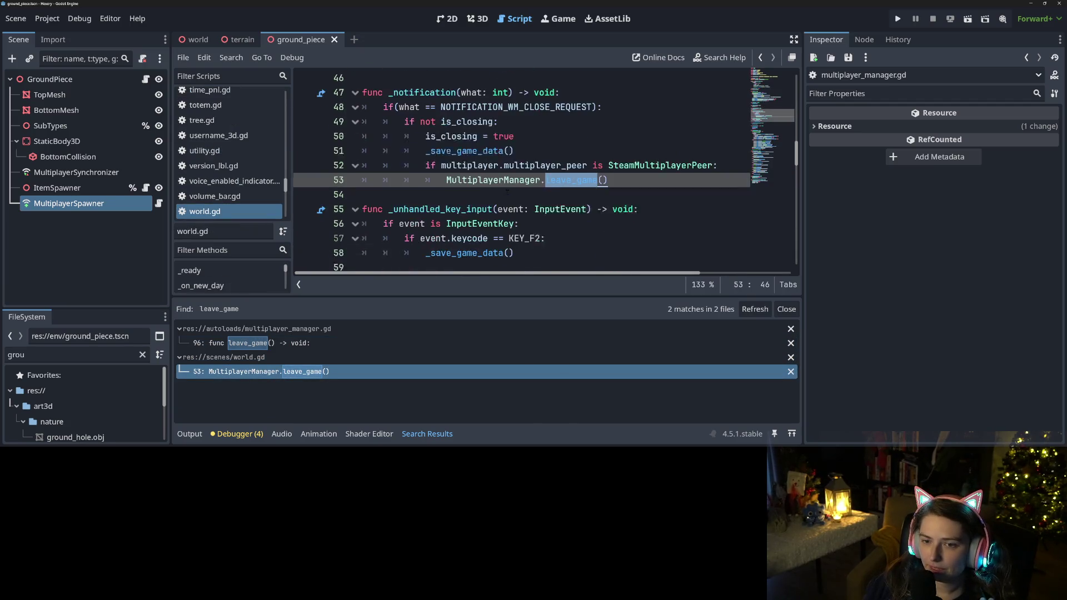
pyautogui.click(519, 165)
pyautogui.click(637, 167)
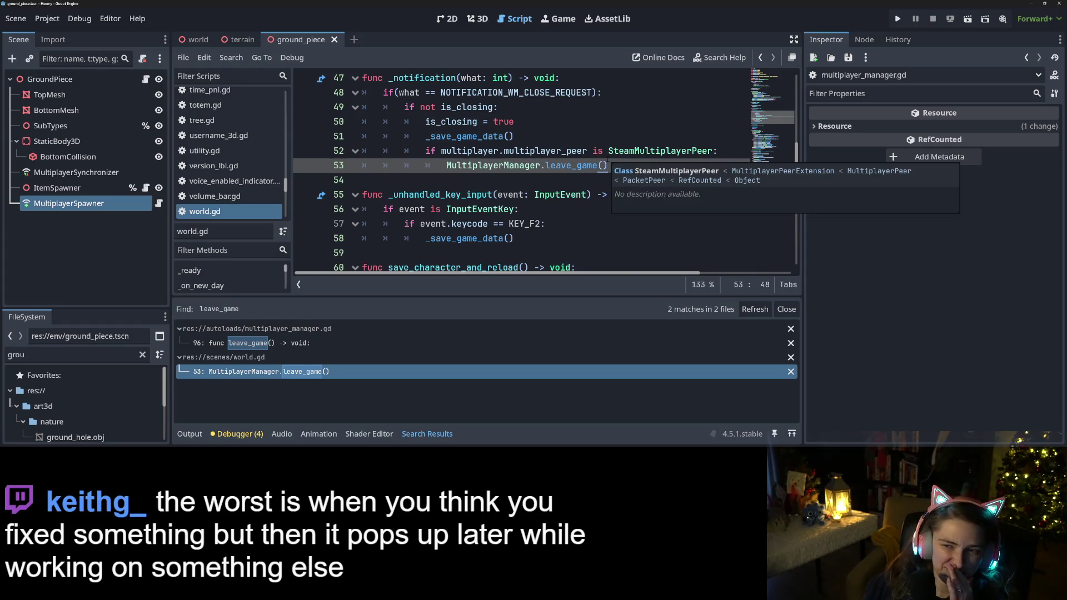
# Step: Examine the is_closing check and _save_game_data call before leave_game in world.gd's save functions
pyautogui.click(524, 134)
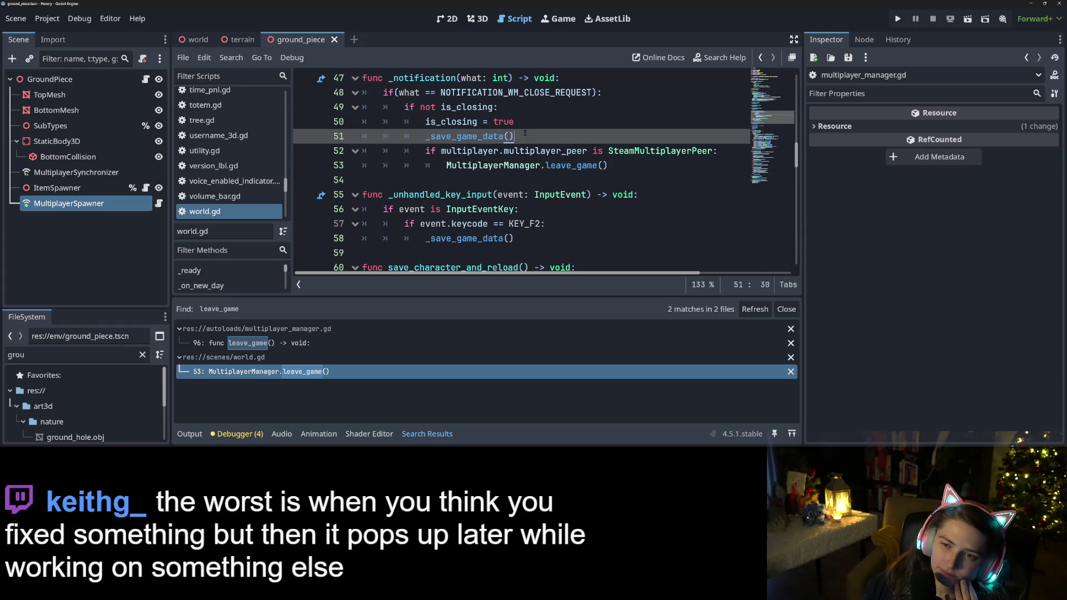
pyautogui.click(616, 165)
pyautogui.doubleClick(450, 122)
pyautogui.scroll(-2, 479, 158)
pyautogui.scroll(-3, 479, 158)
pyautogui.scroll(10, 481, 162)
pyautogui.scroll(10, 484, 167)
pyautogui.scroll(-15, 485, 167)
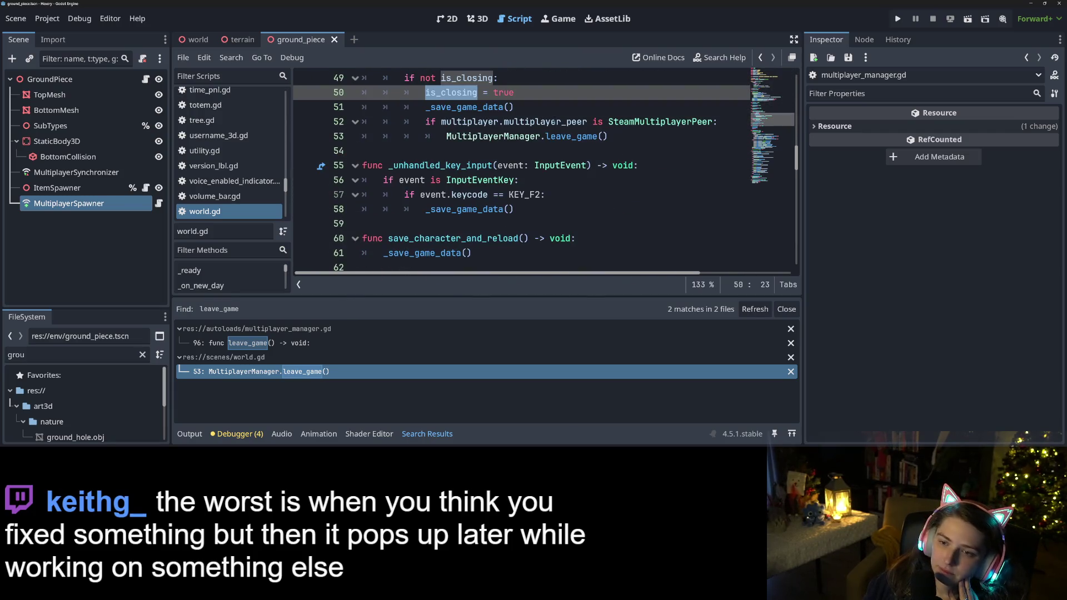
pyautogui.click(618, 135)
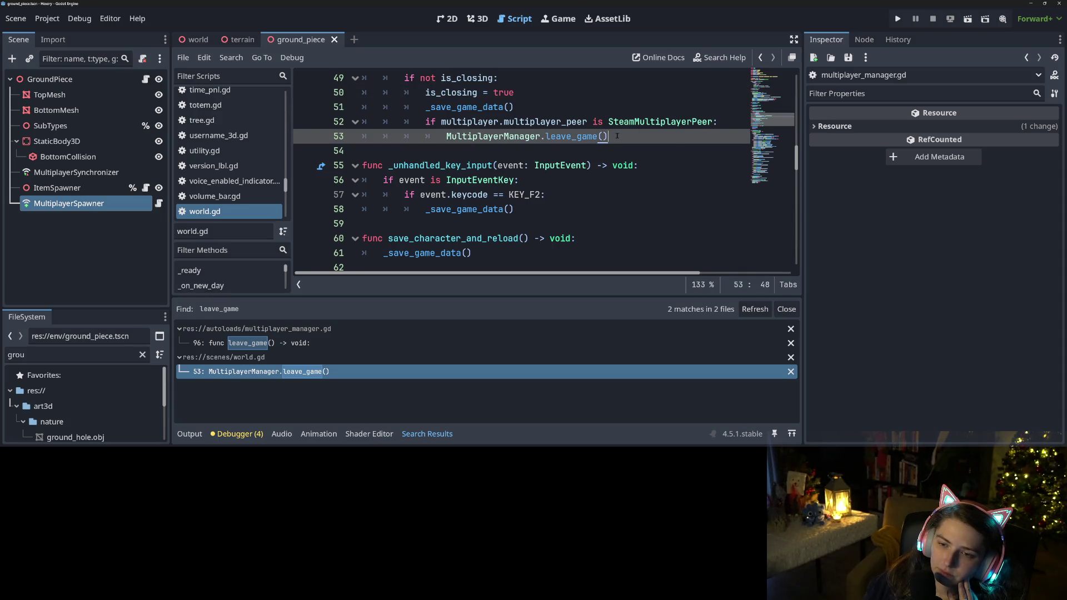
pyautogui.scroll(-4, 616, 135)
pyautogui.scroll(2, 579, 184)
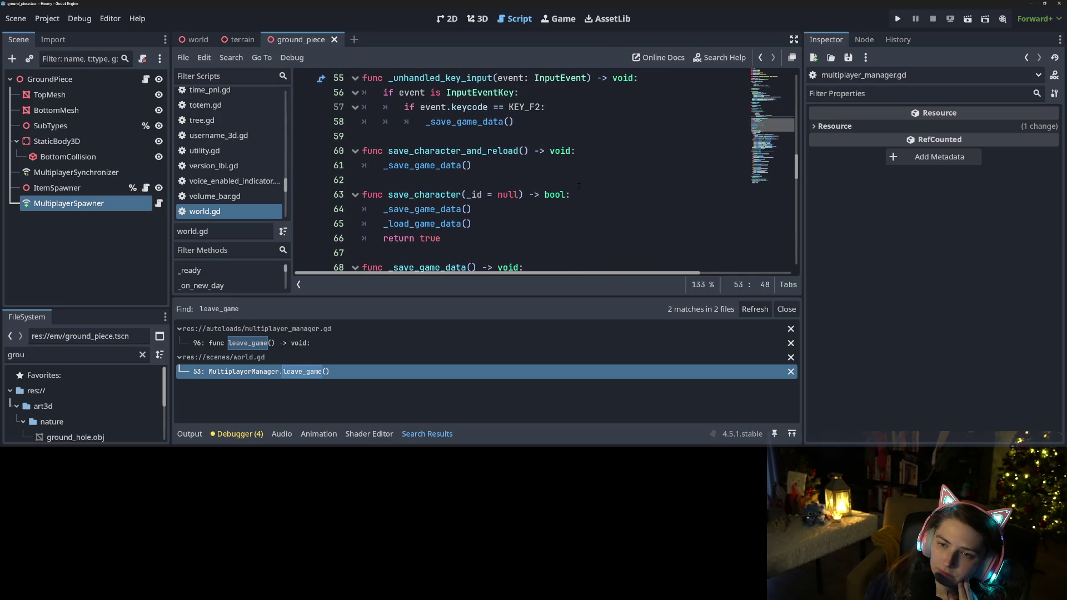
pyautogui.scroll(-2, 579, 185)
pyautogui.scroll(-1, 579, 184)
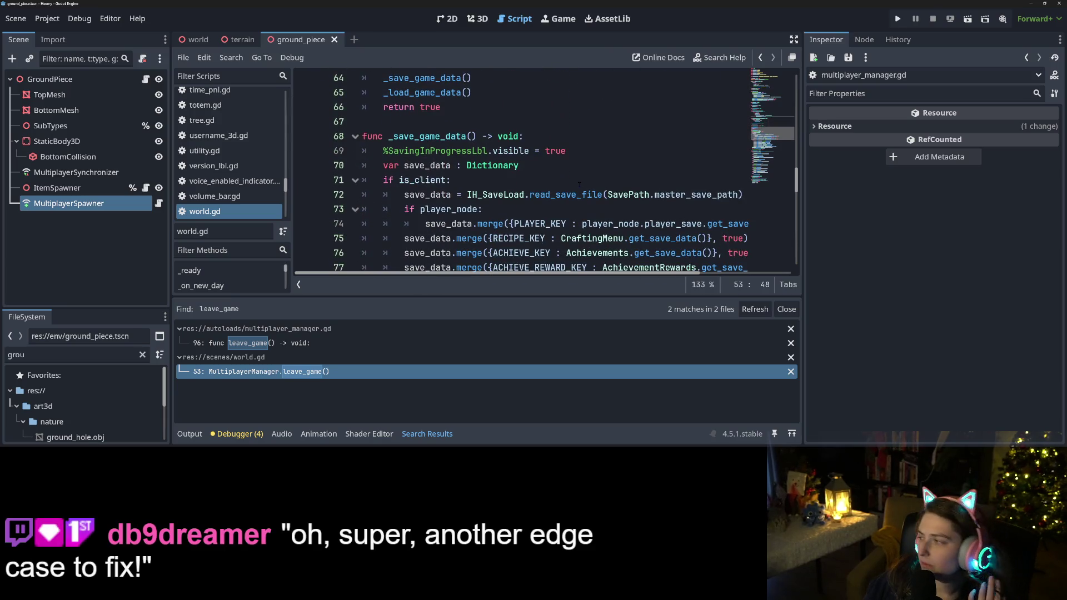
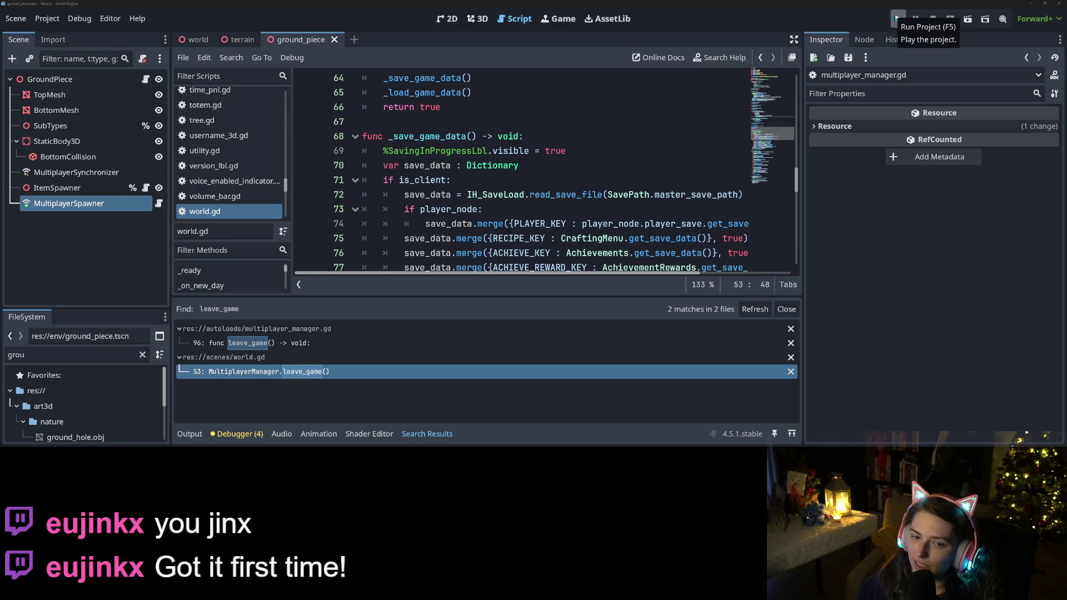
# Step: Run the Hexery project from the editor toolbar to launch the game
pyautogui.click(897, 18)
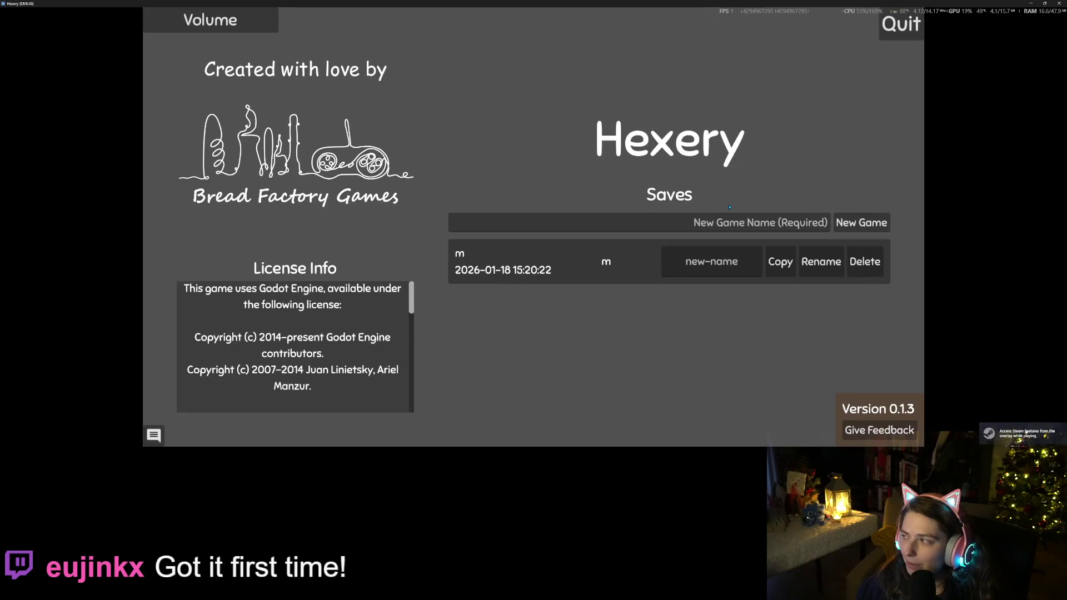
# Step: Load the save named 'm' from the Saves list
pyautogui.click(607, 254)
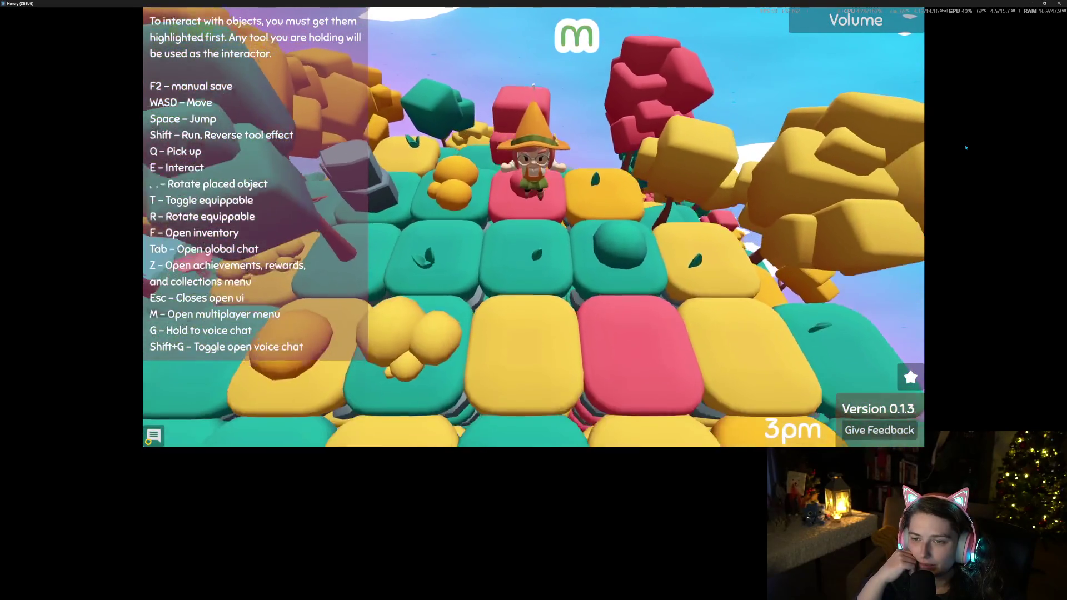
# Step: Walk the witch one tile left, forward across several tiles, then one tile back
pyautogui.press('a')
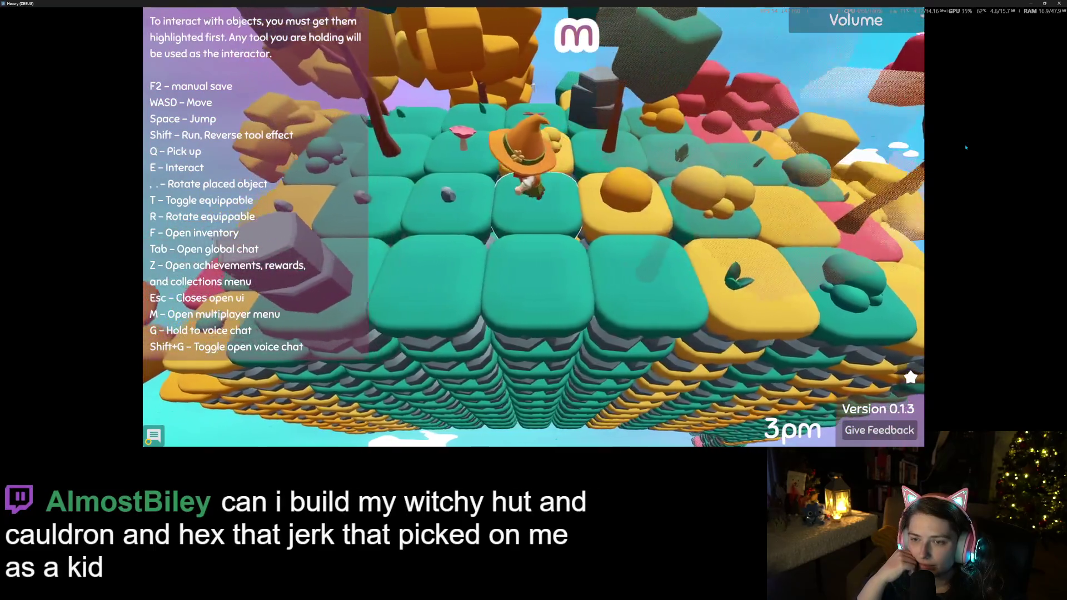
pyautogui.press('w')
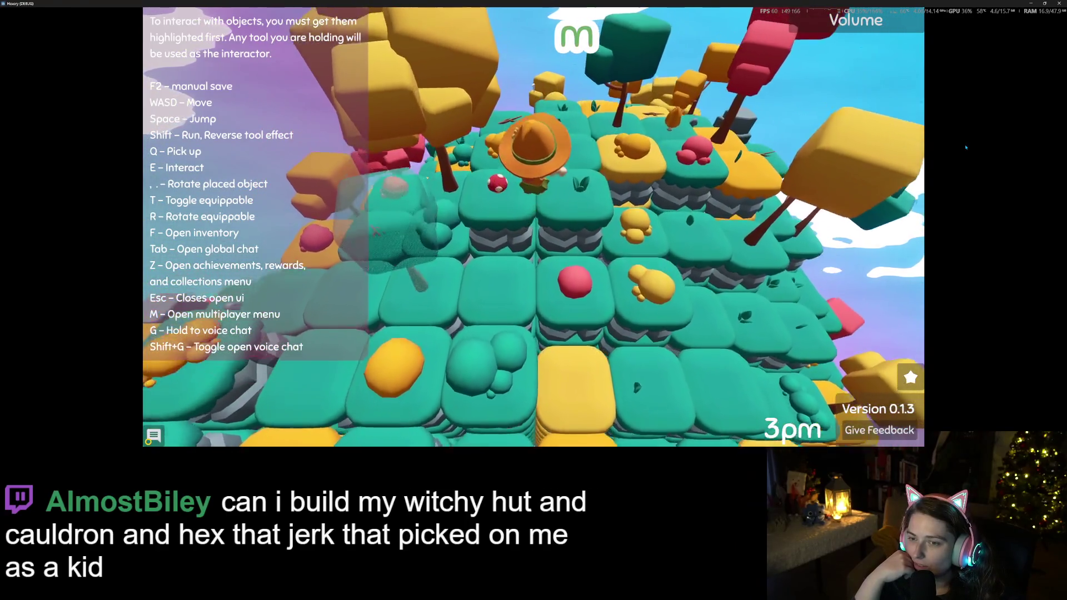
pyautogui.press('w')
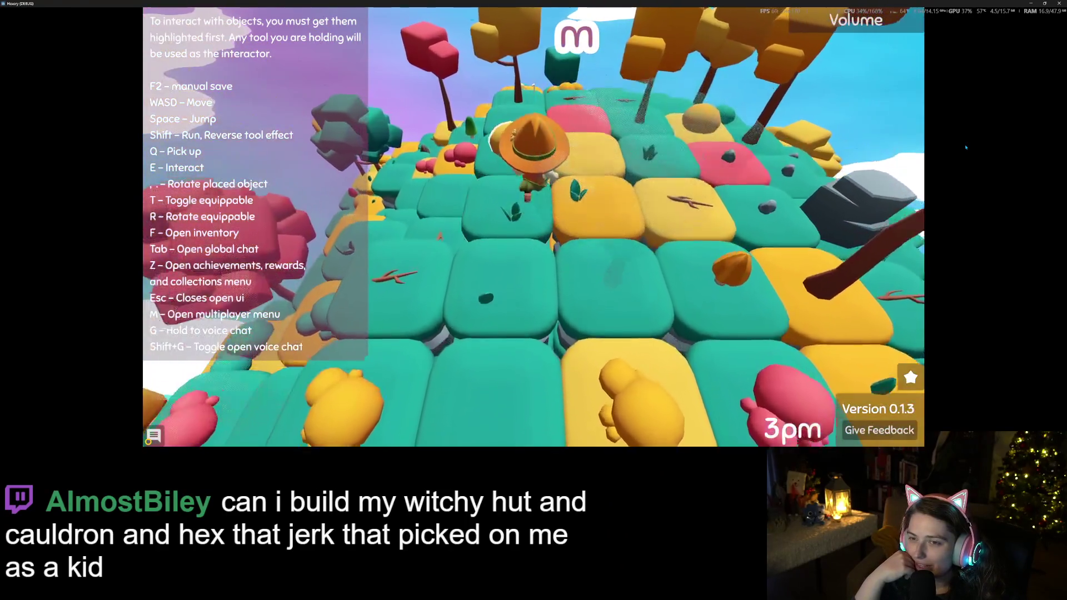
pyautogui.press('w')
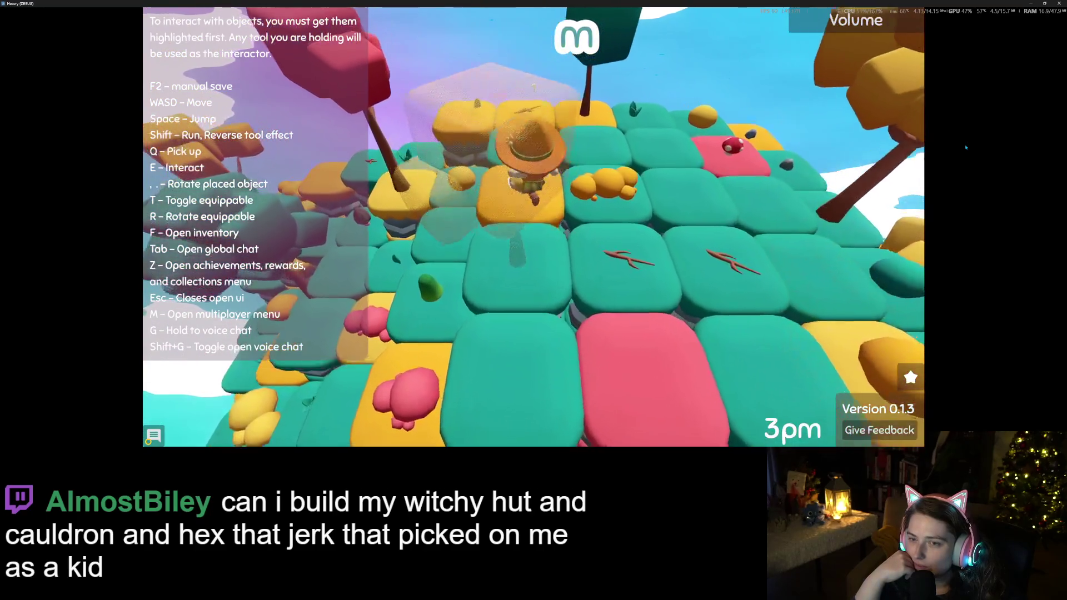
pyautogui.press('w')
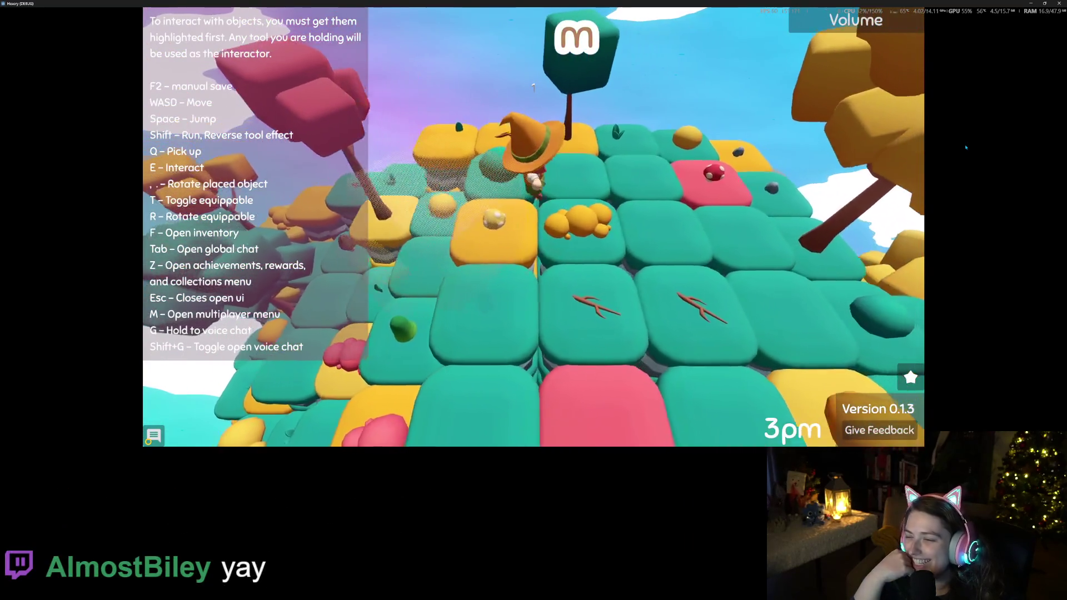
pyautogui.press('w')
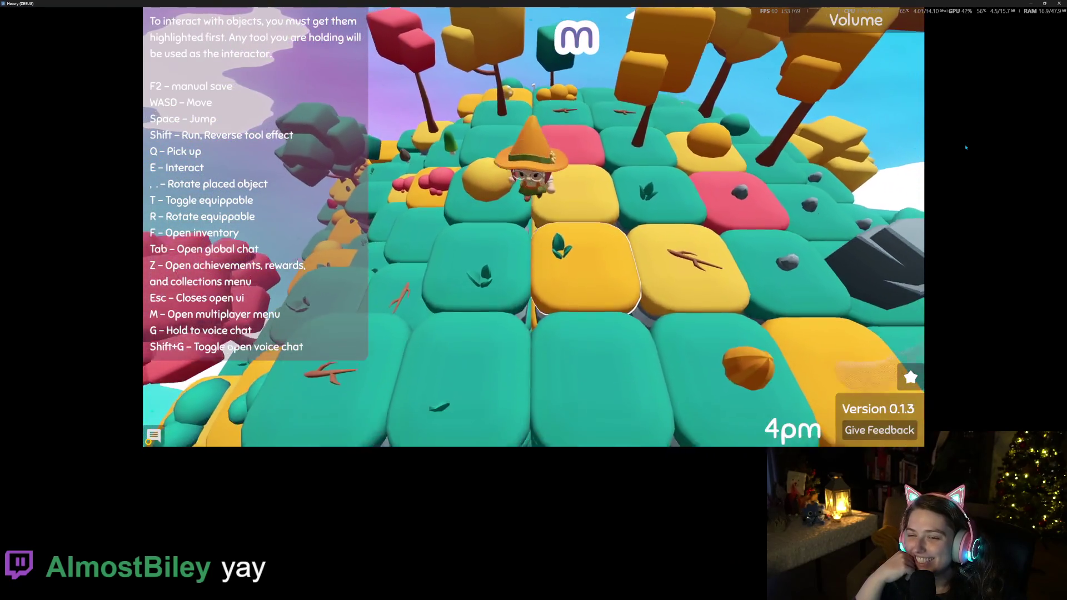
pyautogui.press('w')
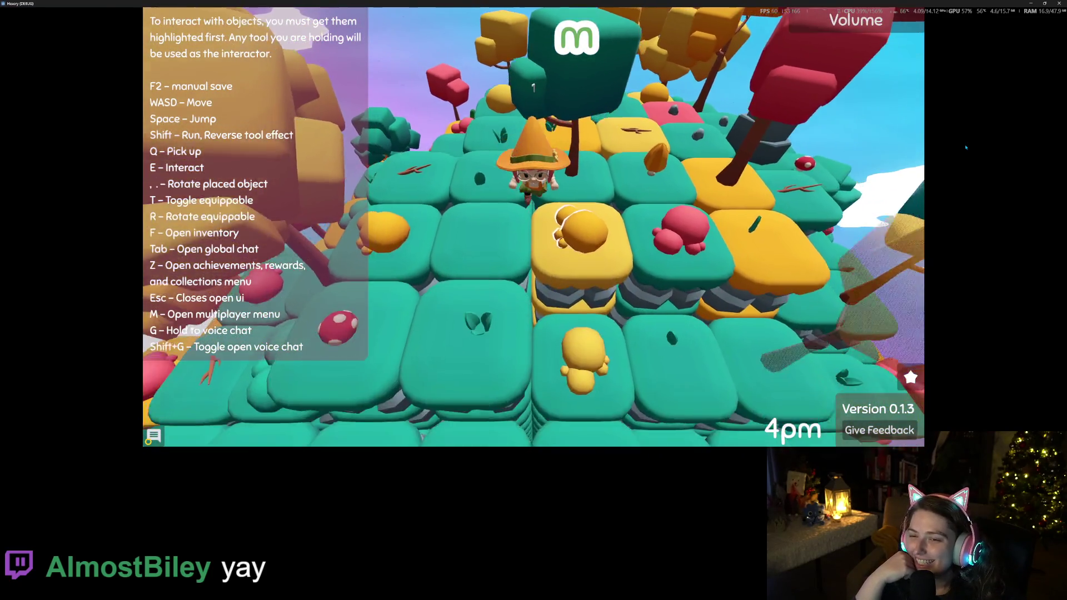
pyautogui.press('s')
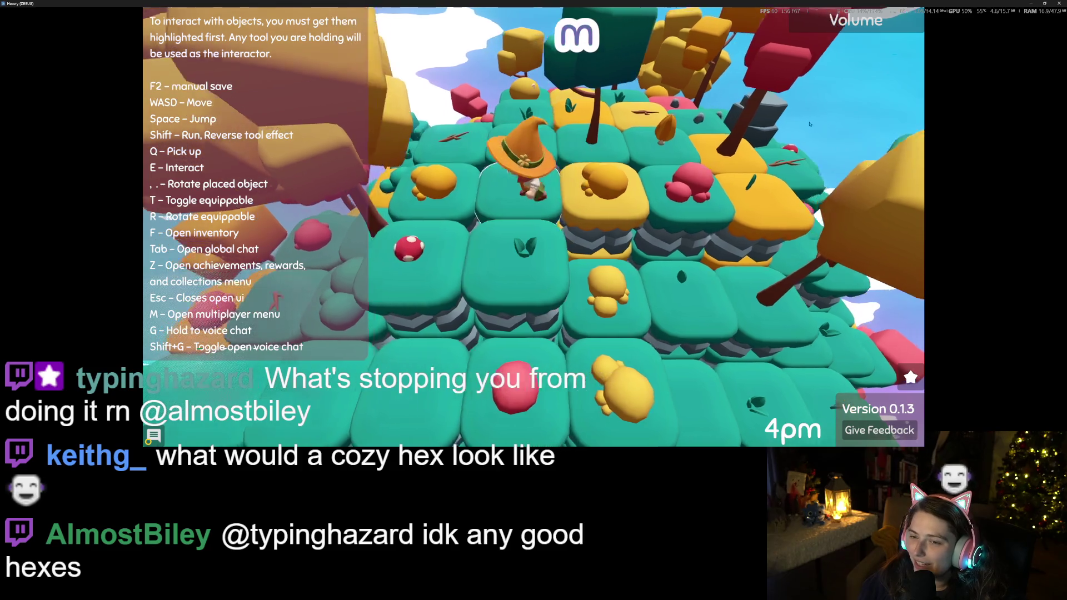
pyautogui.scroll(3, 826, 127)
pyautogui.scroll(-3, 808, 123)
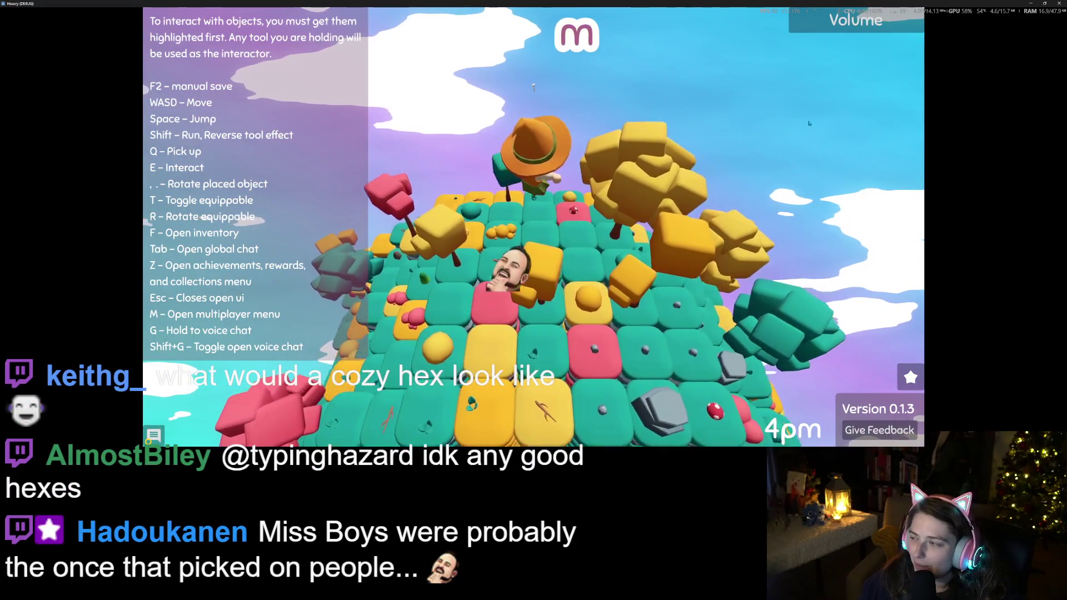
pyautogui.scroll(3, 808, 123)
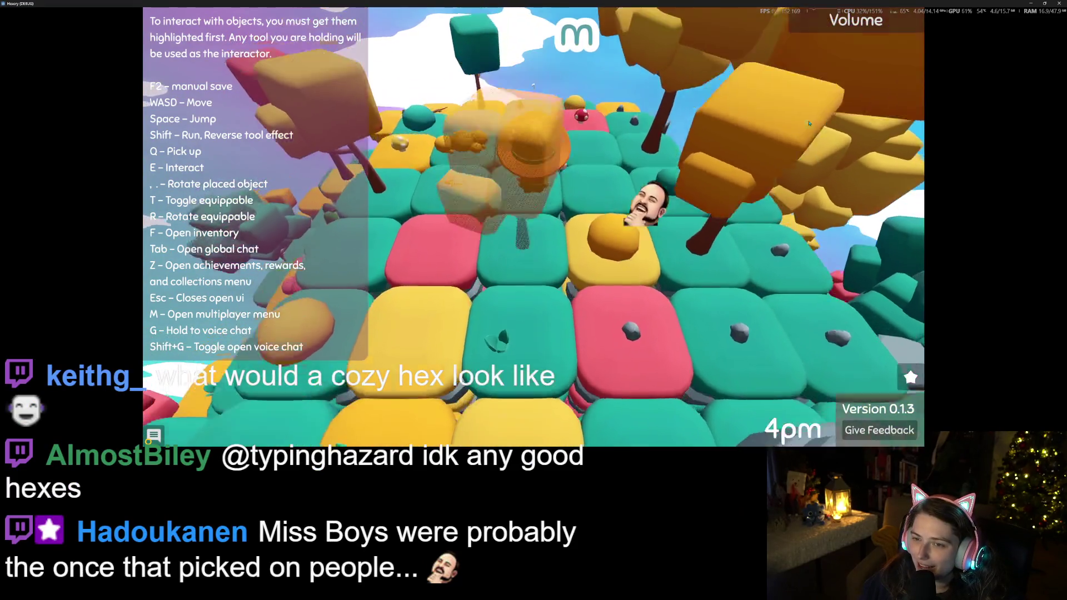
pyautogui.scroll(-2, 809, 123)
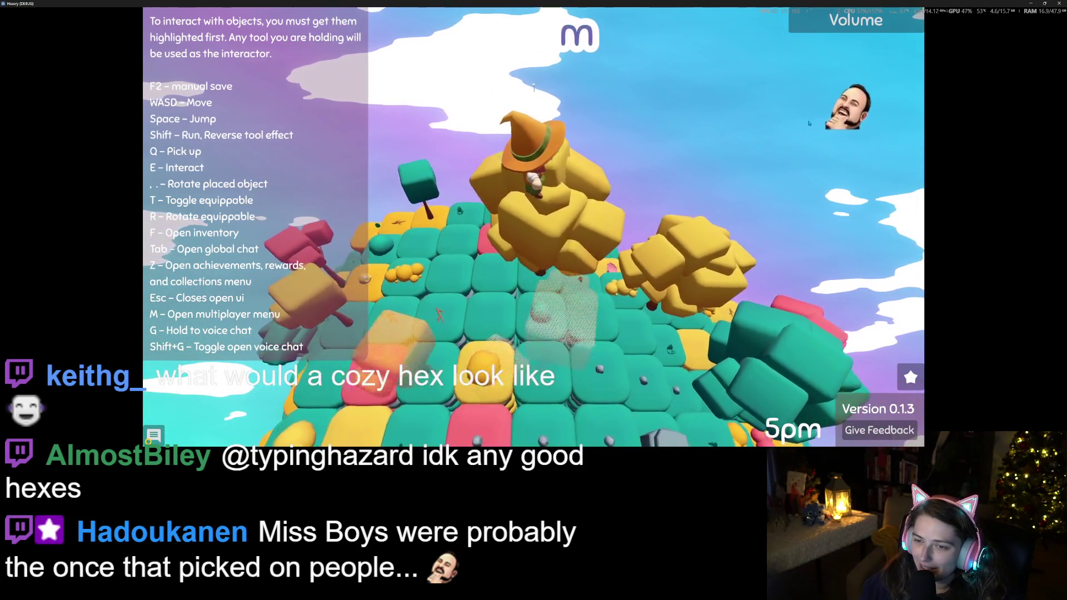
pyautogui.scroll(2, 809, 124)
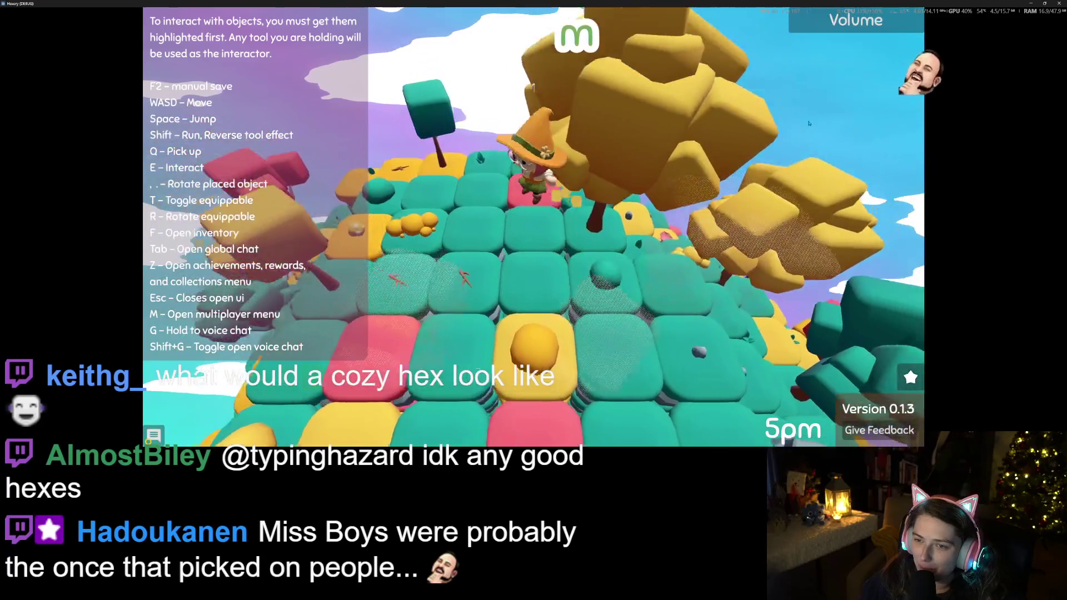
pyautogui.scroll(-2, 808, 124)
pyautogui.scroll(2, 808, 124)
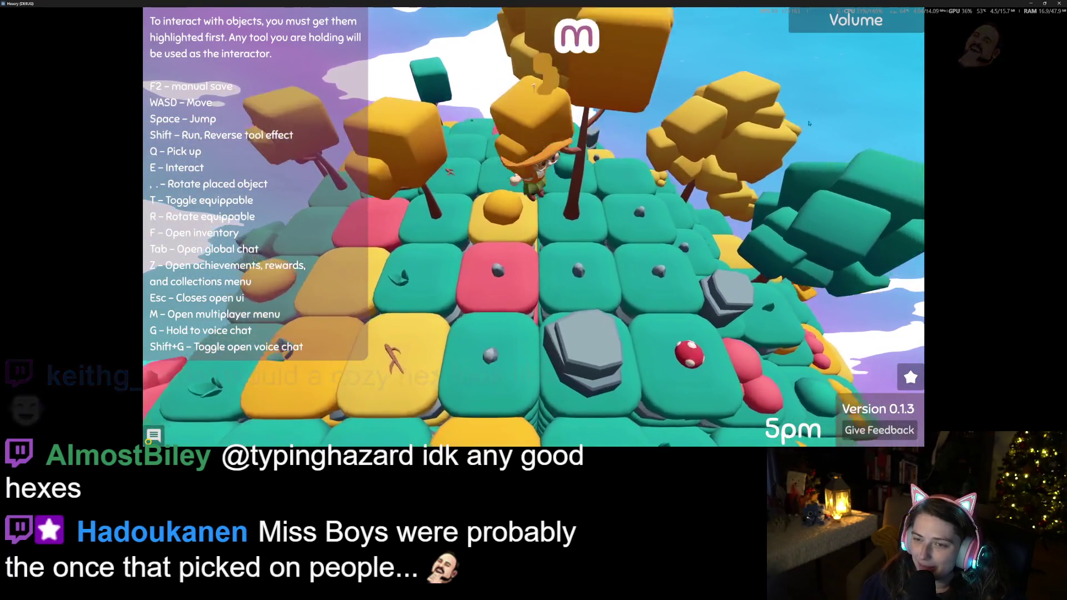
pyautogui.scroll(-2, 809, 124)
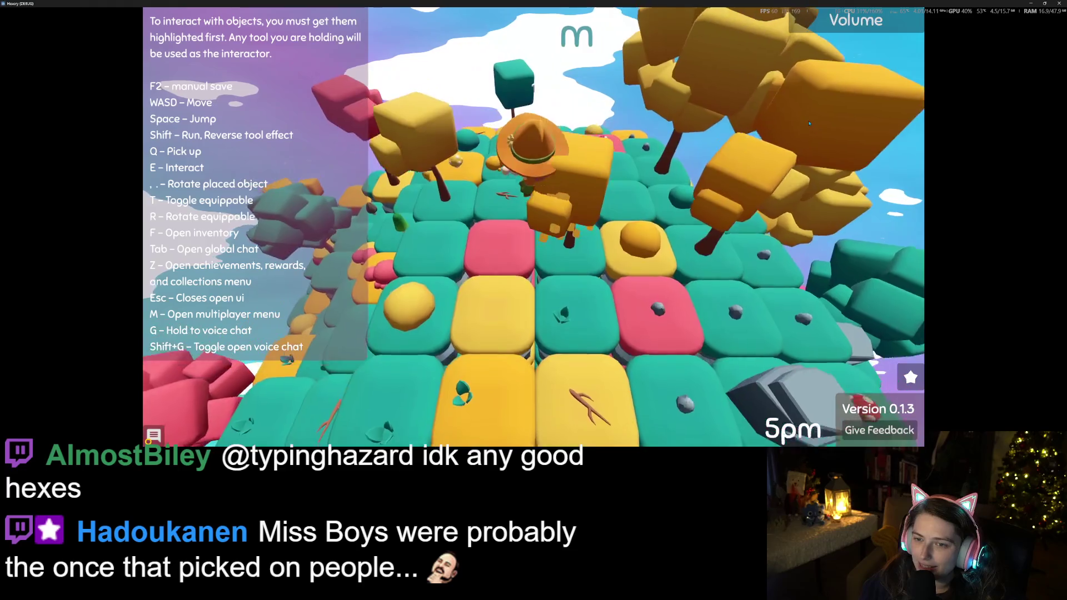
pyautogui.scroll(2, 809, 124)
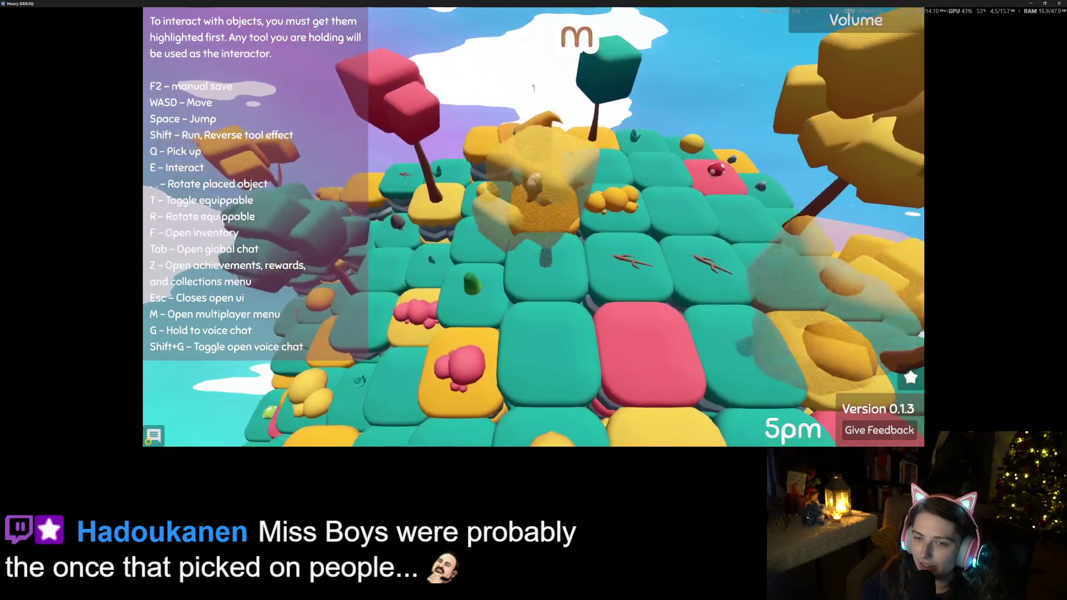
pyautogui.scroll(-2, 809, 123)
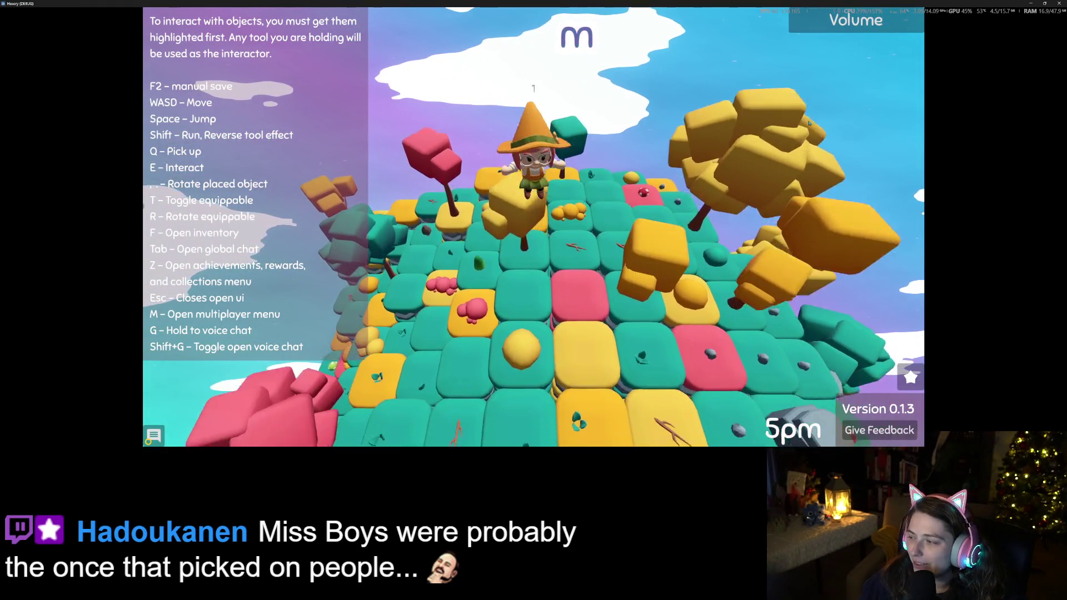
pyautogui.scroll(2, 809, 123)
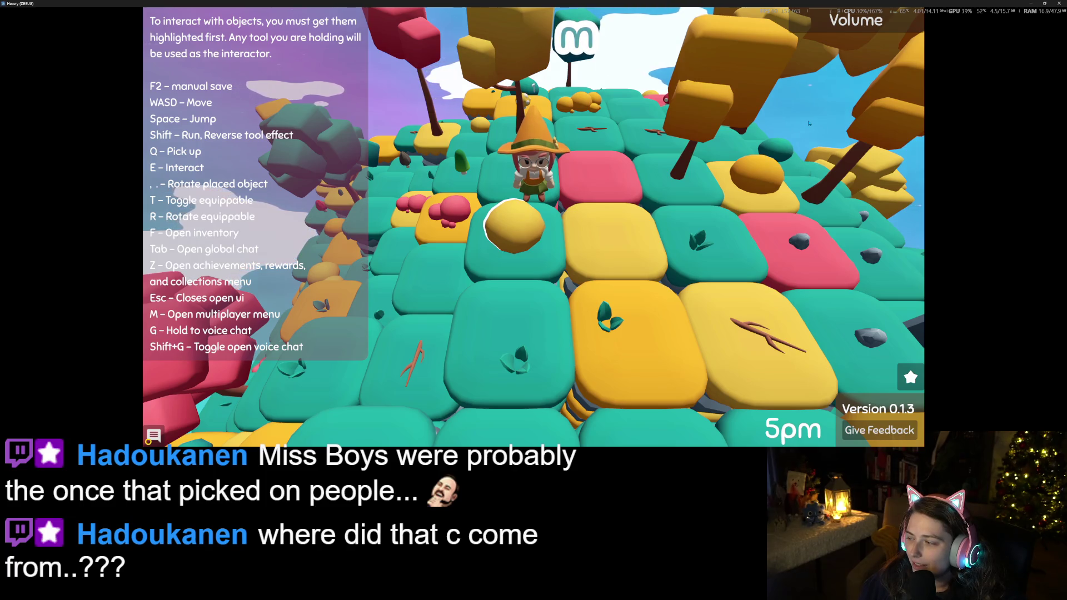
# Step: Walk the witch around while orbiting the camera to view the grey rock and nearby terrain
pyautogui.press('w')
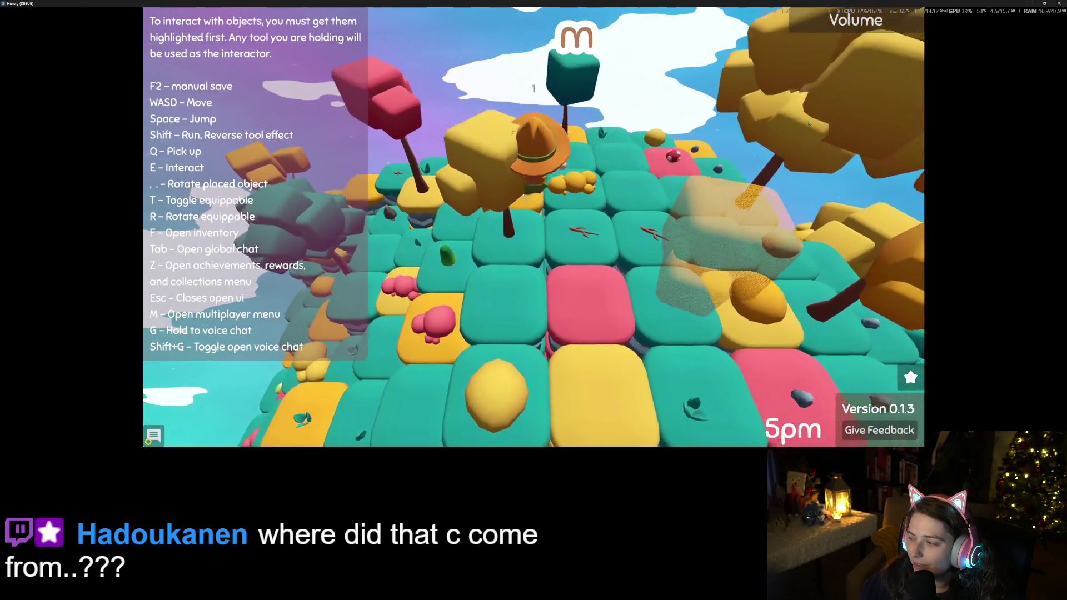
pyautogui.scroll(-2, 809, 123)
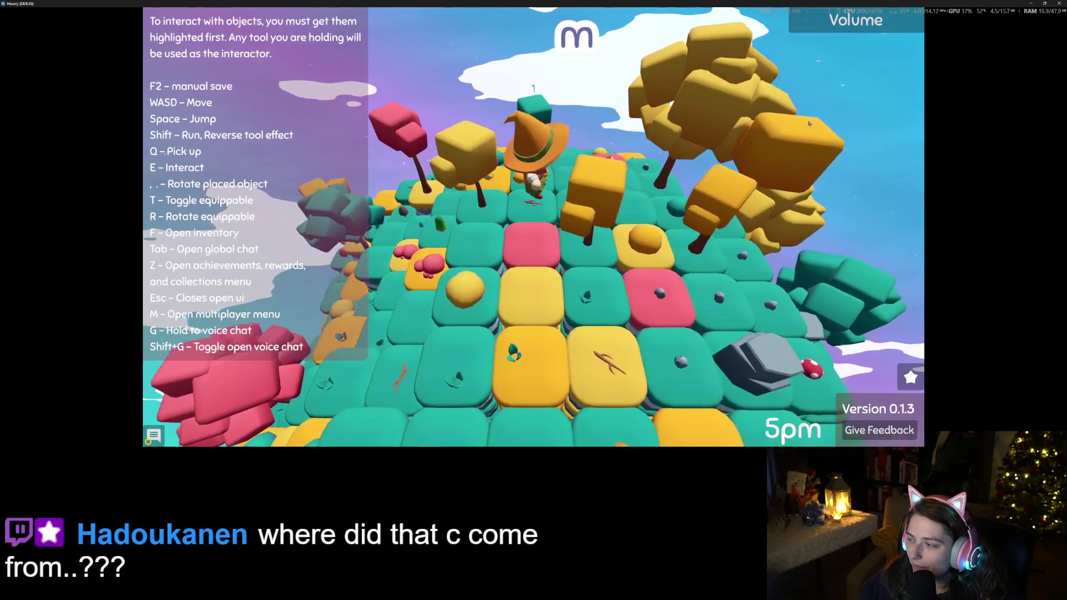
pyautogui.press('Left')
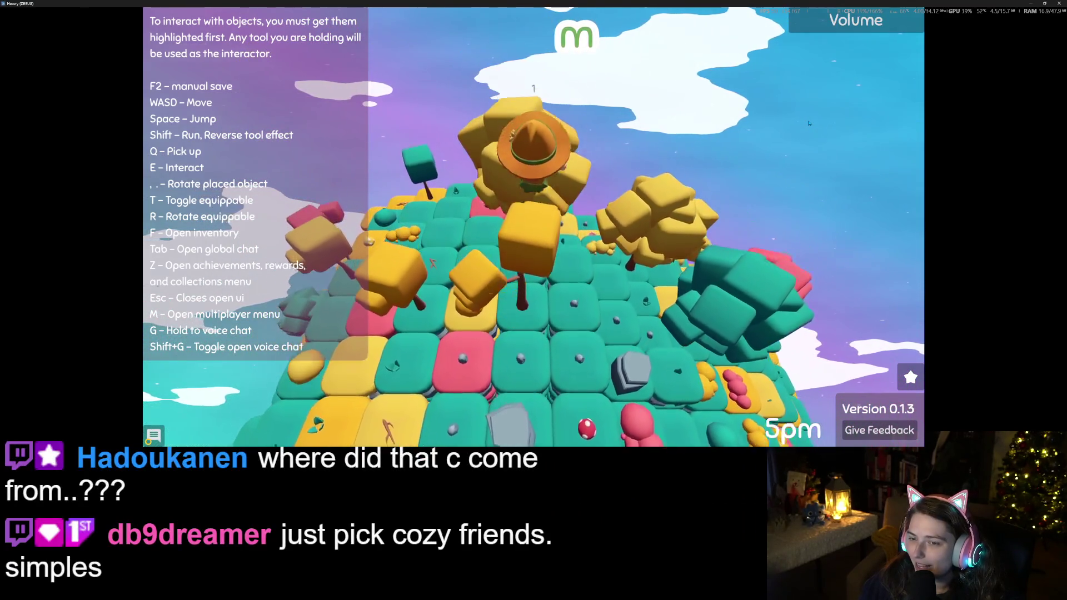
pyautogui.scroll(2, 534, 222)
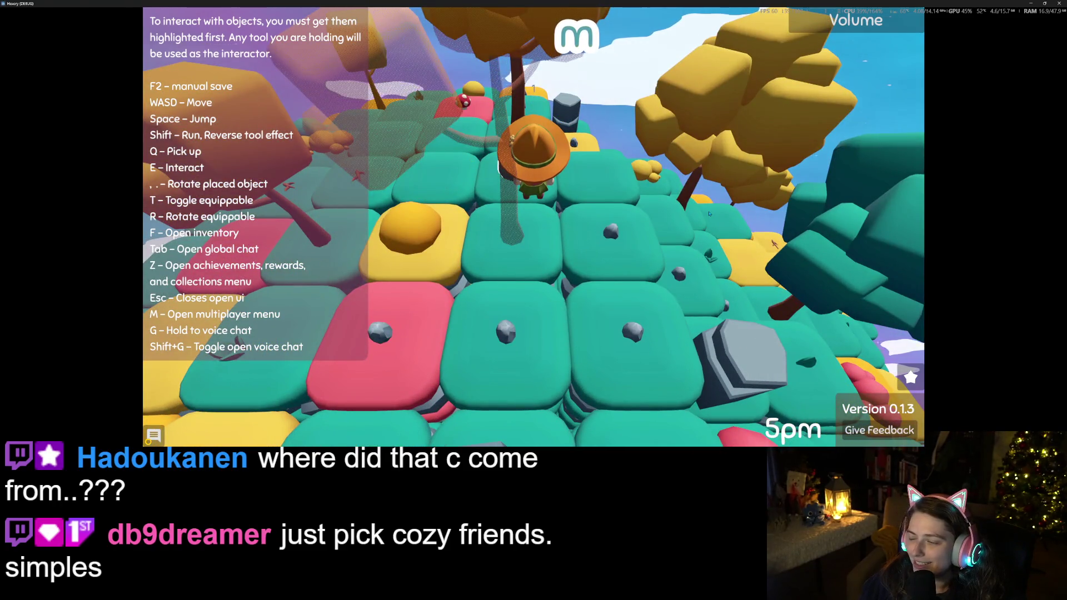
pyautogui.press('Left')
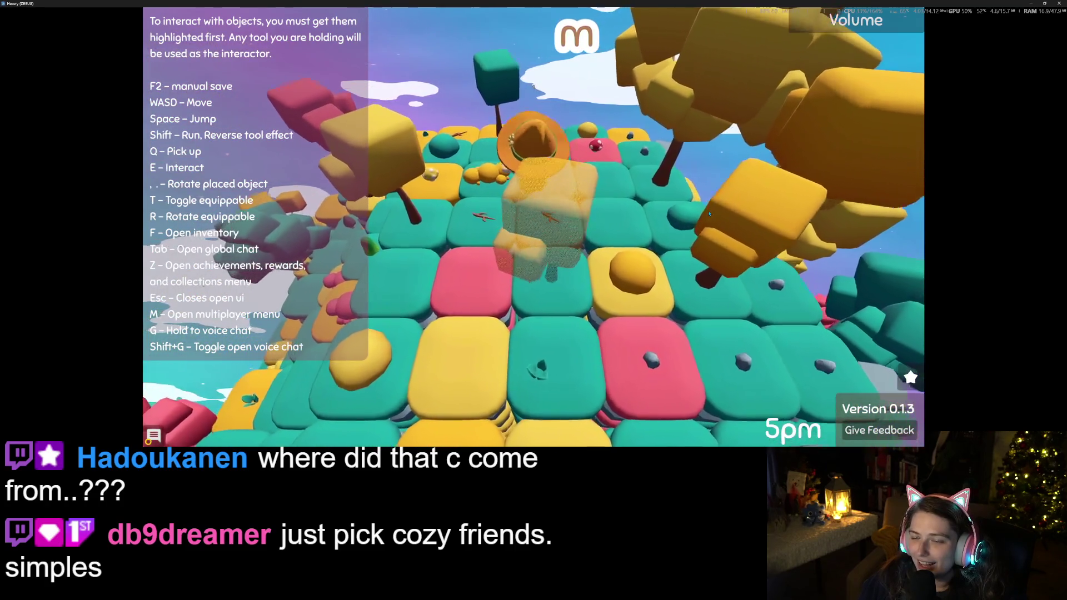
pyautogui.press('Left')
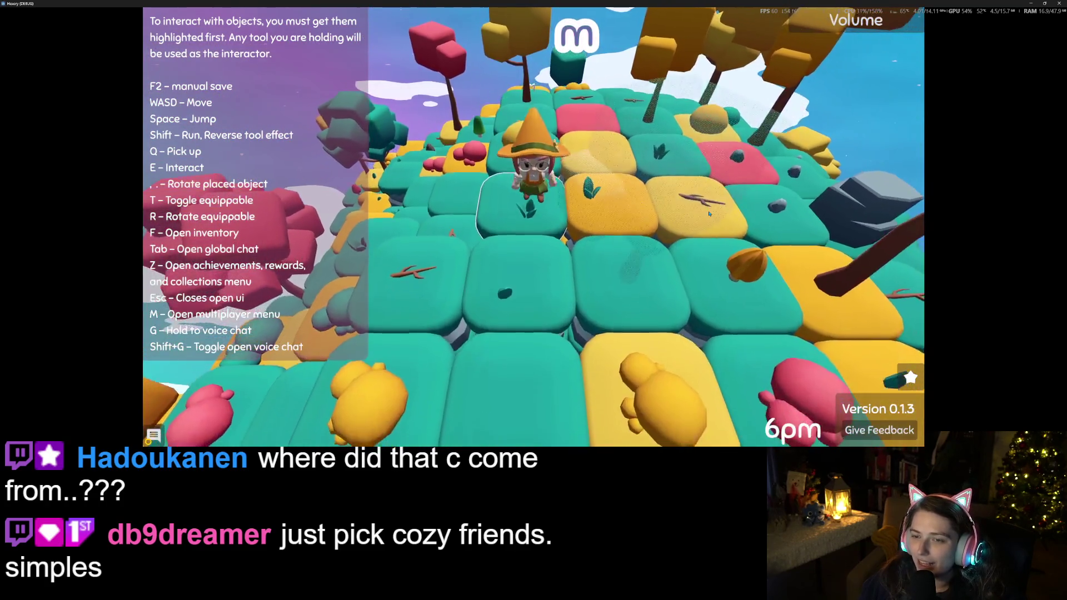
pyautogui.press('w')
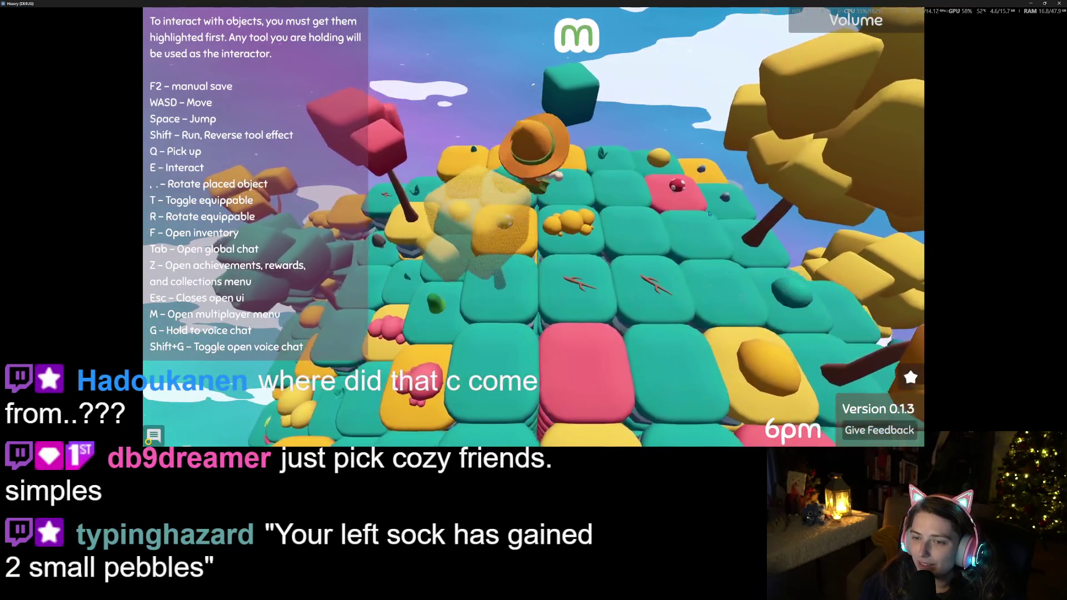
pyautogui.press('Left')
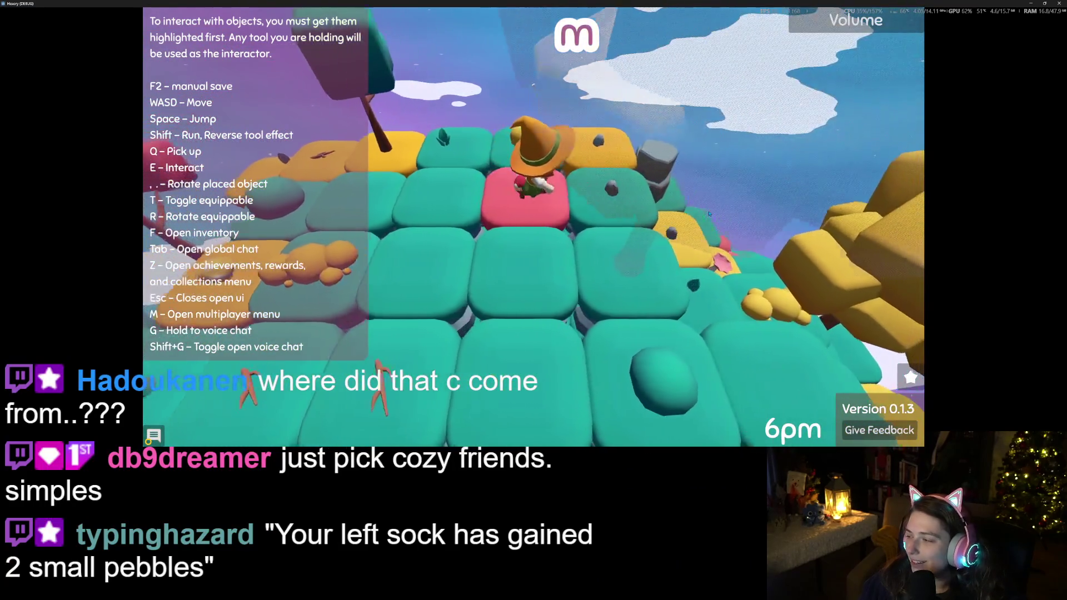
pyautogui.press('s')
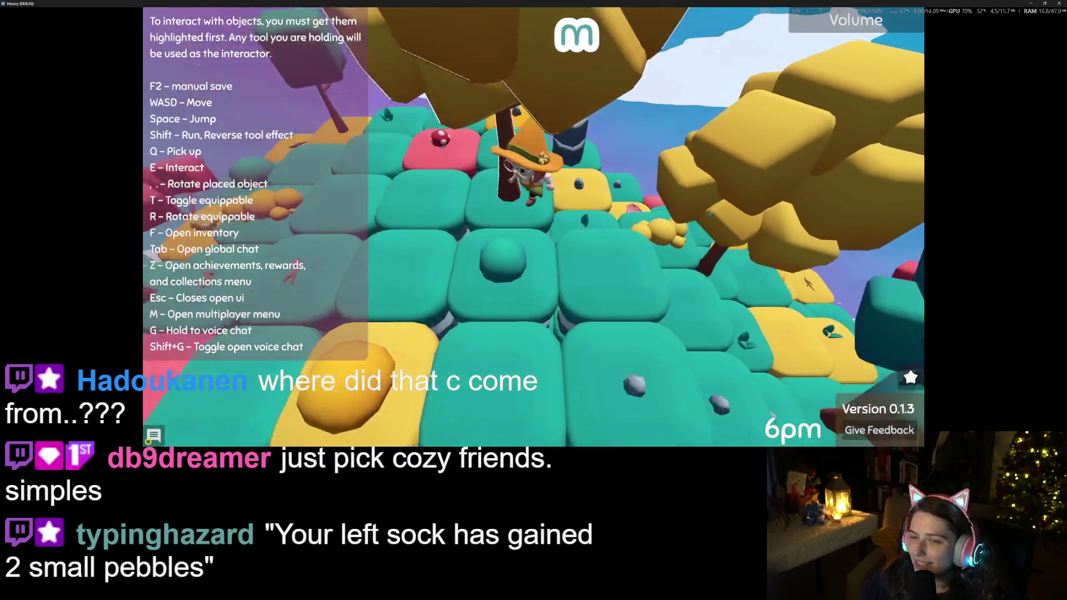
pyautogui.press('Right')
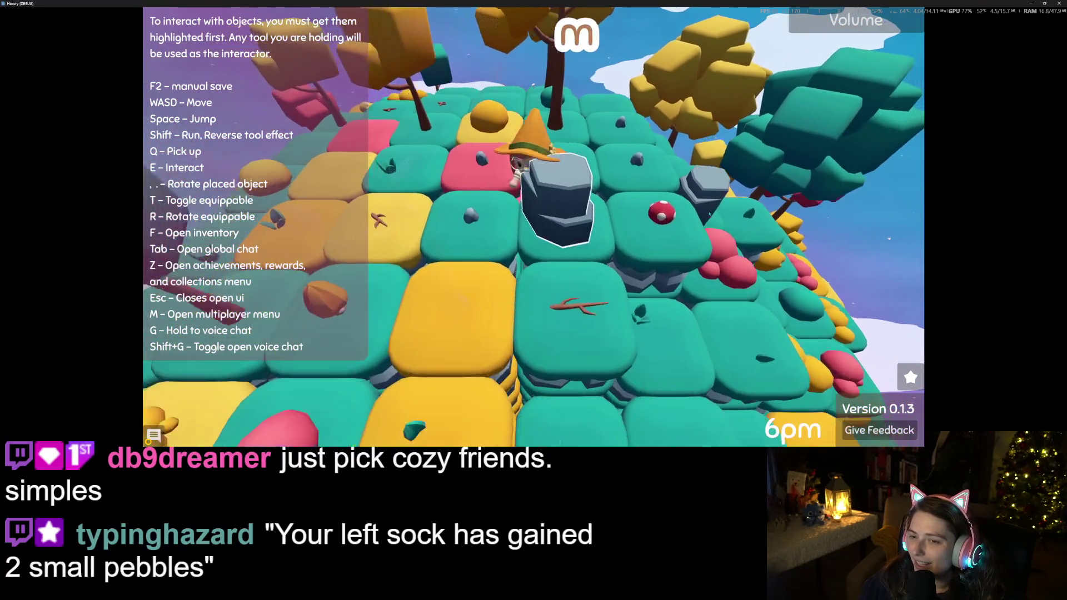
pyautogui.press('Right')
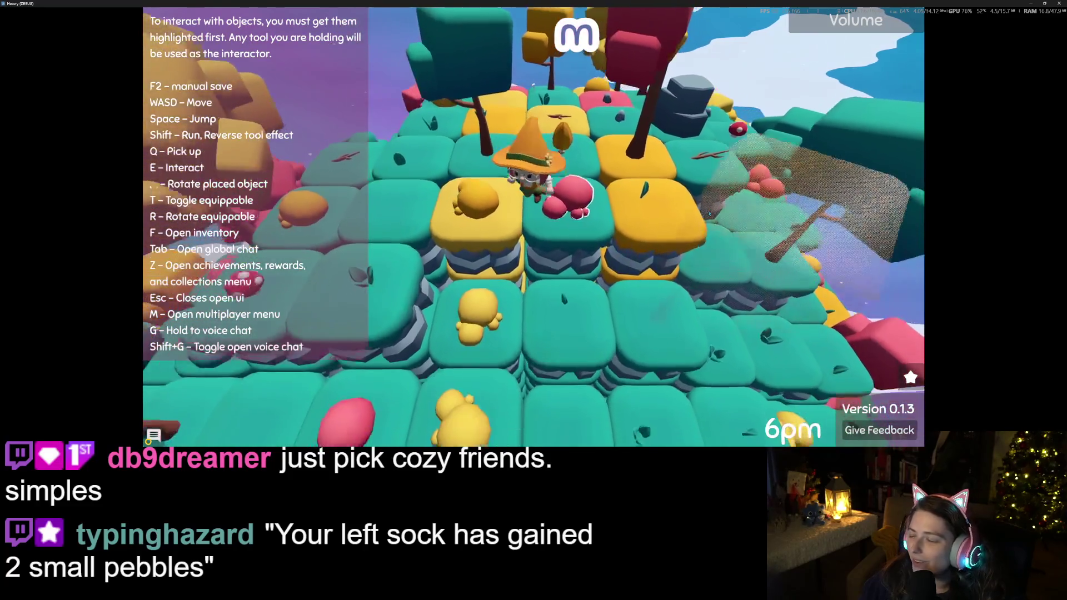
# Step: Step the witch onto and off the pink-mushroom tile, zoom around, then un-maximize the game window
pyautogui.press('d')
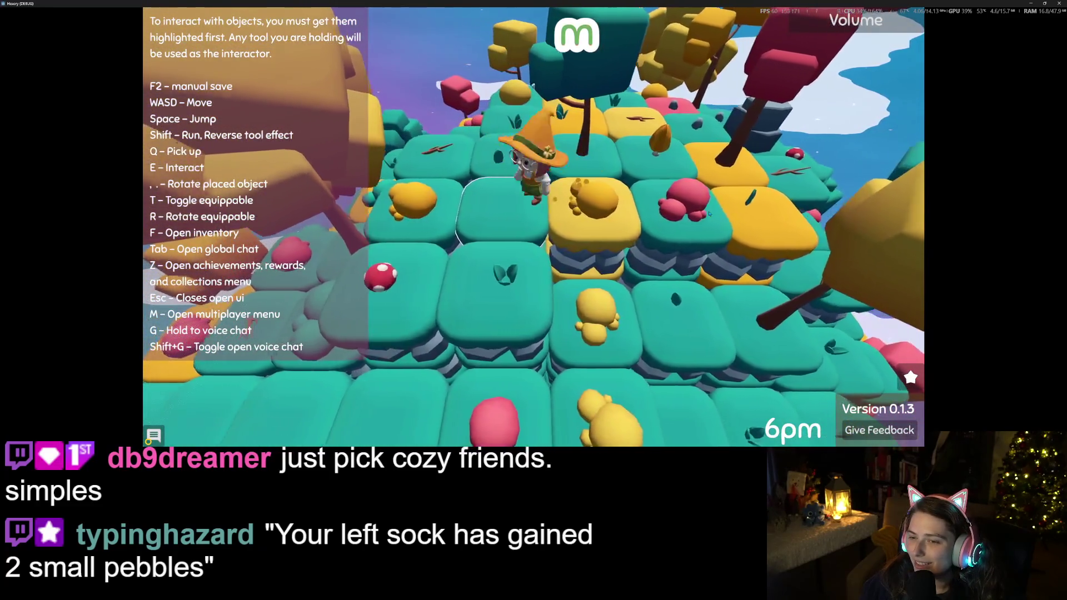
pyautogui.press('a')
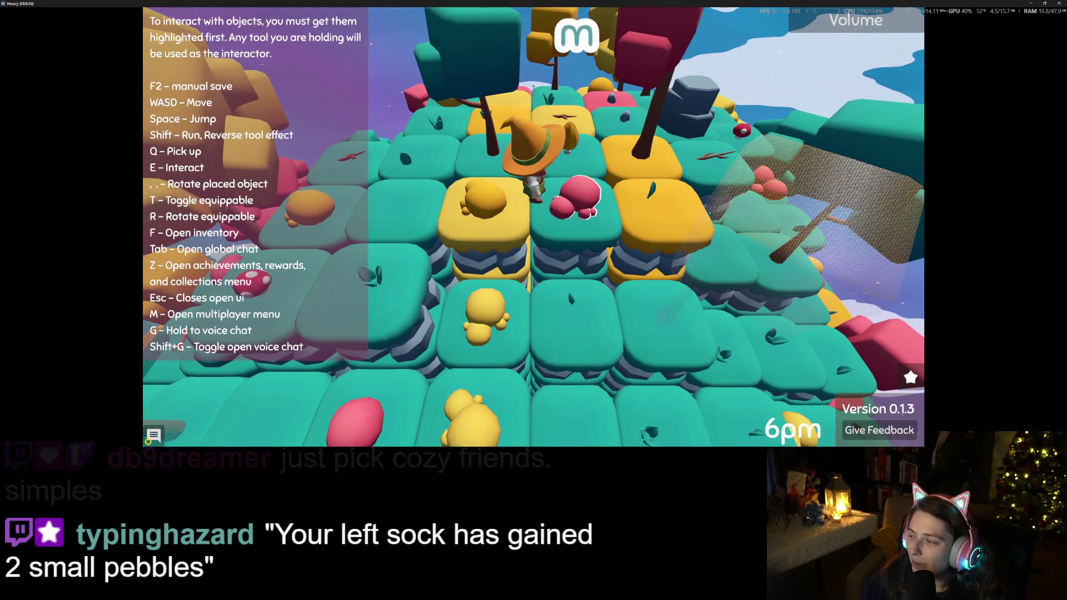
pyautogui.scroll(-5, 709, 213)
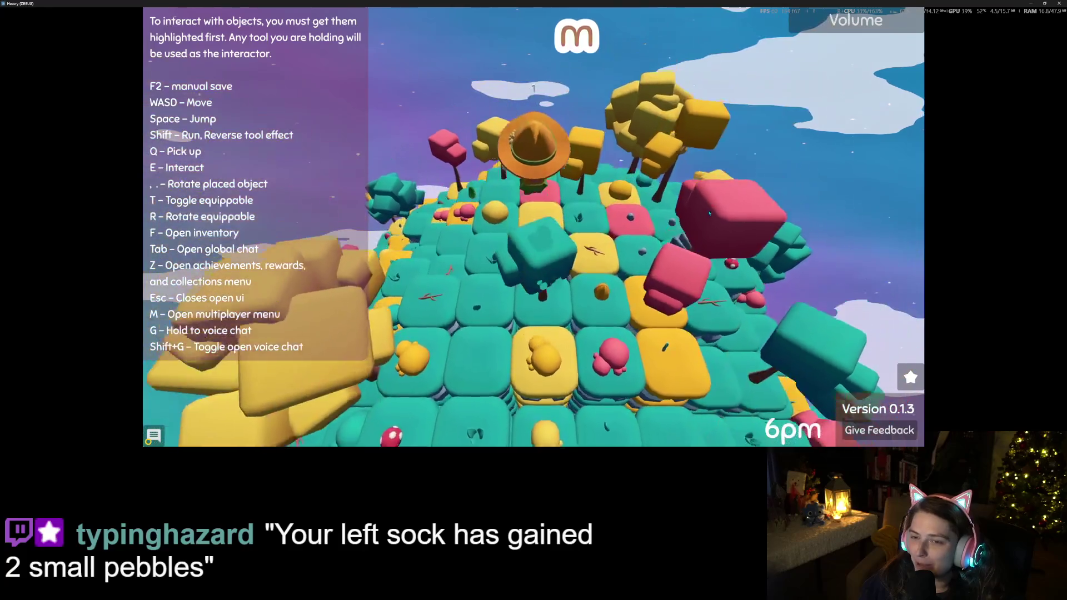
pyautogui.scroll(5, 709, 213)
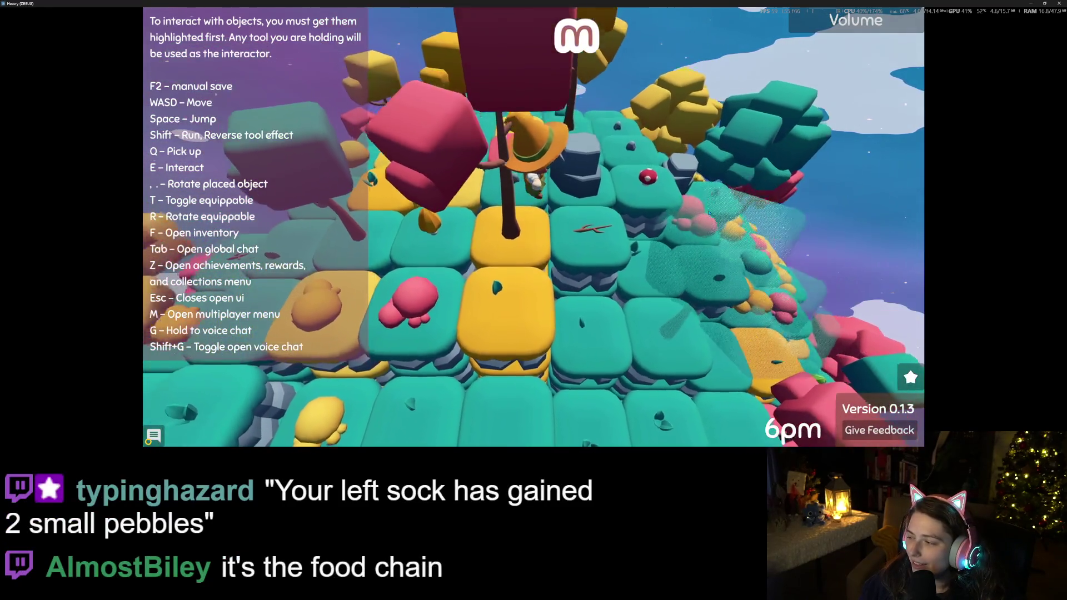
pyautogui.scroll(-4, 709, 213)
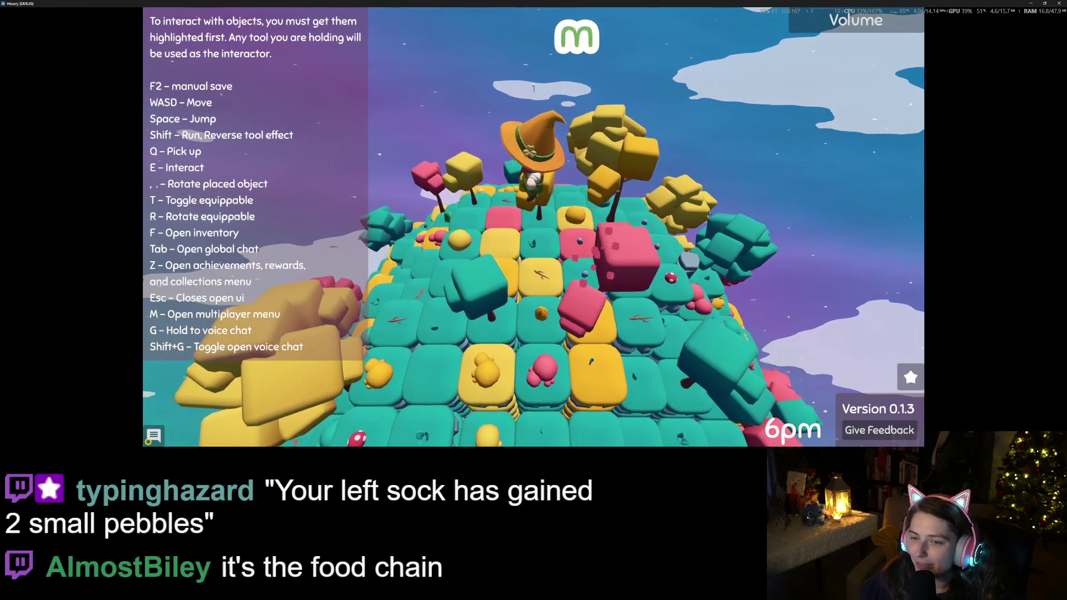
pyautogui.scroll(3, 709, 213)
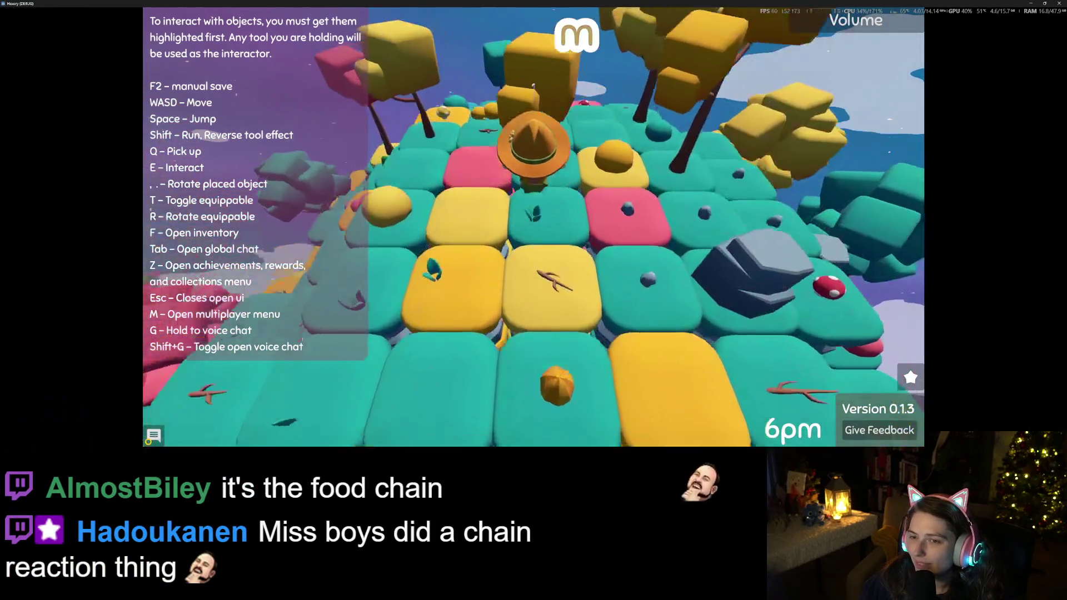
pyautogui.scroll(-4, 709, 213)
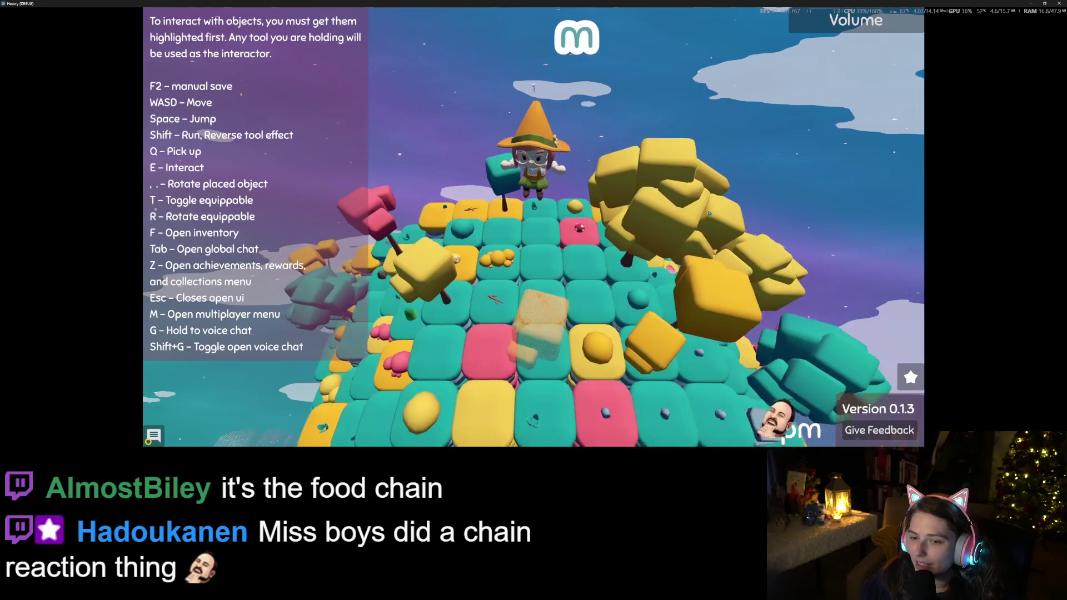
pyautogui.scroll(3, 709, 212)
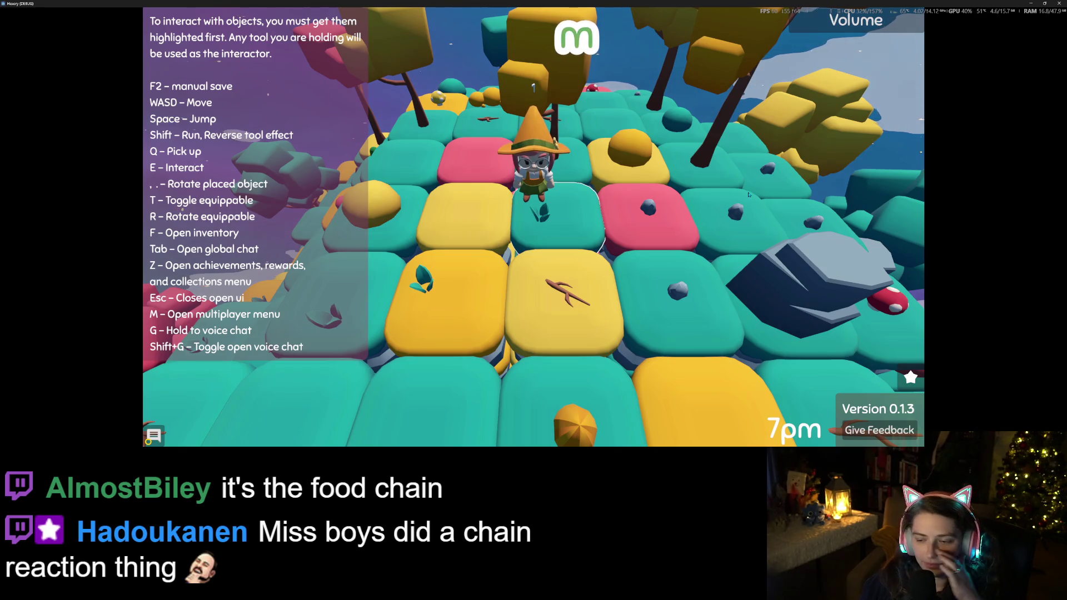
pyautogui.press('super+Down')
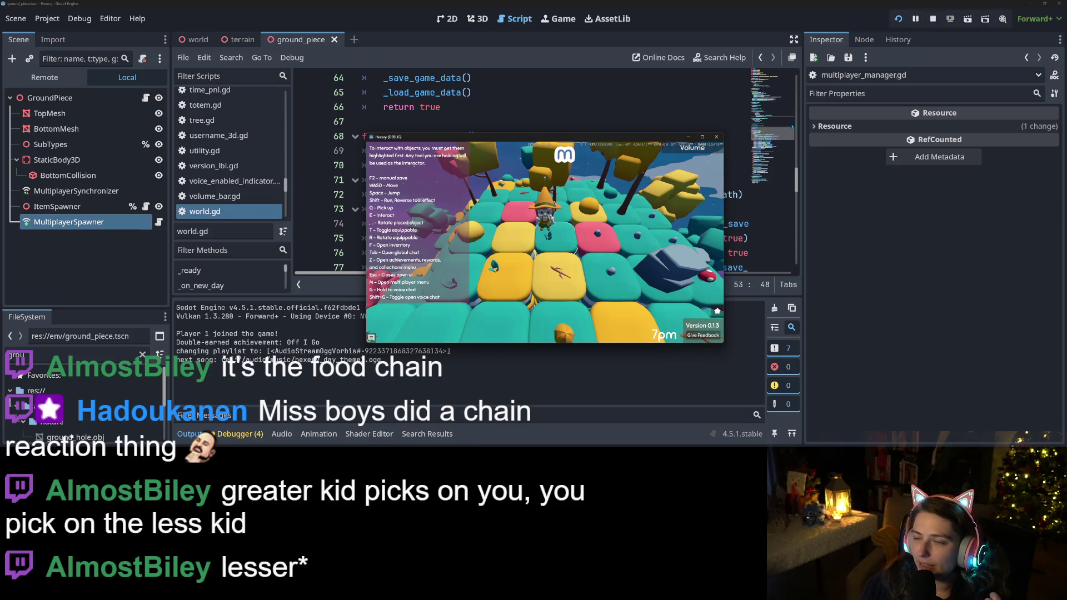
# Step: Stop the debug run and return to the script at line 72
pyautogui.click(716, 137)
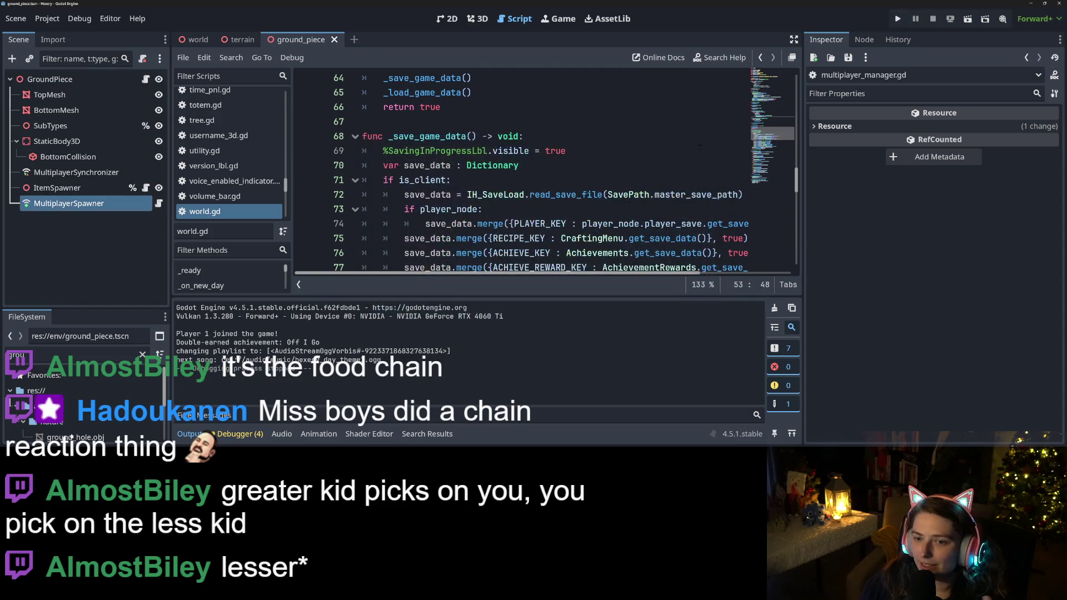
pyautogui.click(617, 194)
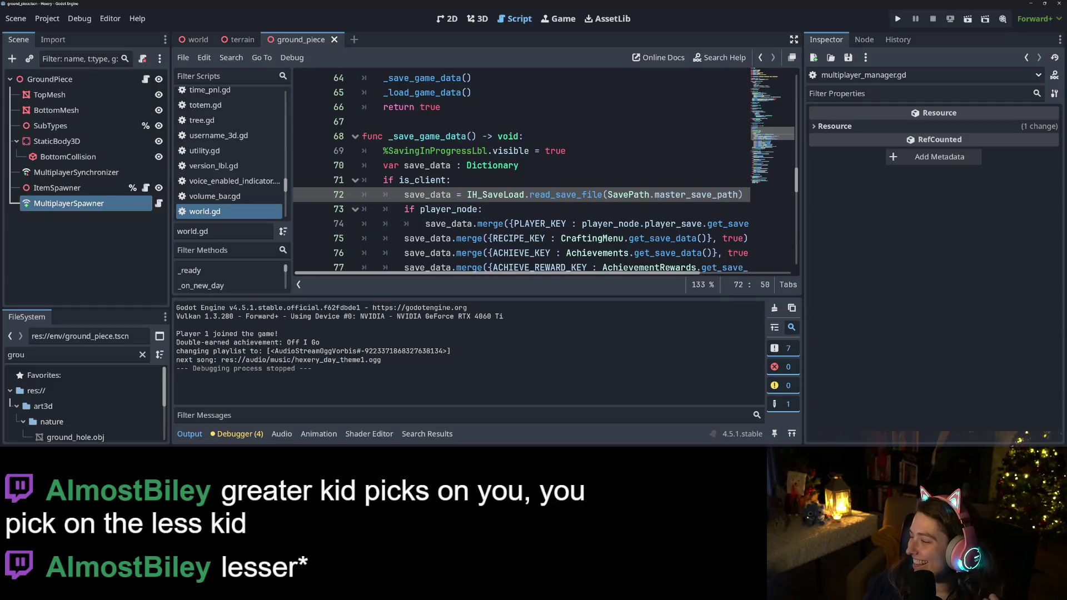
pyautogui.hotkey('alt', 'Tab')
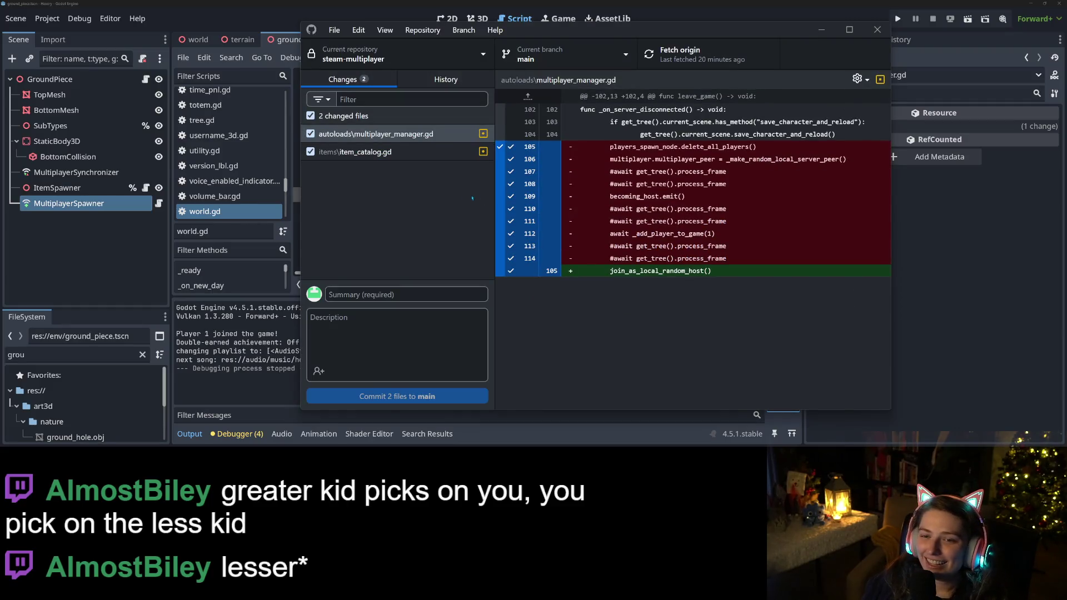
# Step: Commit only multiplayer_manager.gd as 'fixes multiplayer host quits suddenly', excluding item_catalog.gd, and push
pyautogui.click(392, 154)
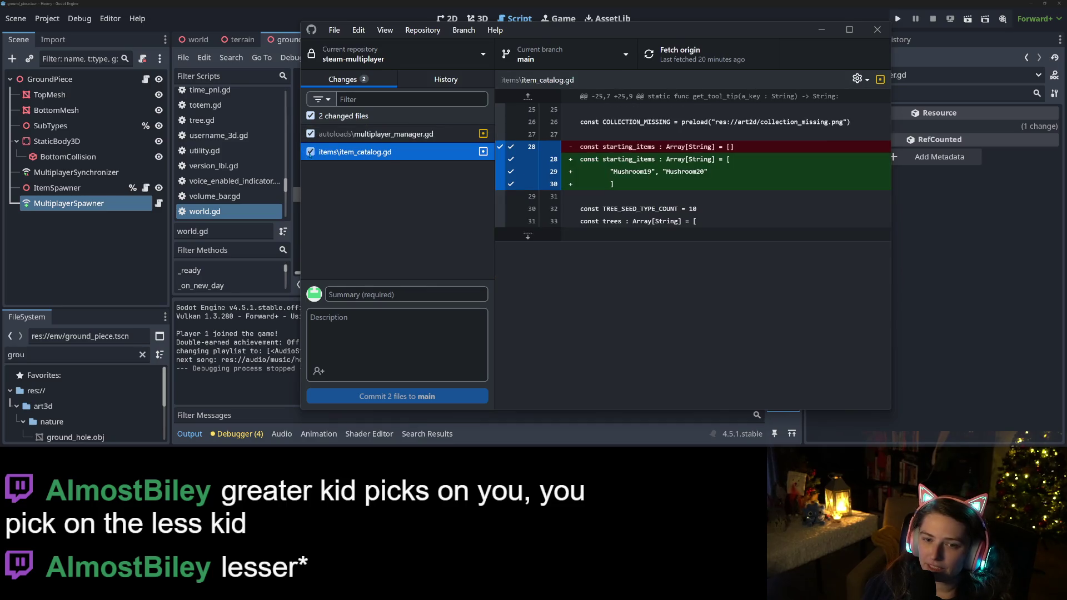
pyautogui.click(310, 151)
pyautogui.click(378, 134)
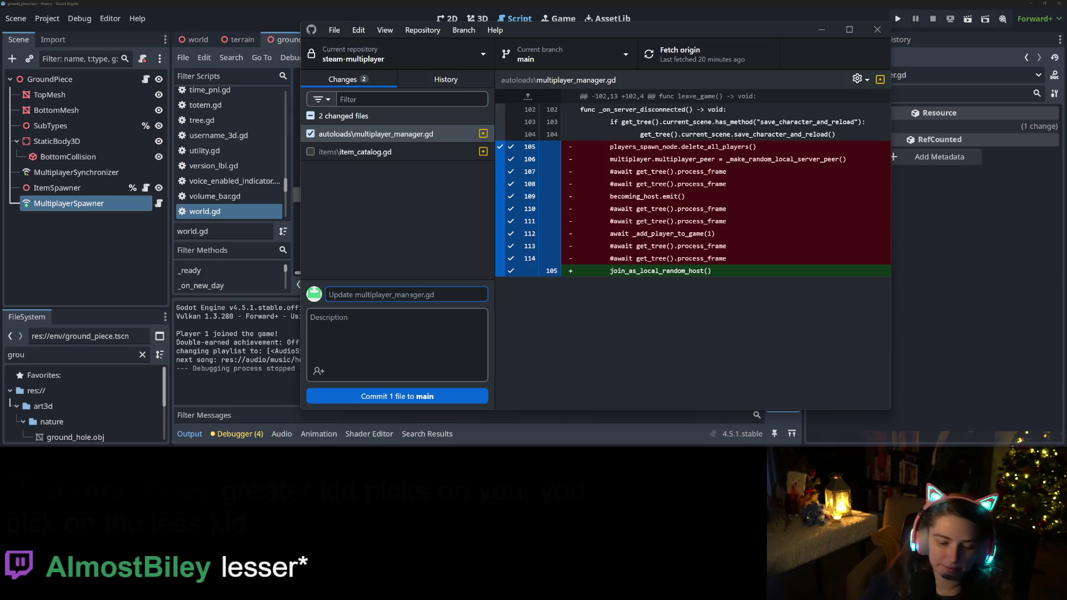
pyautogui.write('fixes multiplayer')
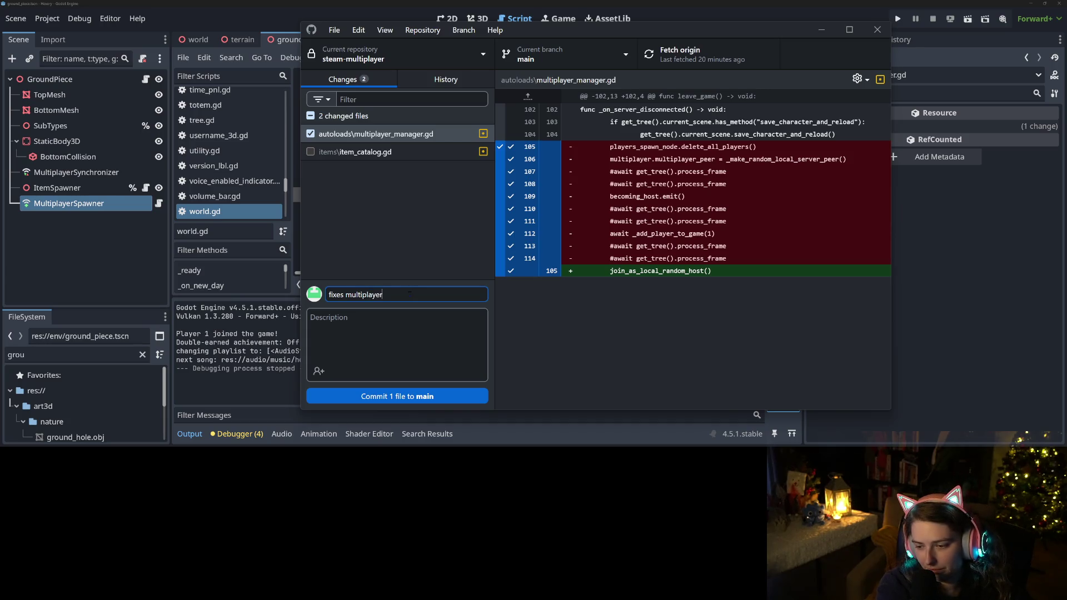
pyautogui.write(' host quits suddenly')
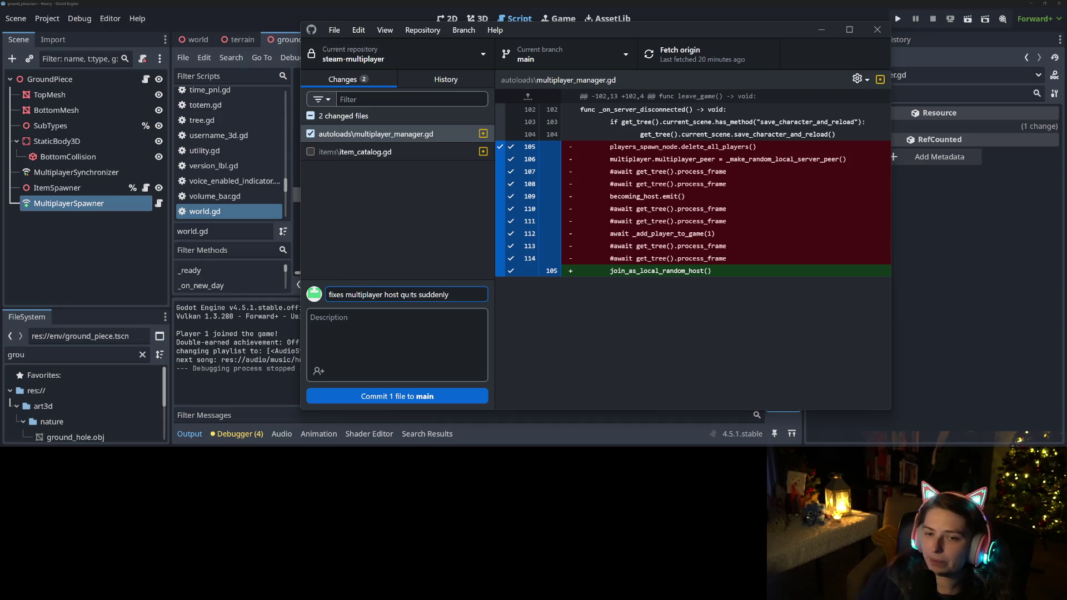
pyautogui.click(401, 396)
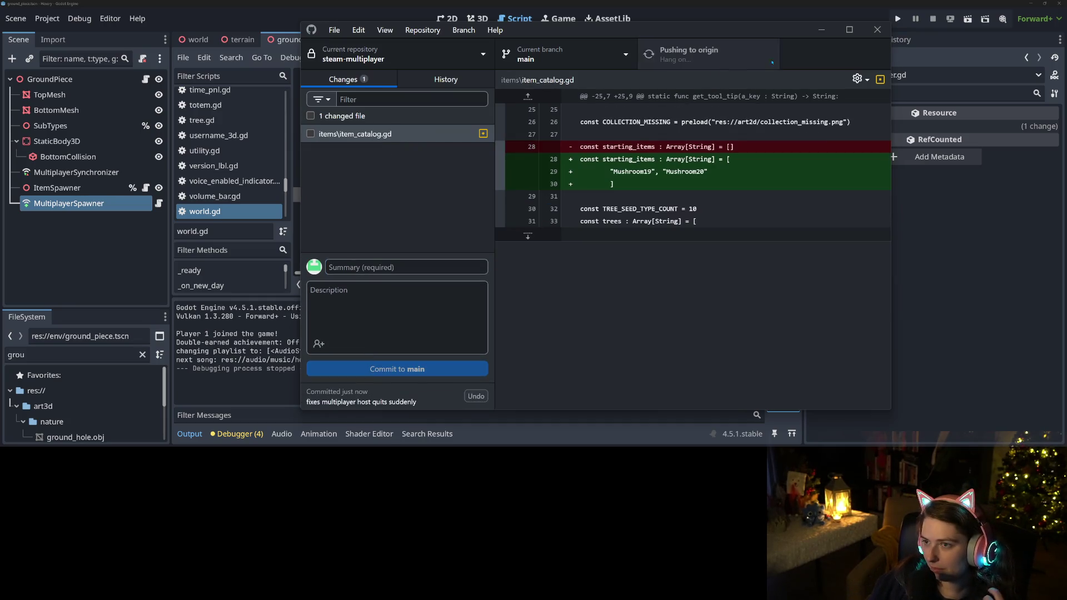
pyautogui.click(821, 30)
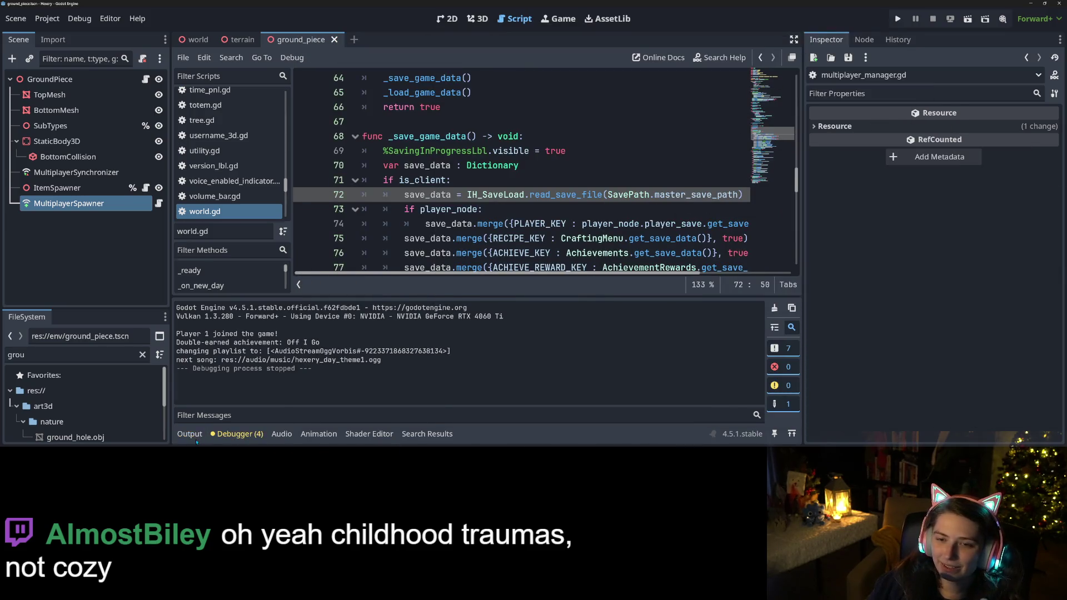
pyautogui.click(190, 434)
pyautogui.click(214, 218)
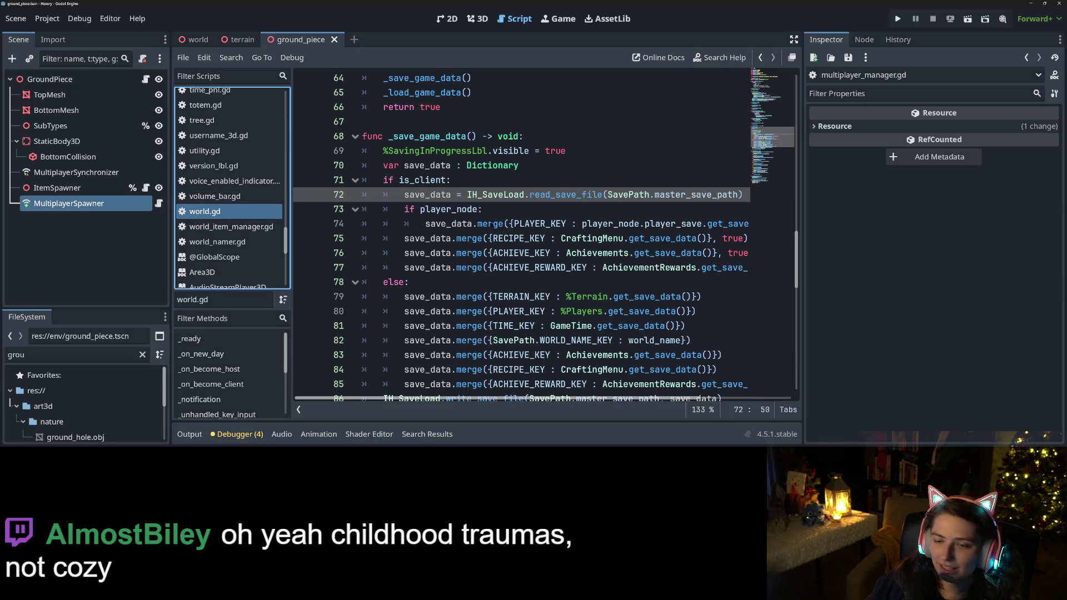
pyautogui.scroll(6, 477, 245)
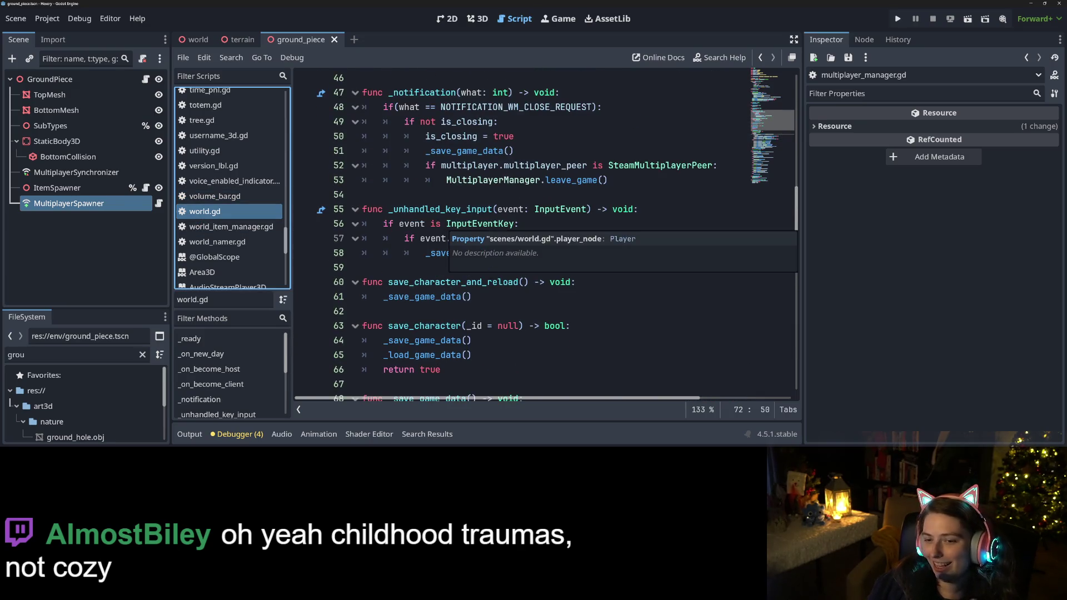
pyautogui.click(511, 167)
pyautogui.click(512, 181)
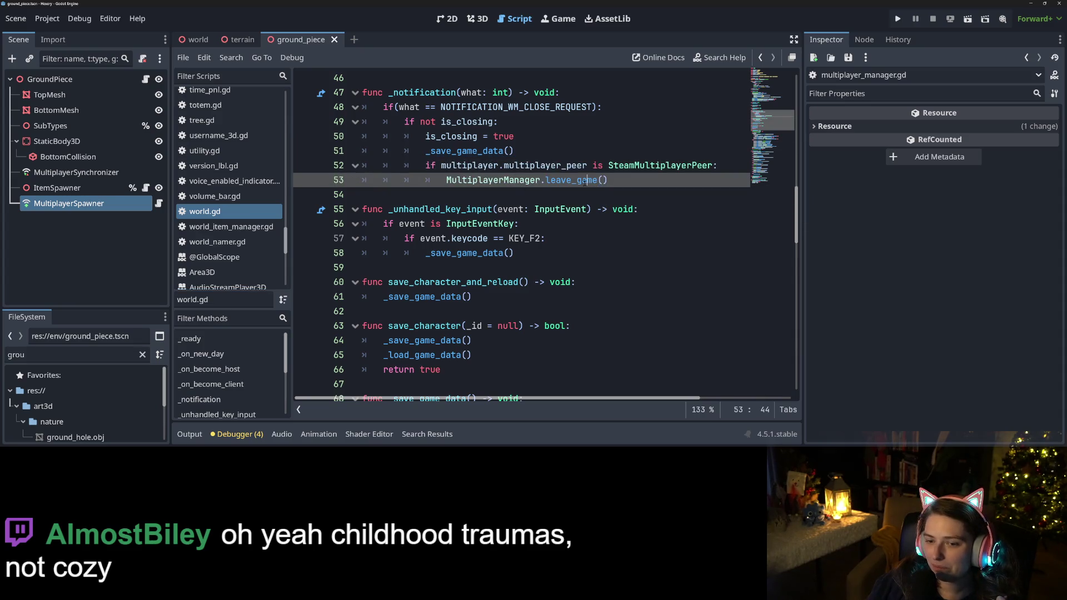
pyautogui.scroll(2, 451, 186)
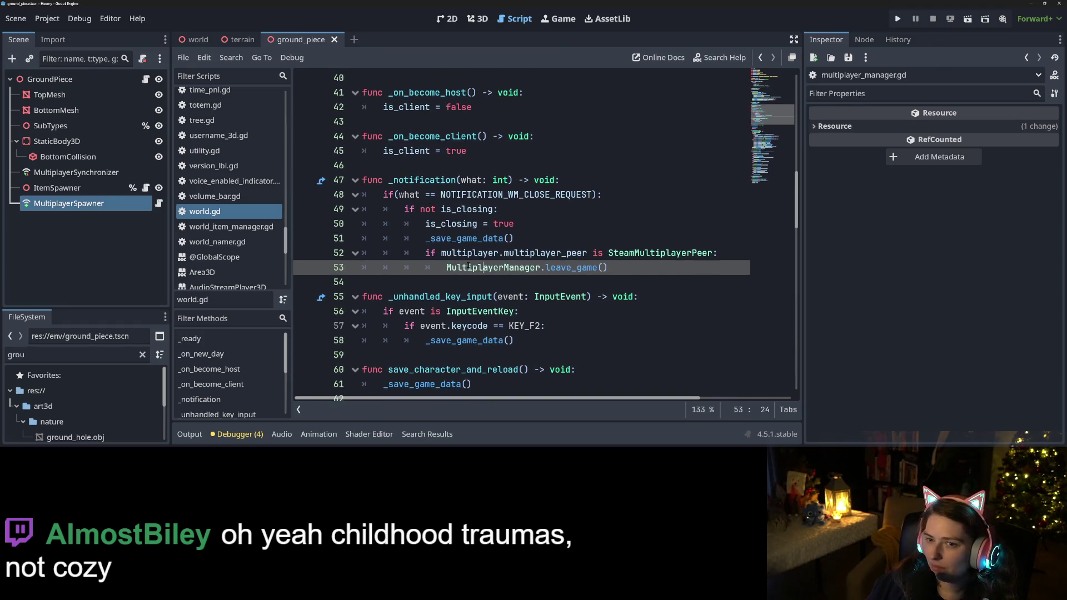
pyautogui.scroll(5, 467, 273)
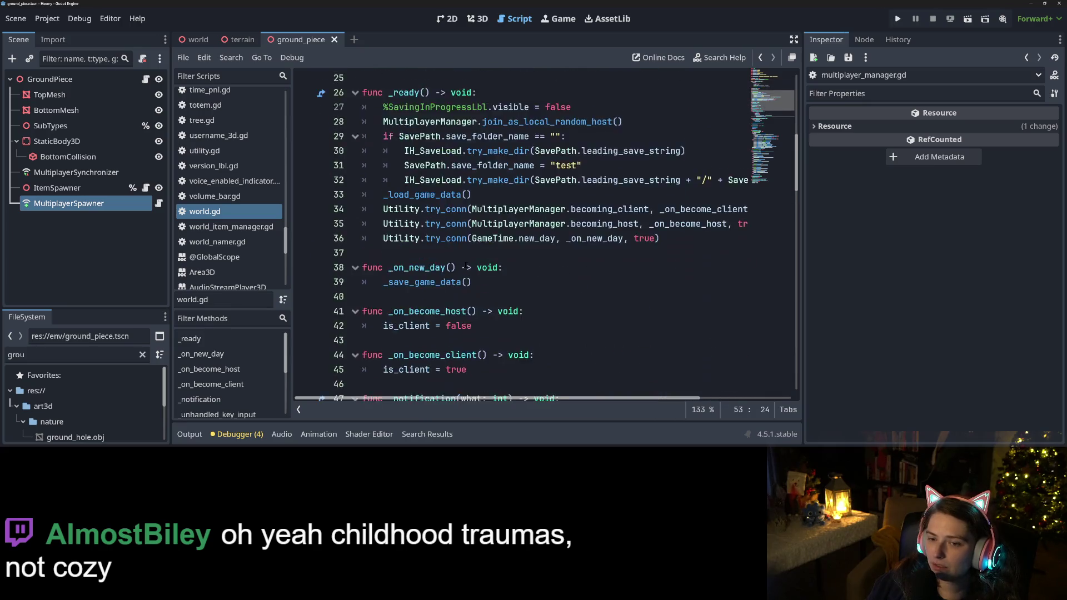
pyautogui.scroll(-7, 466, 266)
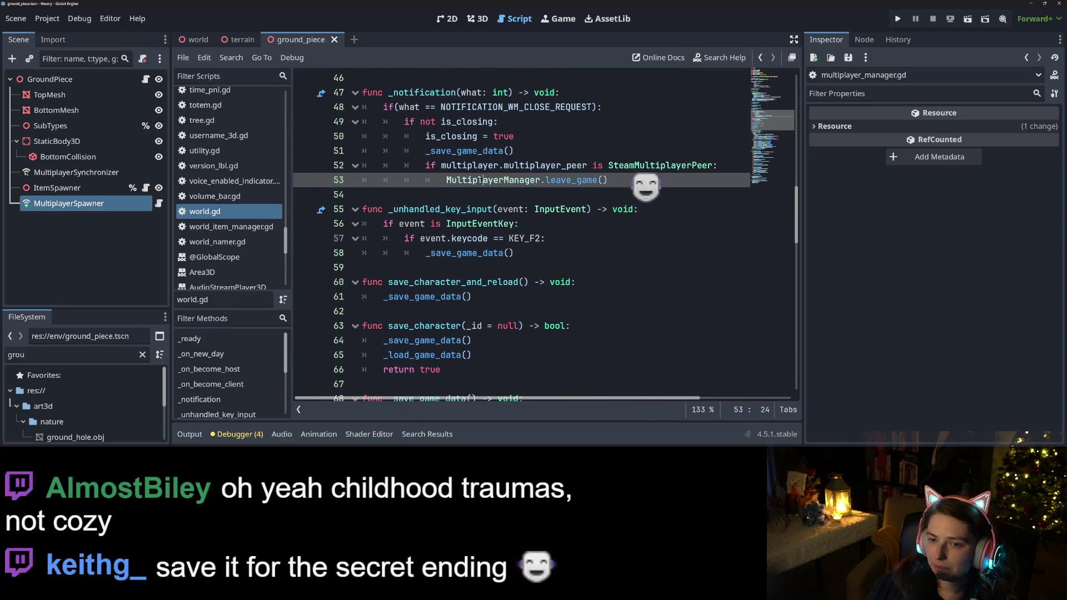
pyautogui.moveTo(446, 180); pyautogui.dragTo(669, 181)
pyautogui.hotkey('ctrl', 'c')
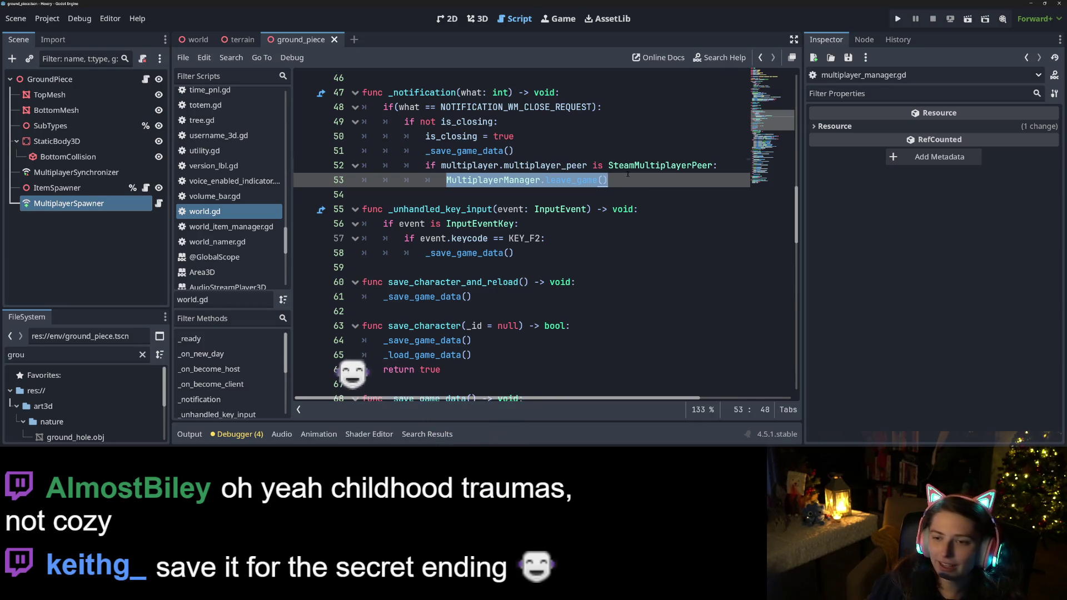
pyautogui.click(628, 177)
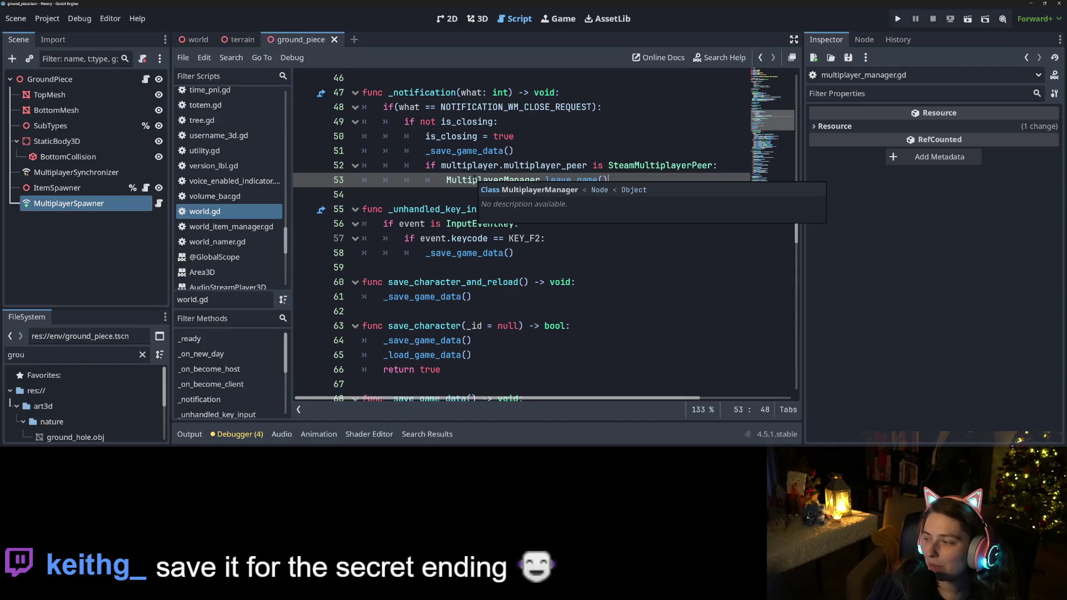
pyautogui.click(424, 181)
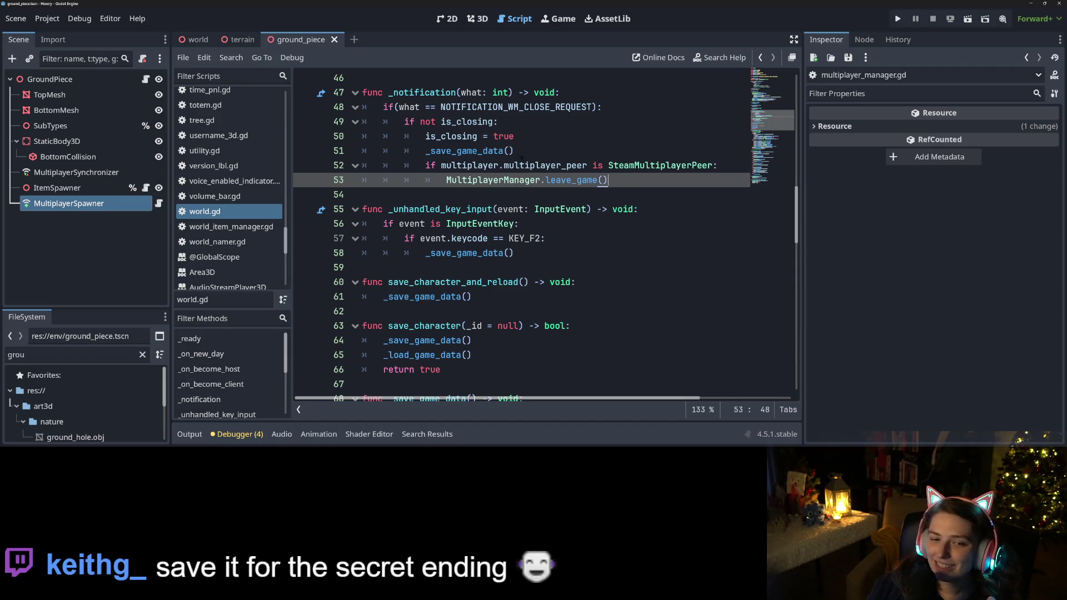
pyautogui.scroll(5, 227, 233)
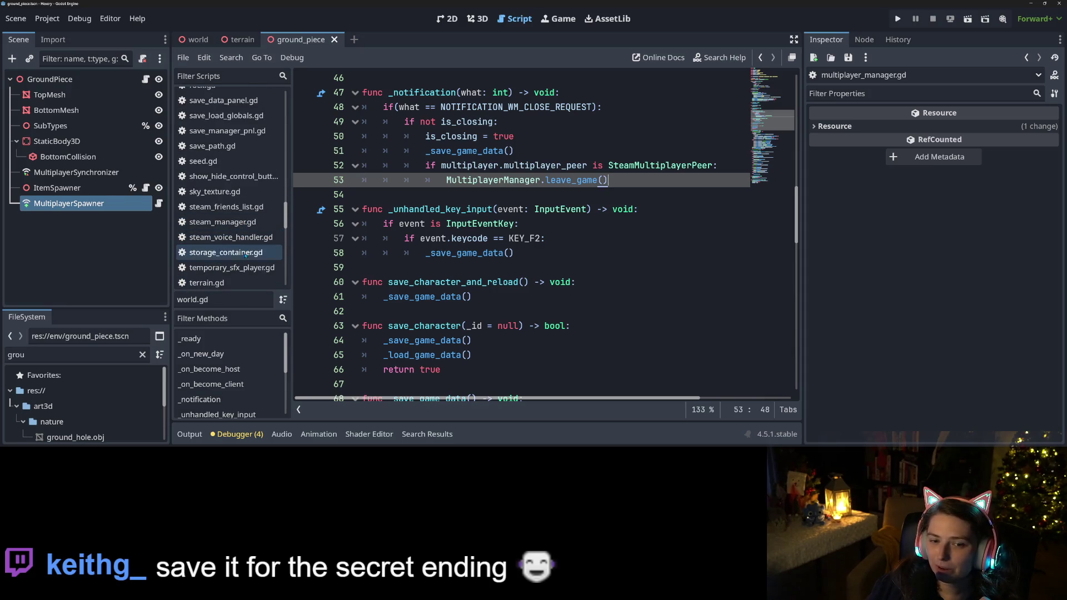
pyautogui.scroll(5, 240, 243)
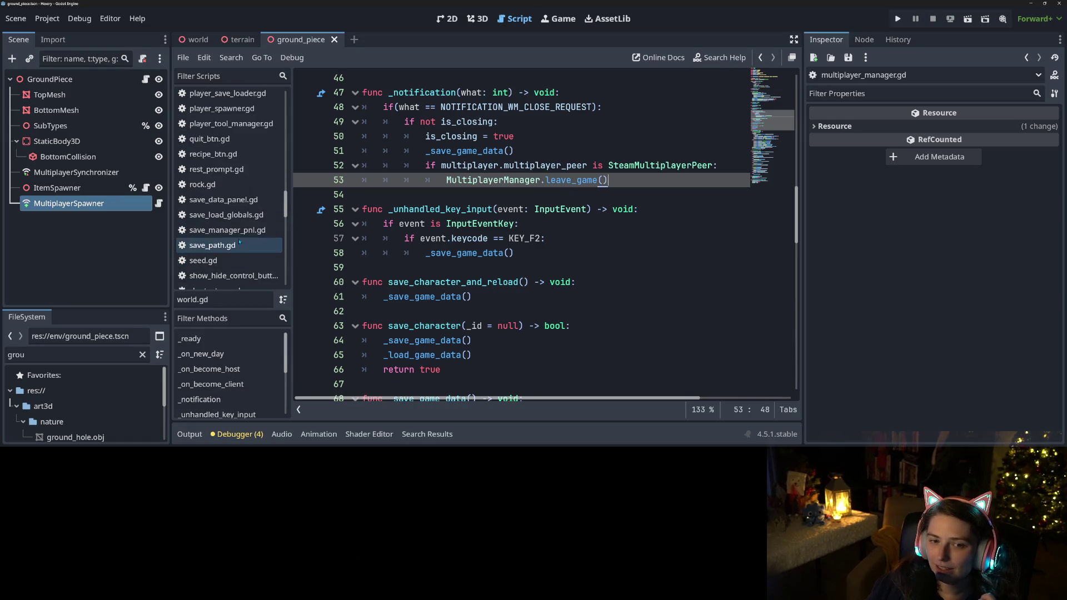
pyautogui.scroll(4, 239, 241)
pyautogui.click(222, 155)
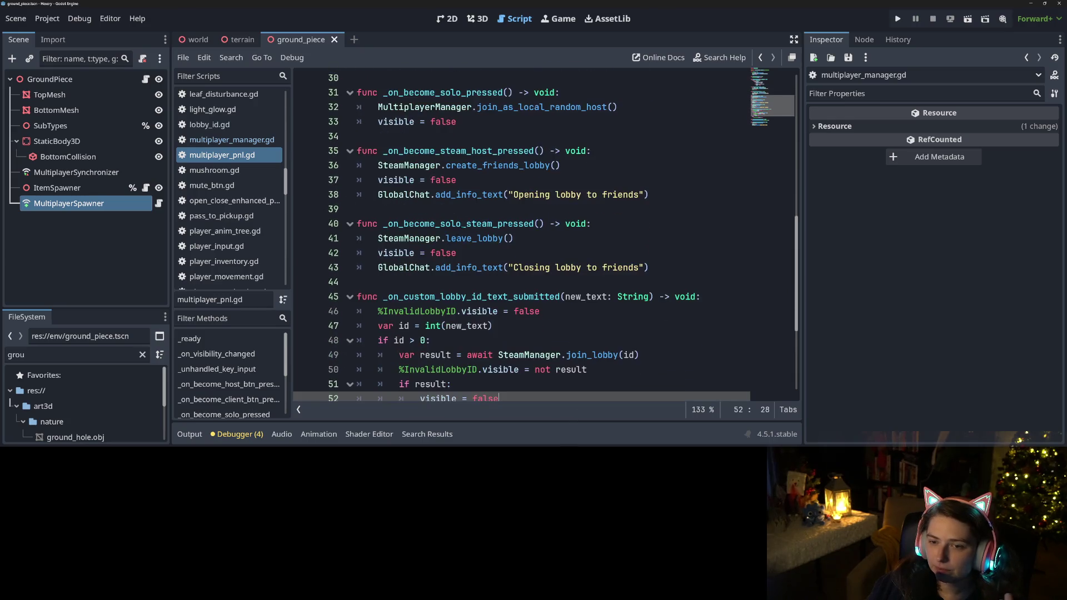
# Step: Review the steam host and solo steam handlers in multiplayer_pnl.gd
pyautogui.doubleClick(488, 151)
pyautogui.doubleClick(461, 223)
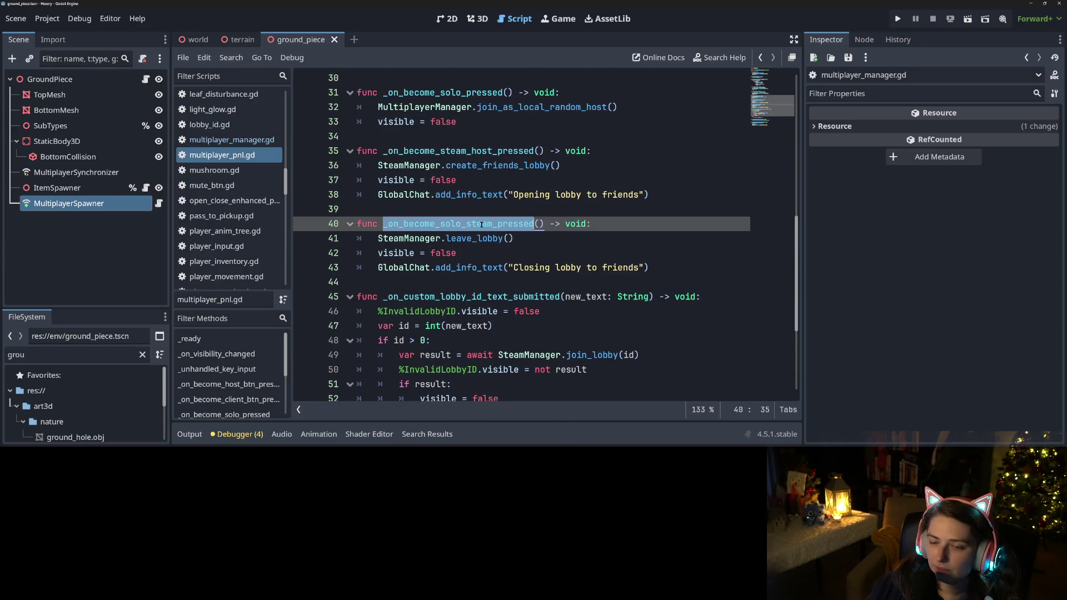
pyautogui.scroll(-4, 461, 223)
pyautogui.scroll(11, 484, 224)
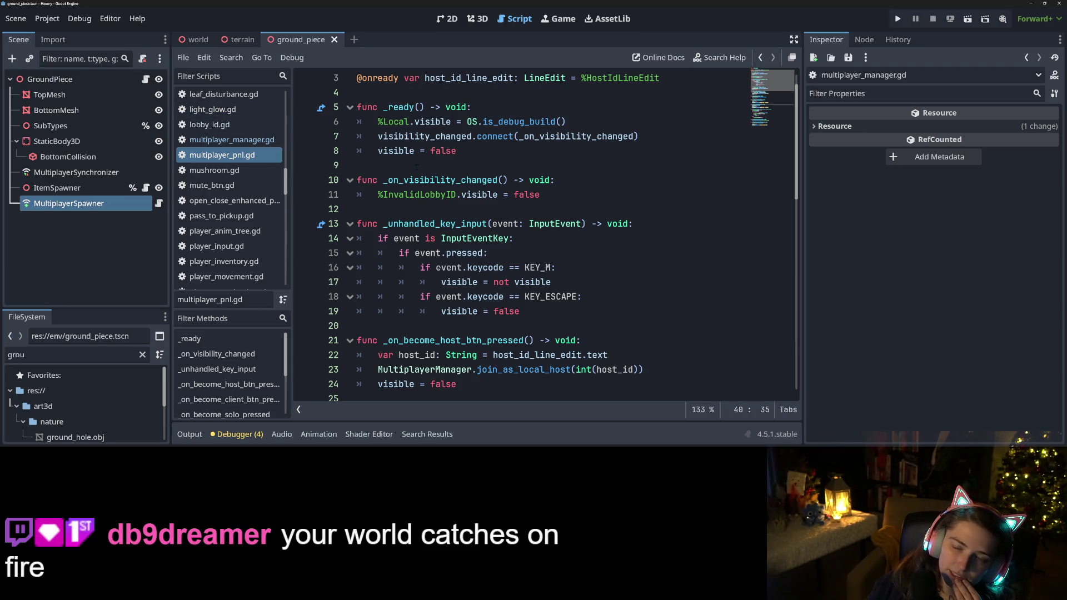
pyautogui.scroll(-3, 492, 251)
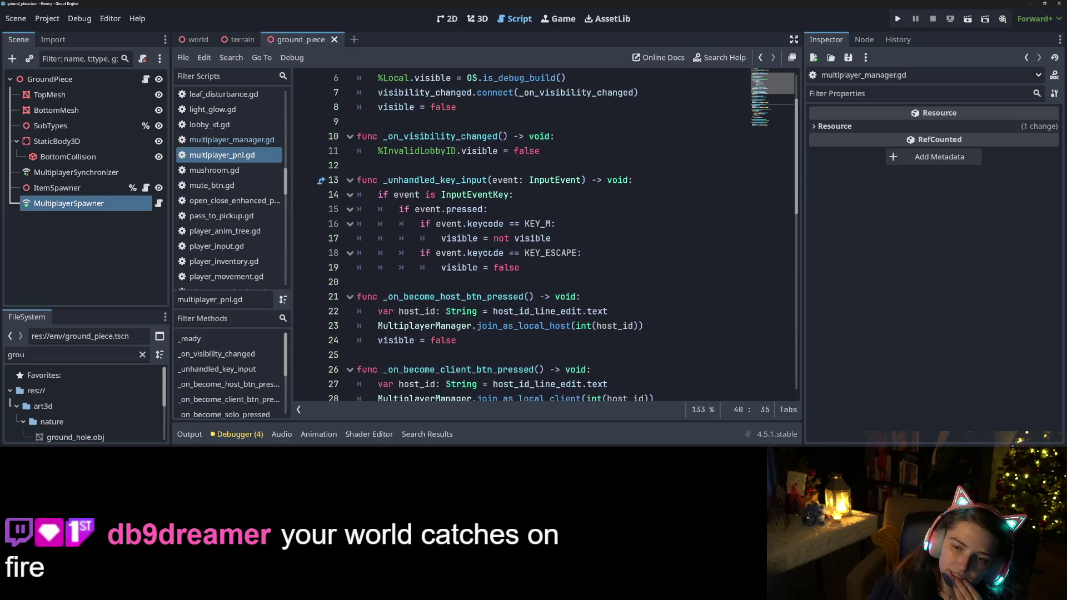
pyautogui.scroll(-2, 424, 267)
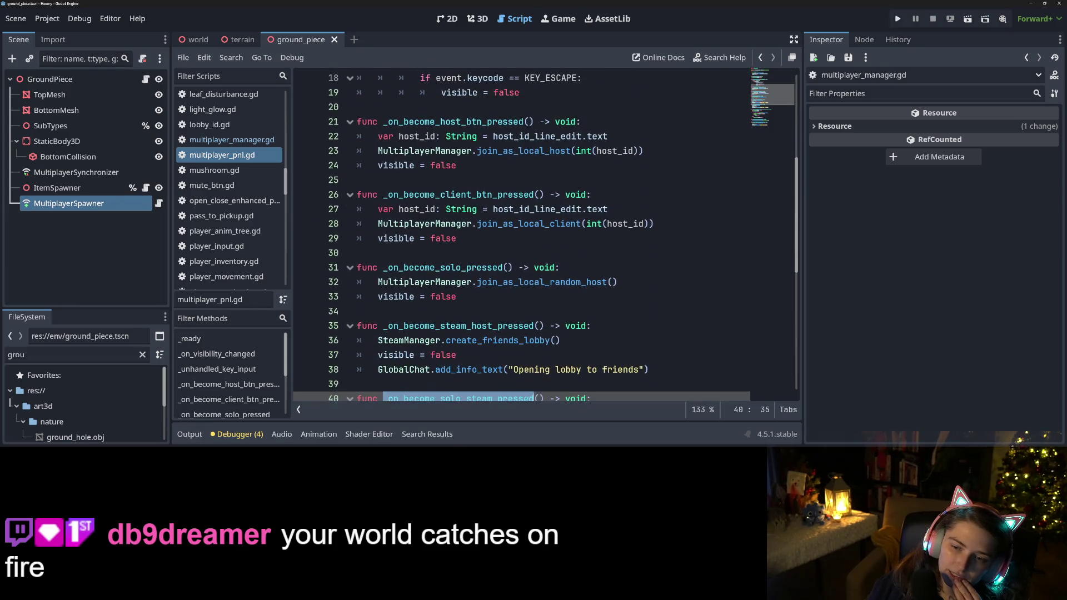
pyautogui.scroll(-2, 492, 239)
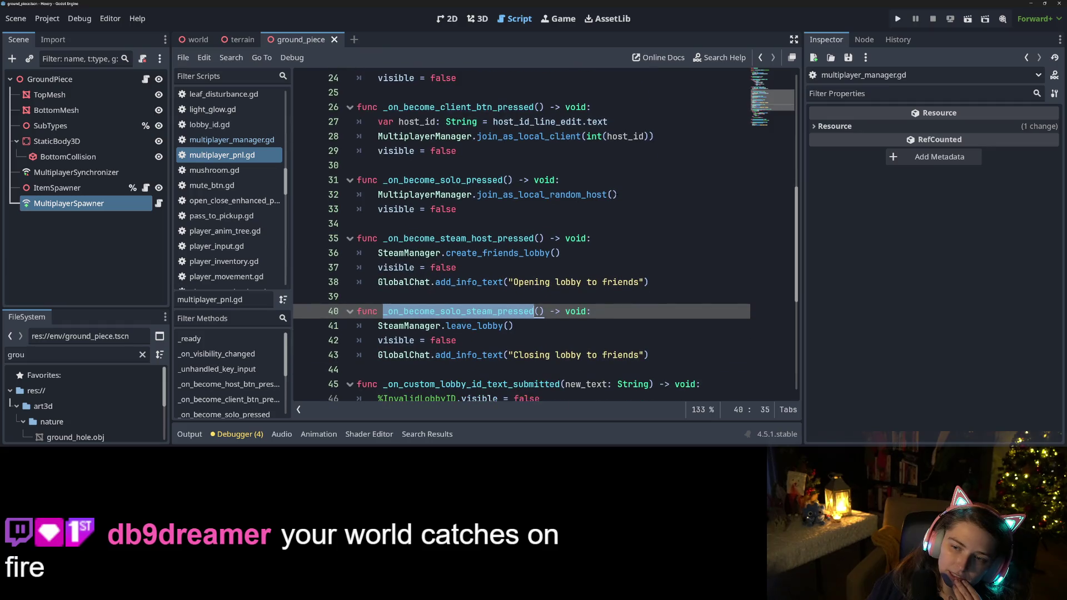
# Step: Insert MultiplayerManager.leave_game() after line 31 in _on_become_solo_pressed and save the script
pyautogui.click(590, 195)
pyautogui.press('Up')
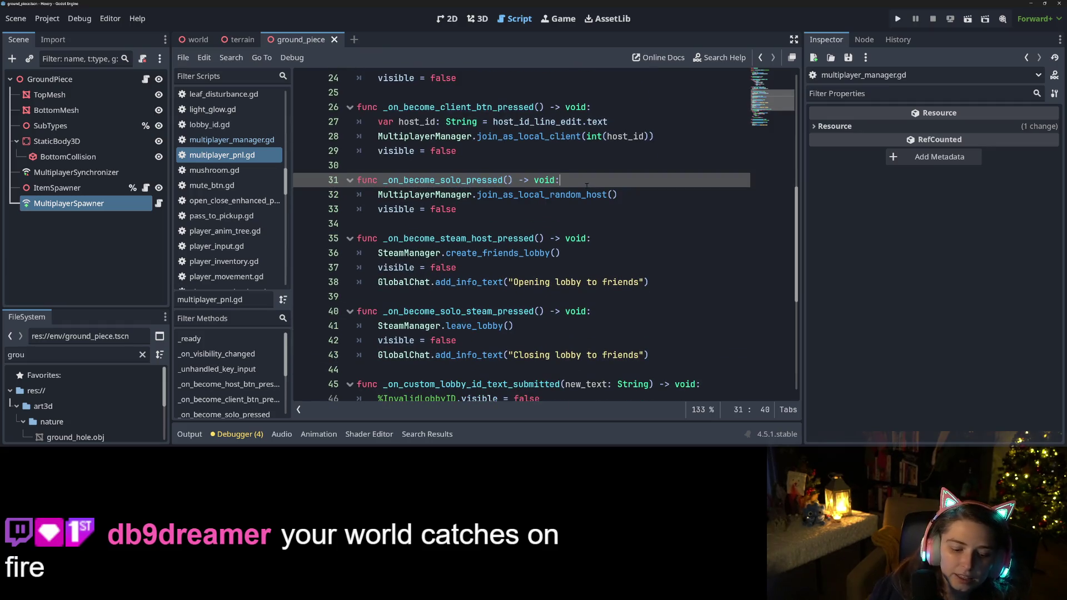
pyautogui.press('Return')
pyautogui.hotkey('ctrl', 'v')
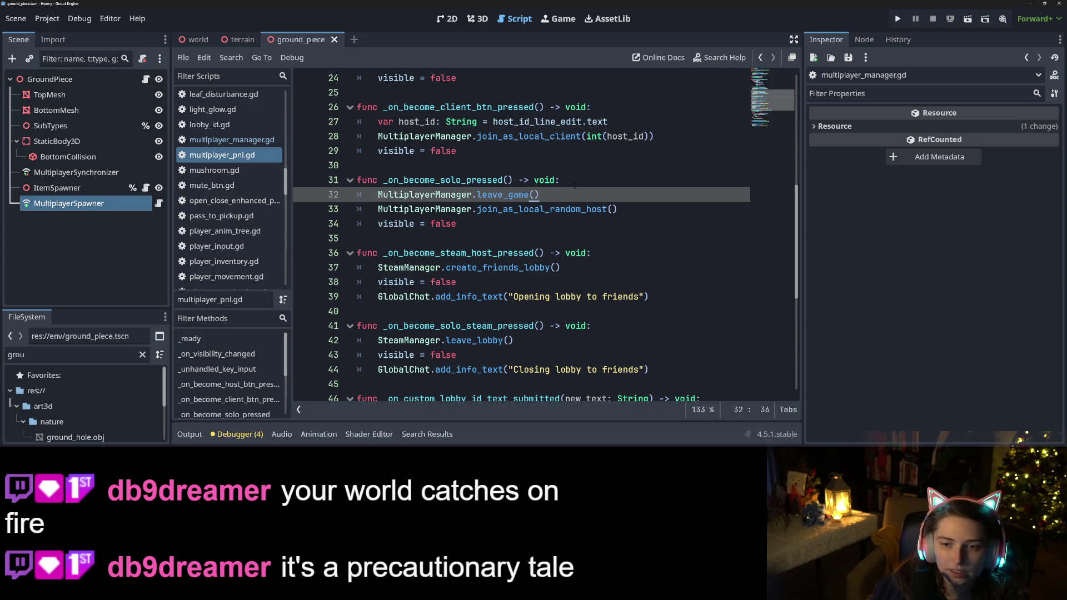
pyautogui.hotkey('ctrl', 's')
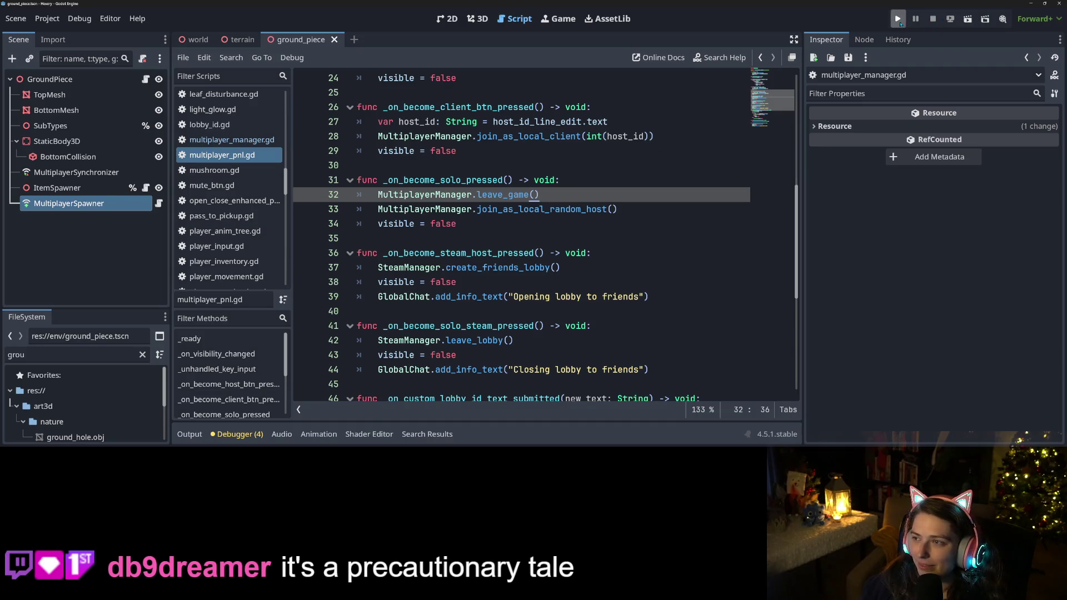
# Step: Run the project again to test the updated solo handler
pyautogui.click(899, 19)
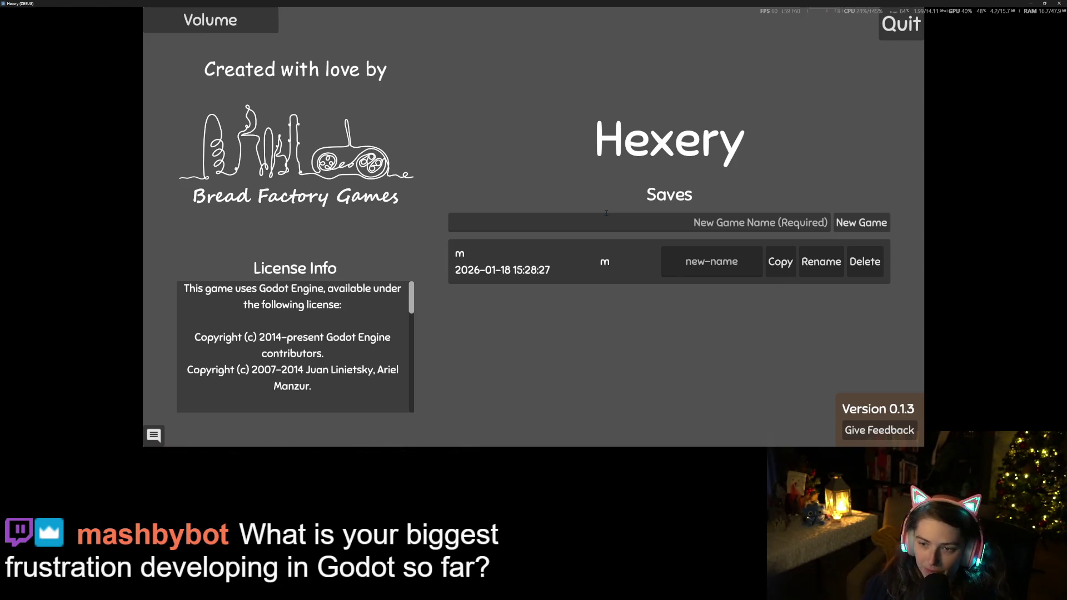
# Step: Load save 'm', reopen it as a public Steam game, and centre the game window
pyautogui.click(577, 268)
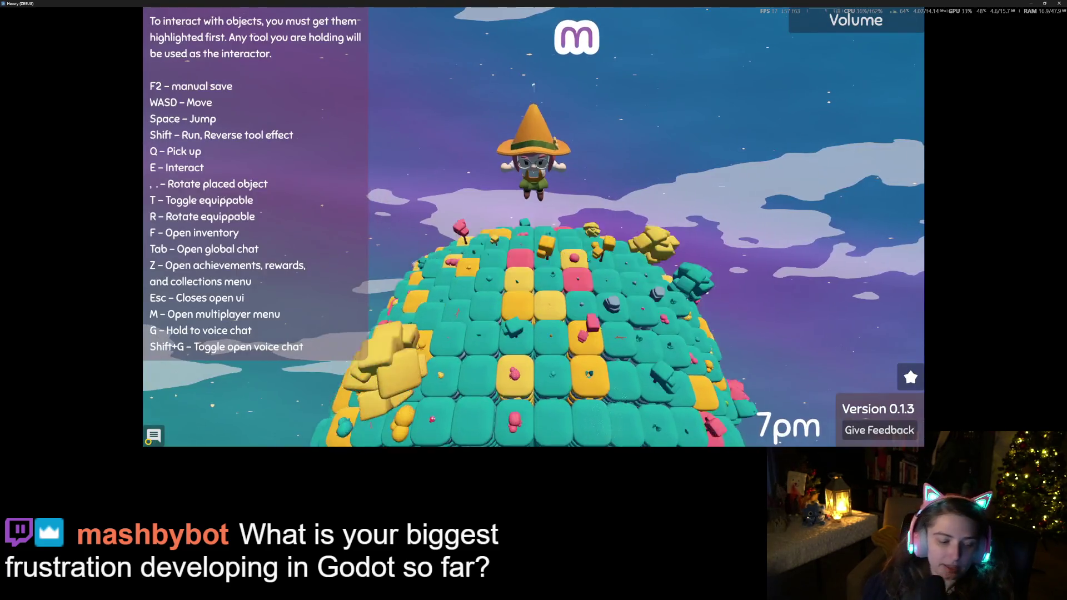
pyautogui.press('m')
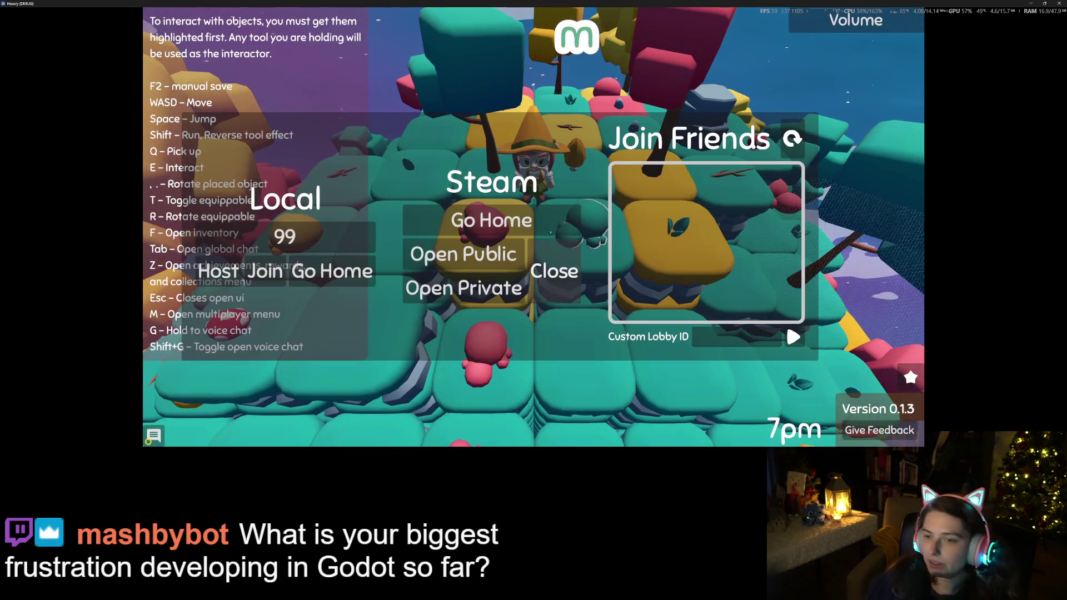
pyautogui.click(486, 260)
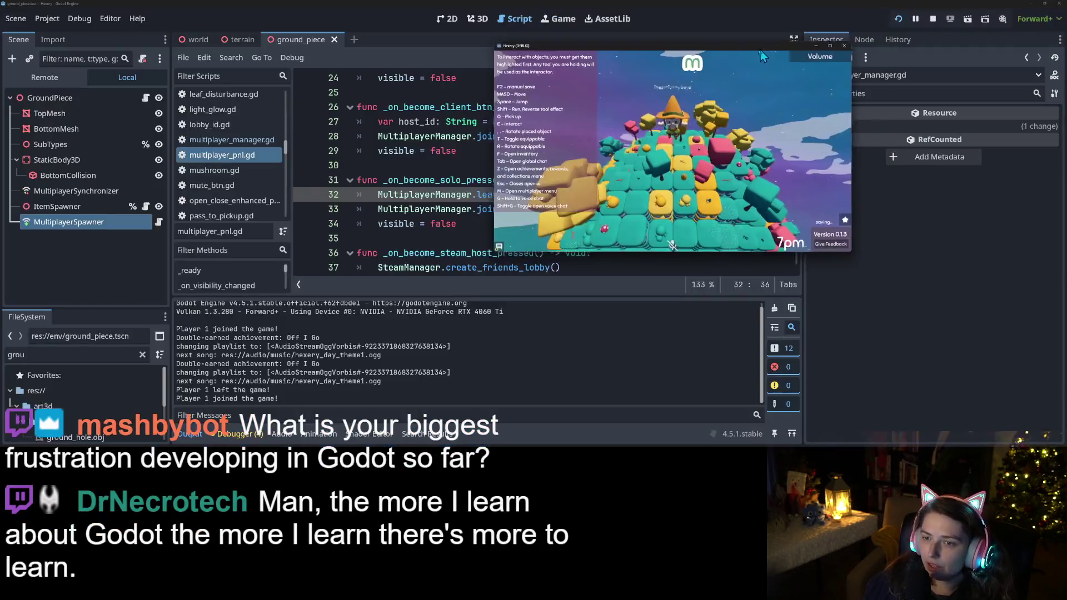
pyautogui.moveTo(761, 49); pyautogui.dragTo(665, 90)
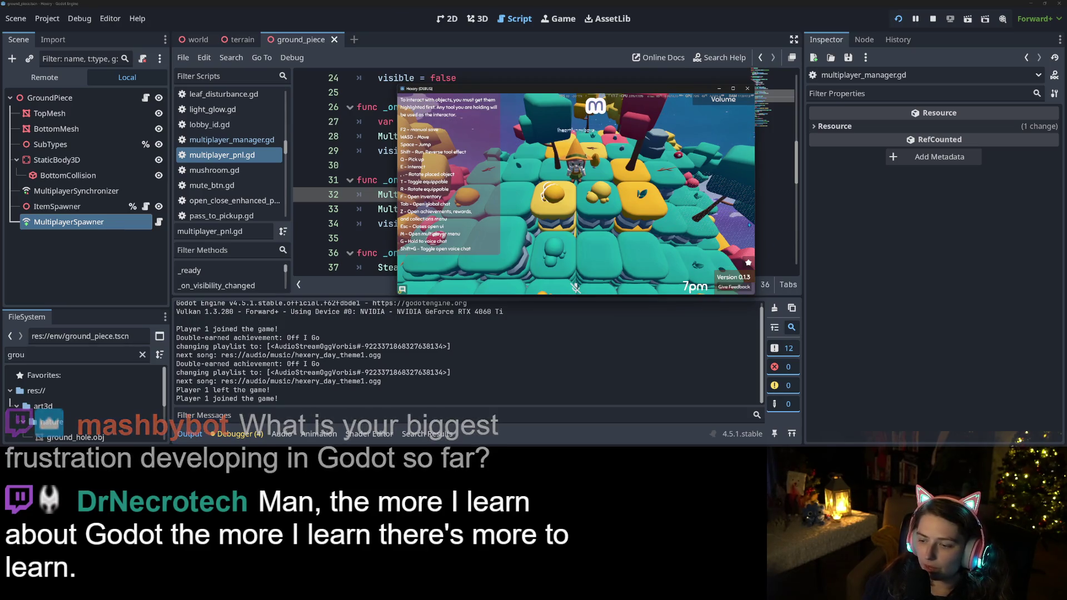
# Step: With the multiplayer menu open, reposition and resize the game window aside, then close the menu
pyautogui.press('m')
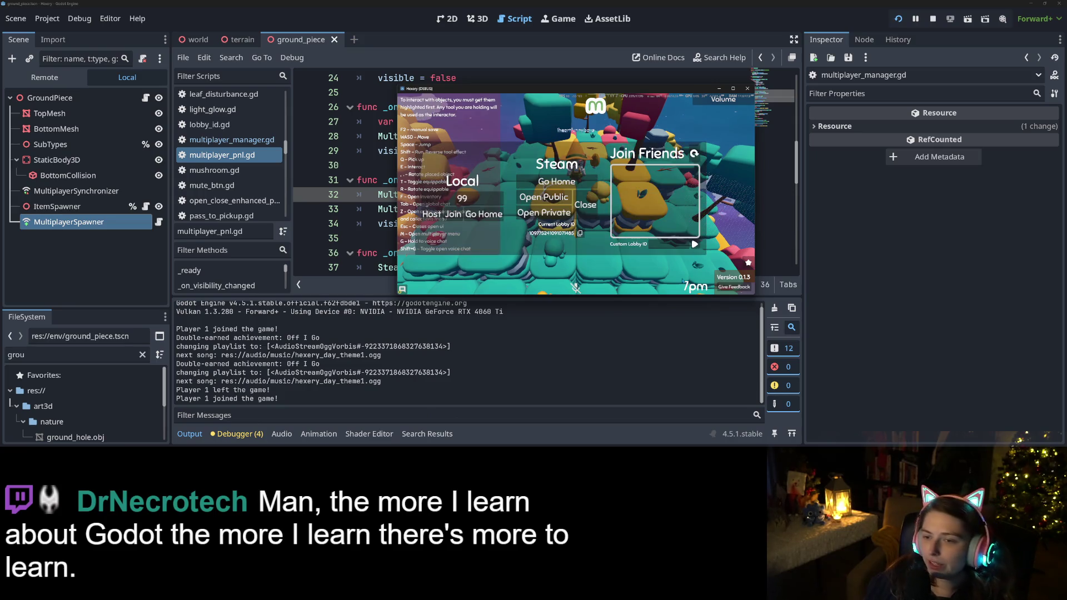
pyautogui.moveTo(669, 90)
pyautogui.mouseDown()
pyautogui.moveTo(638, 82)
pyautogui.moveTo(476, 97)
pyautogui.moveTo(276, 8)
pyautogui.mouseUp()
pyautogui.moveTo(360, 212)
pyautogui.mouseDown()
pyautogui.moveTo(765, 411)
pyautogui.moveTo(687, 393)
pyautogui.mouseUp()
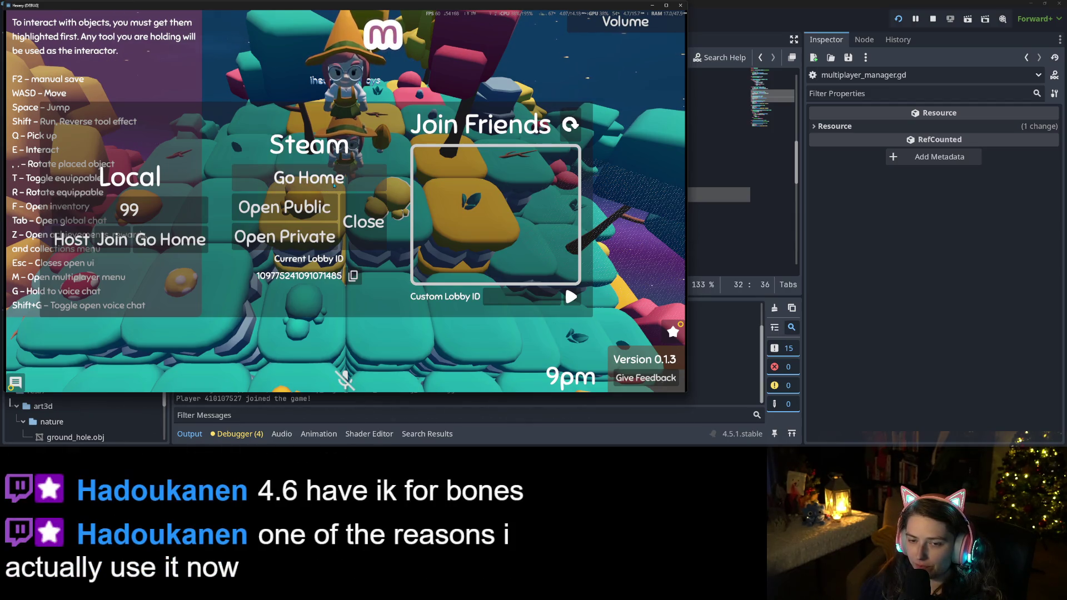
pyautogui.moveTo(418, 6)
pyautogui.mouseDown()
pyautogui.moveTo(484, 32)
pyautogui.moveTo(754, 13)
pyautogui.moveTo(726, 70)
pyautogui.moveTo(704, 29)
pyautogui.mouseUp()
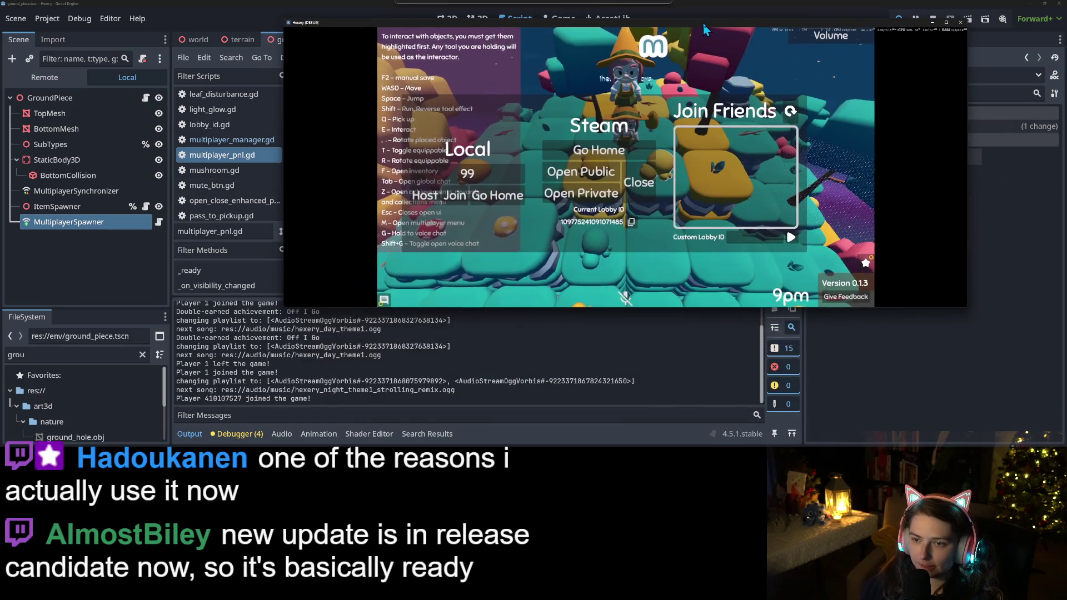
pyautogui.click(645, 185)
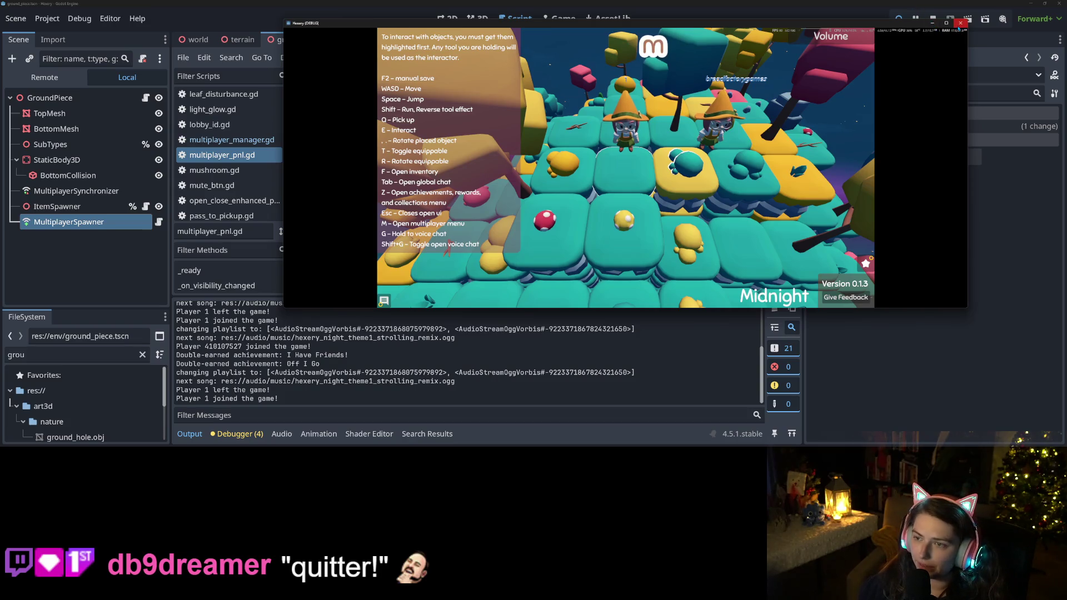
# Step: Walk the orange-hat character beside the other player, then close the running game
pyautogui.press('d')
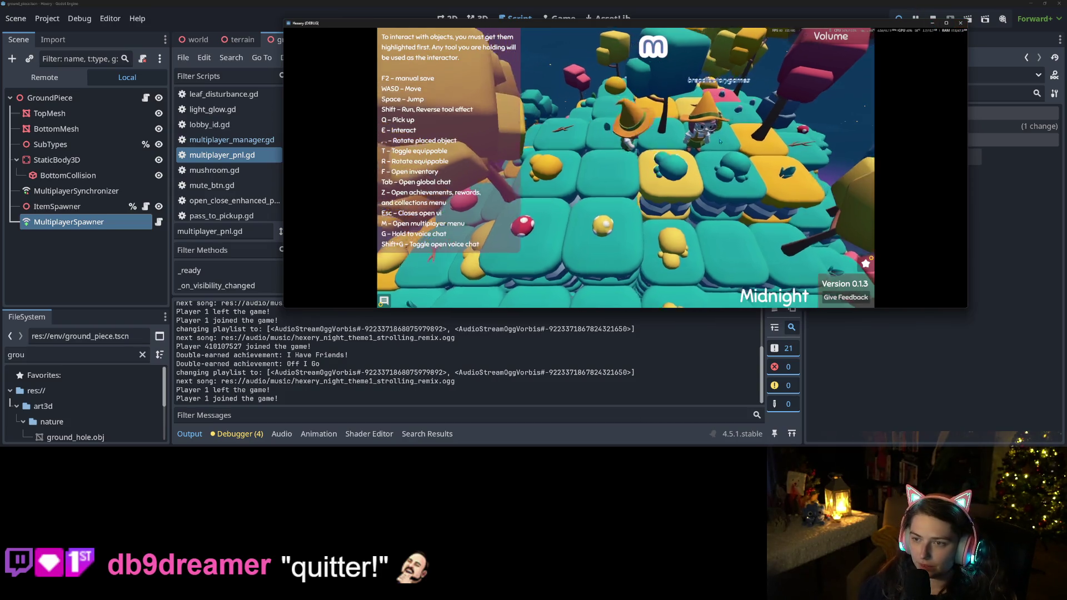
pyautogui.press('w')
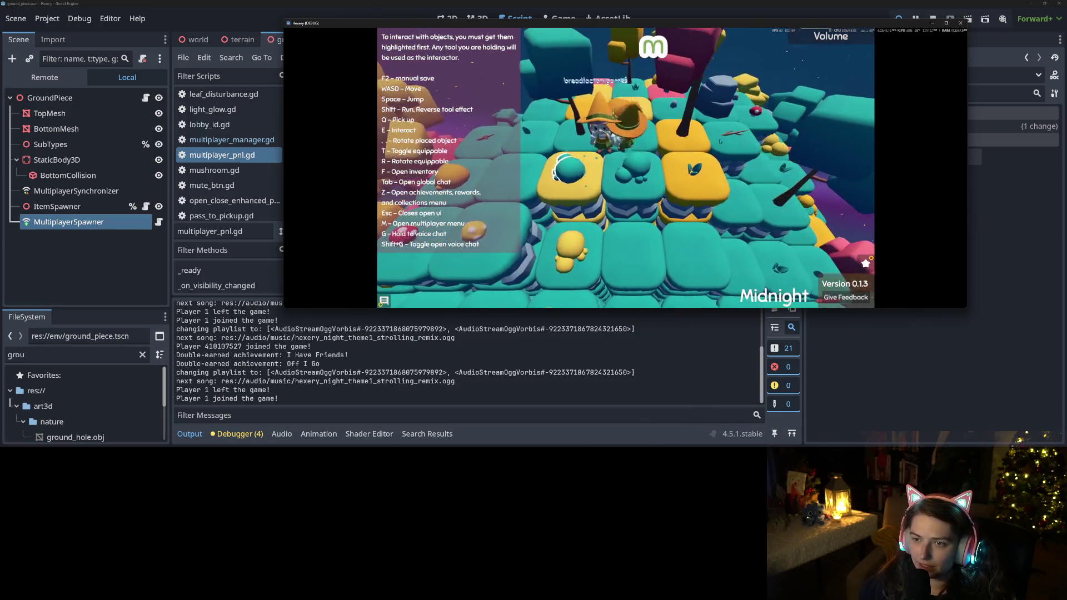
pyautogui.press('s')
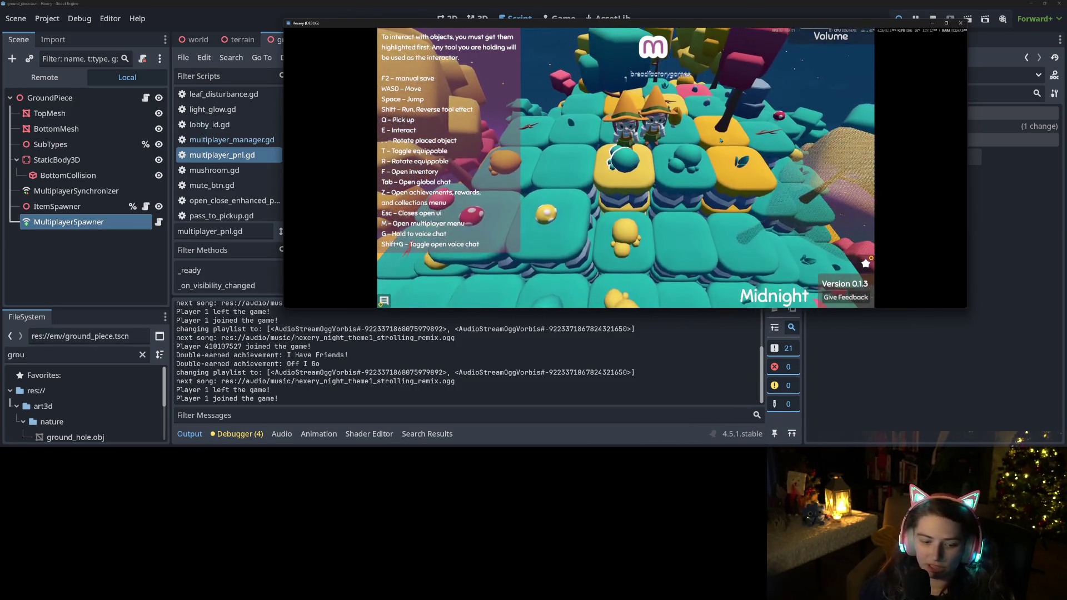
pyautogui.click(960, 23)
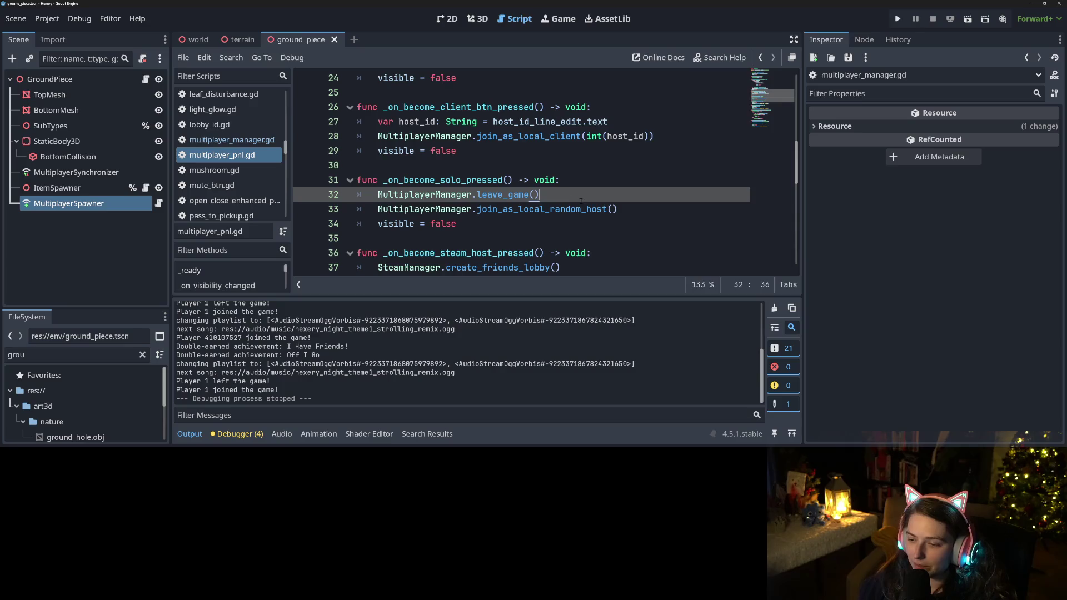
# Step: Jump from multiplayer_pnl.gd to leave_game's definition and inspect the _on_server_disconnected call
pyautogui.click(539, 212)
pyautogui.doubleClick(547, 212)
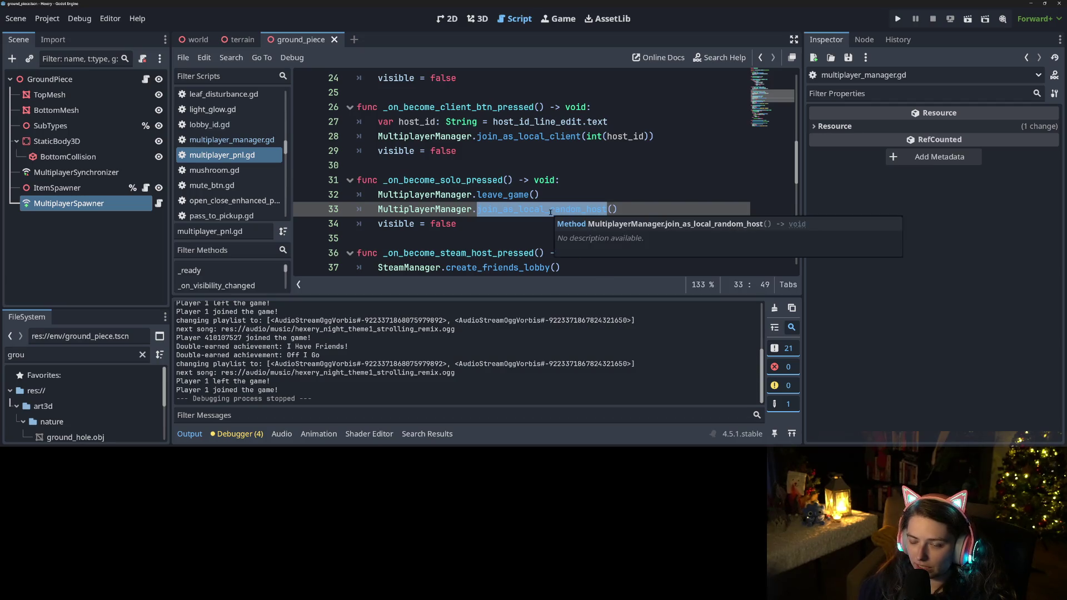
pyautogui.doubleClick(505, 197)
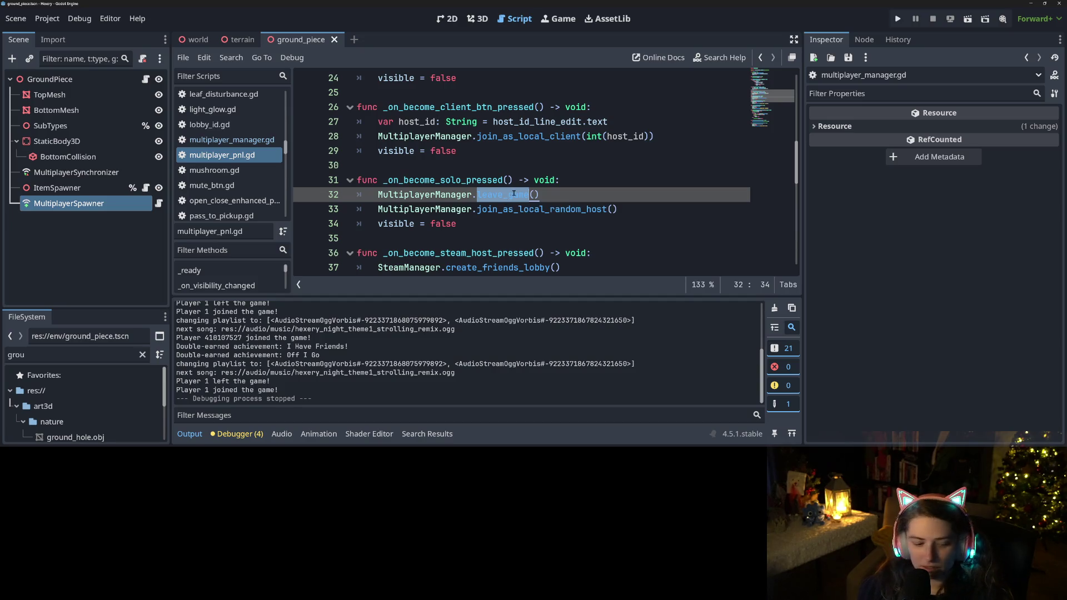
pyautogui.keyDown('ctrl'); pyautogui.click(507, 199); pyautogui.keyUp('ctrl')
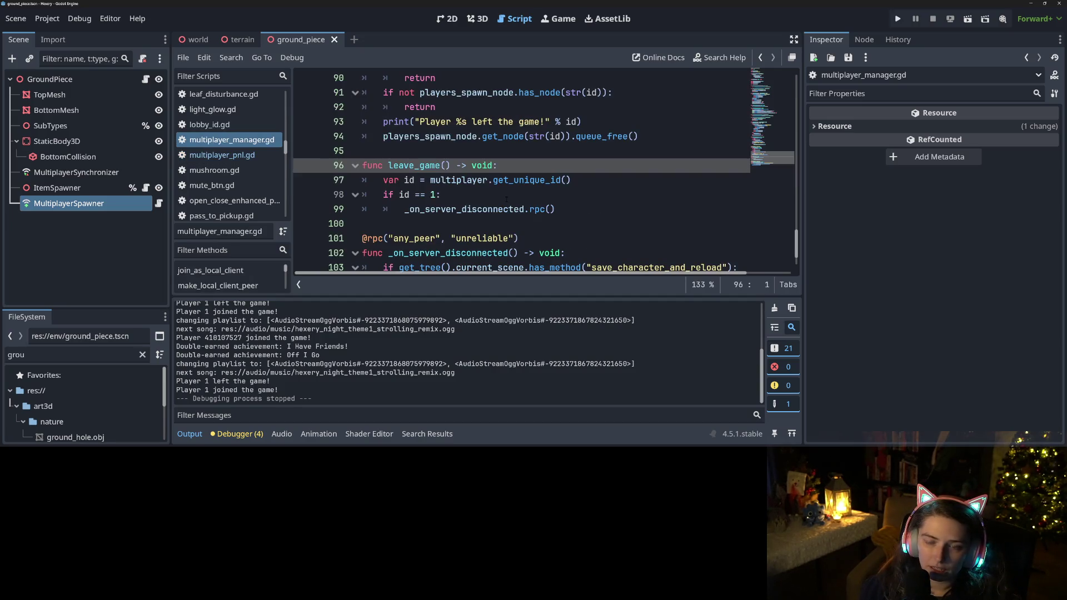
pyautogui.click(592, 210)
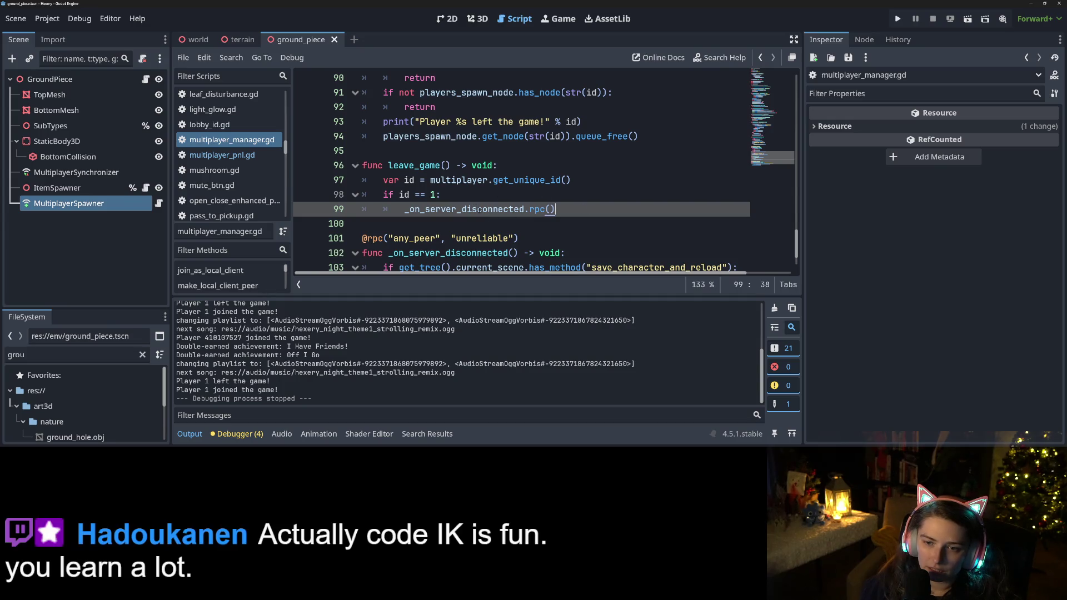
pyautogui.doubleClick(481, 210)
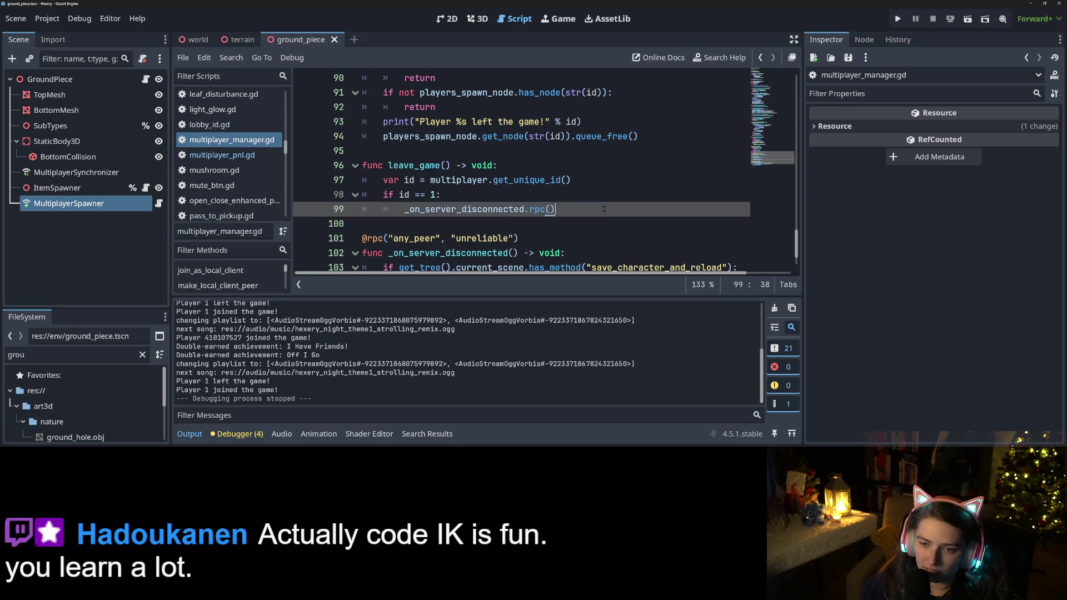
# Step: Go to join_as_local_random_host's definition and review how it uses join_as_host
pyautogui.click(237, 157)
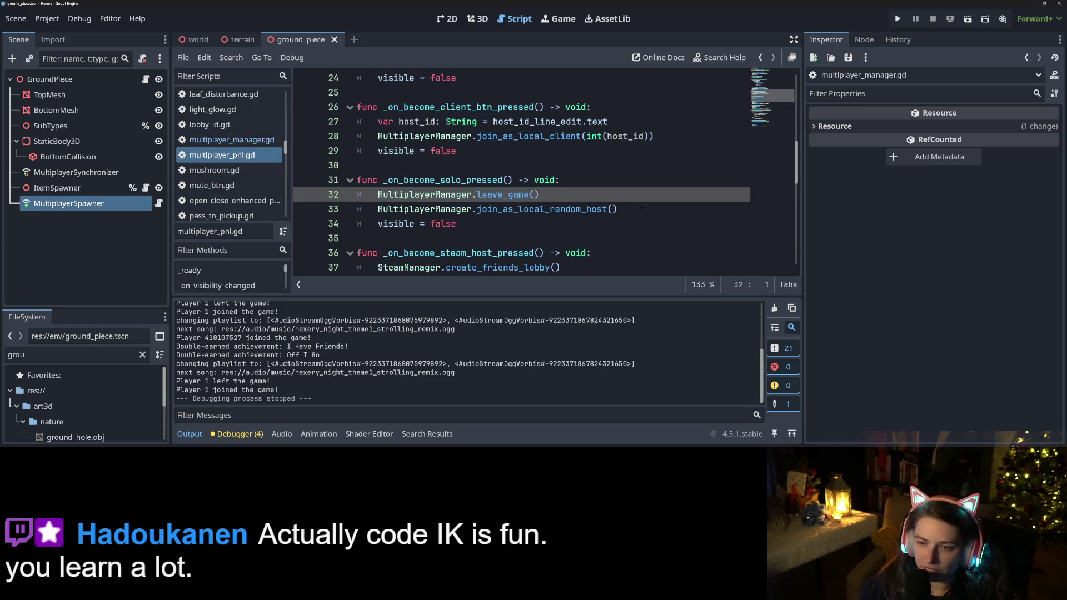
pyautogui.click(577, 210)
pyautogui.doubleClick(577, 210)
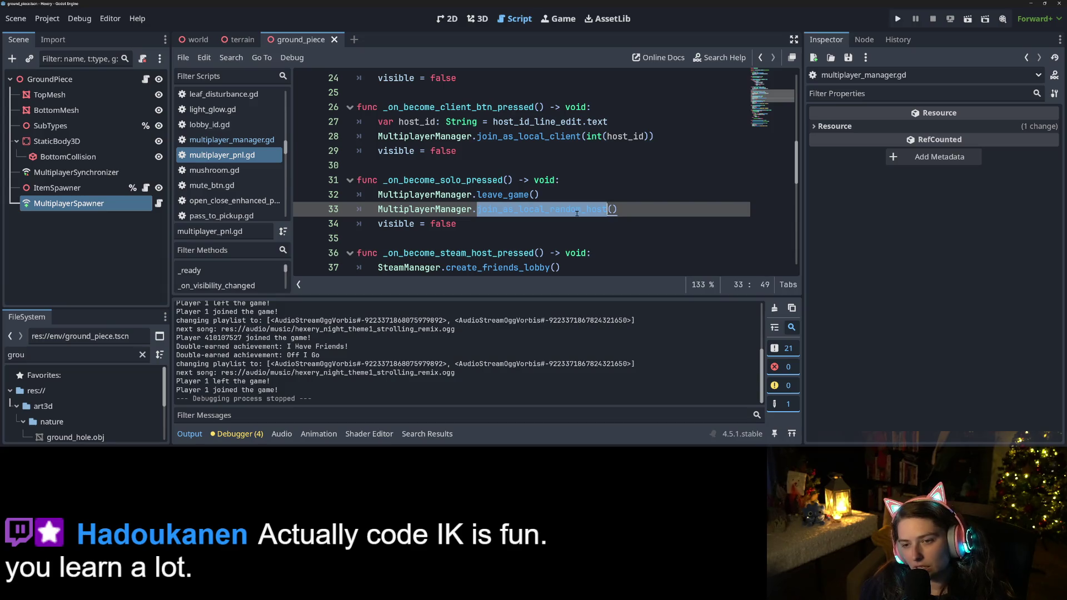
pyautogui.keyDown('ctrl'); pyautogui.click(532, 213); pyautogui.keyUp('ctrl')
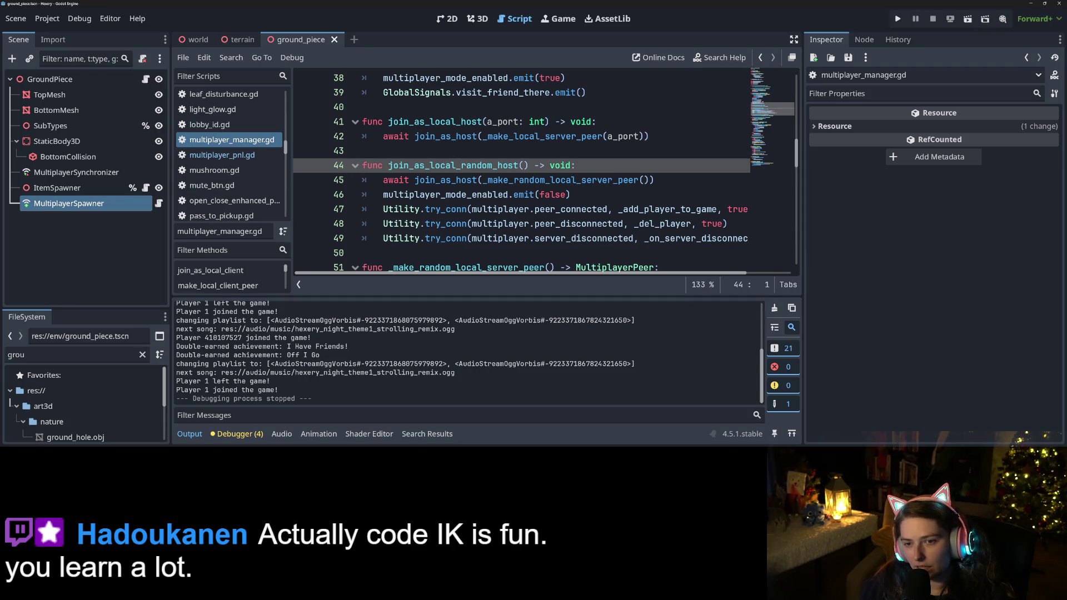
pyautogui.doubleClick(475, 180)
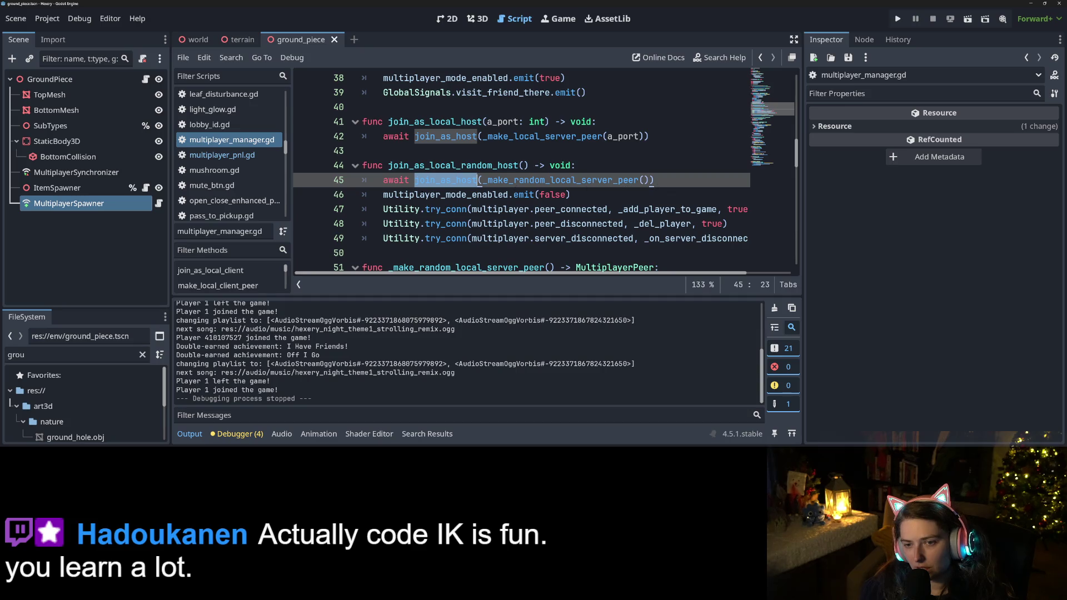
pyautogui.click(447, 194)
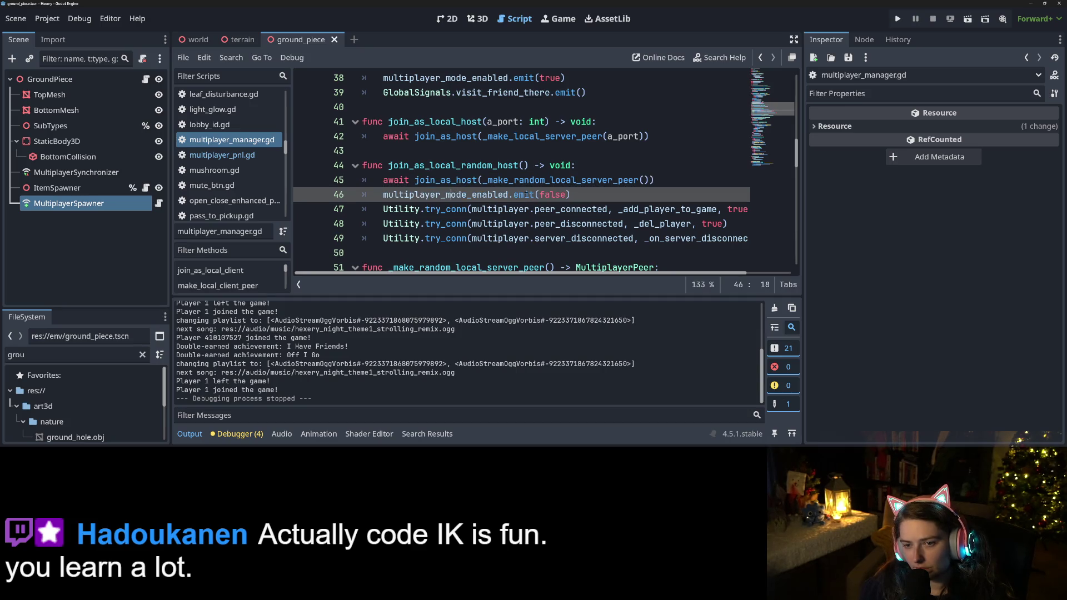
pyautogui.scroll(-1, 509, 205)
pyautogui.scroll(1, 509, 207)
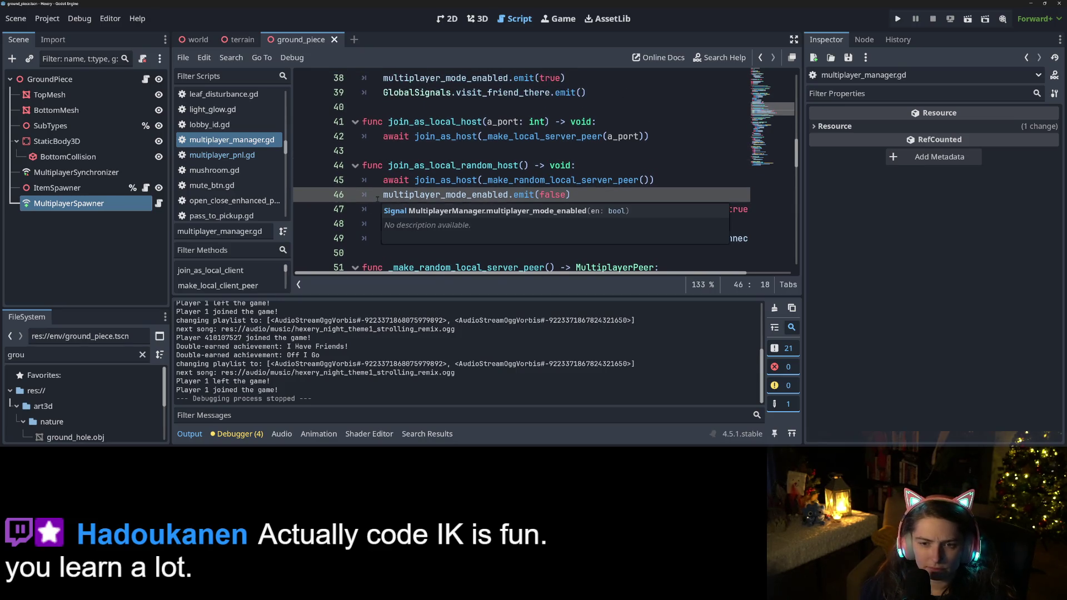
pyautogui.click(426, 165)
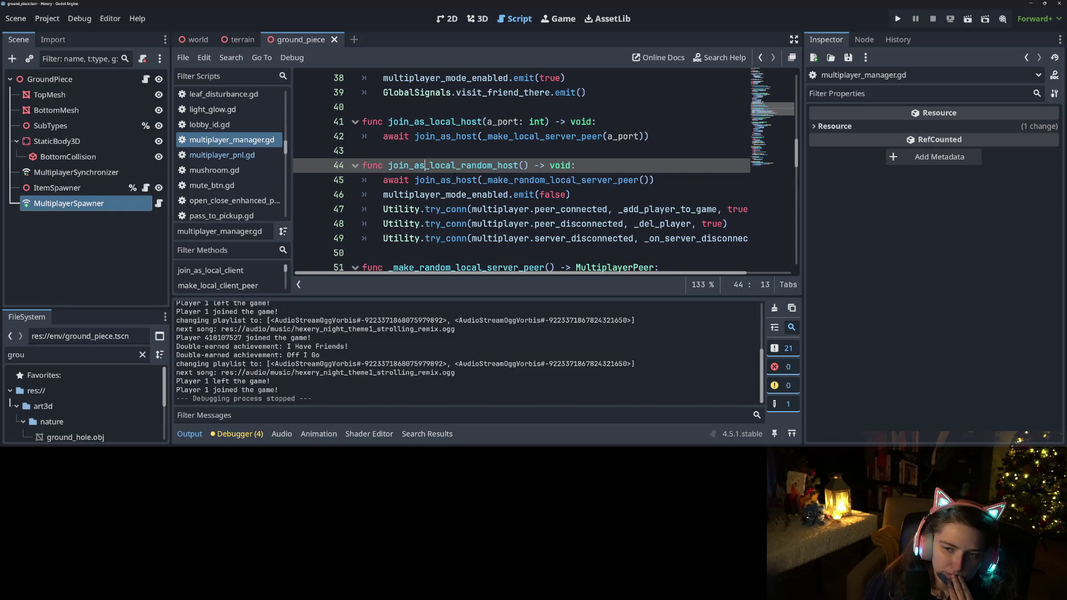
pyautogui.doubleClick(446, 181)
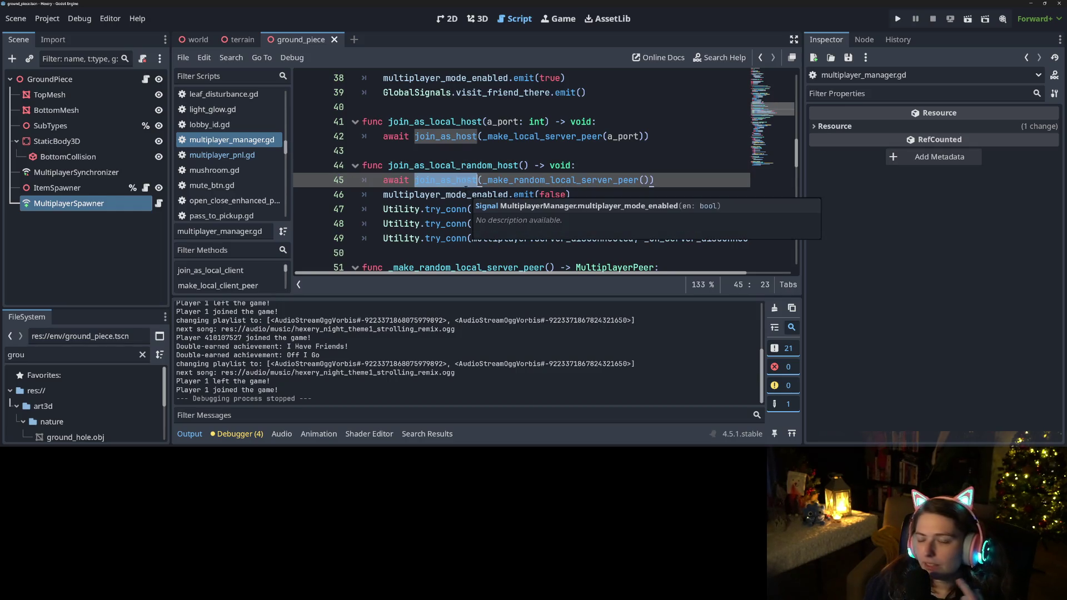
pyautogui.scroll(-15, 456, 231)
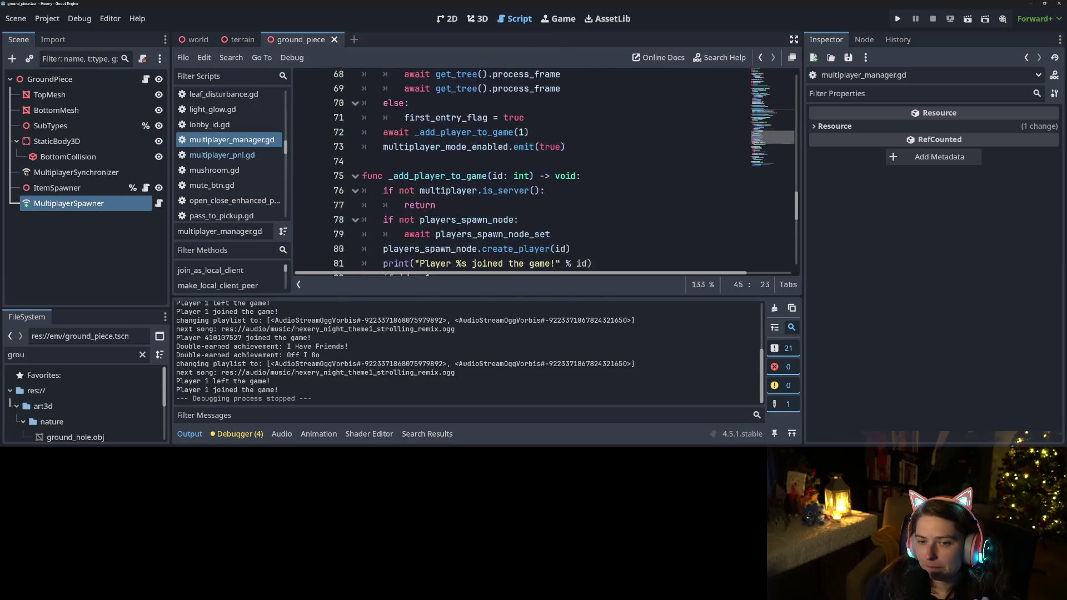
pyautogui.click(552, 209)
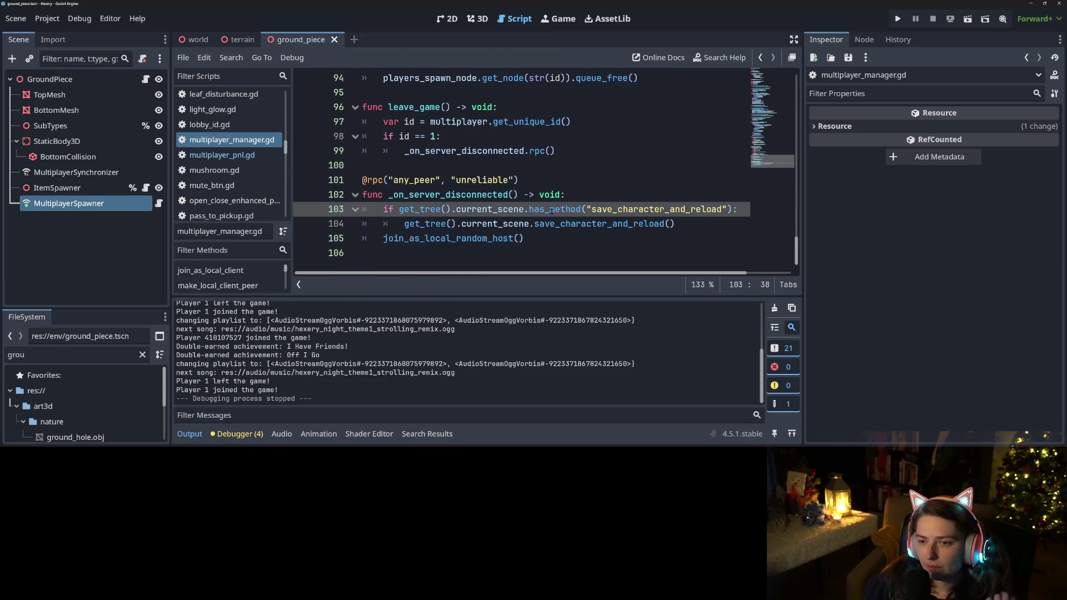
pyautogui.moveTo(552, 210)
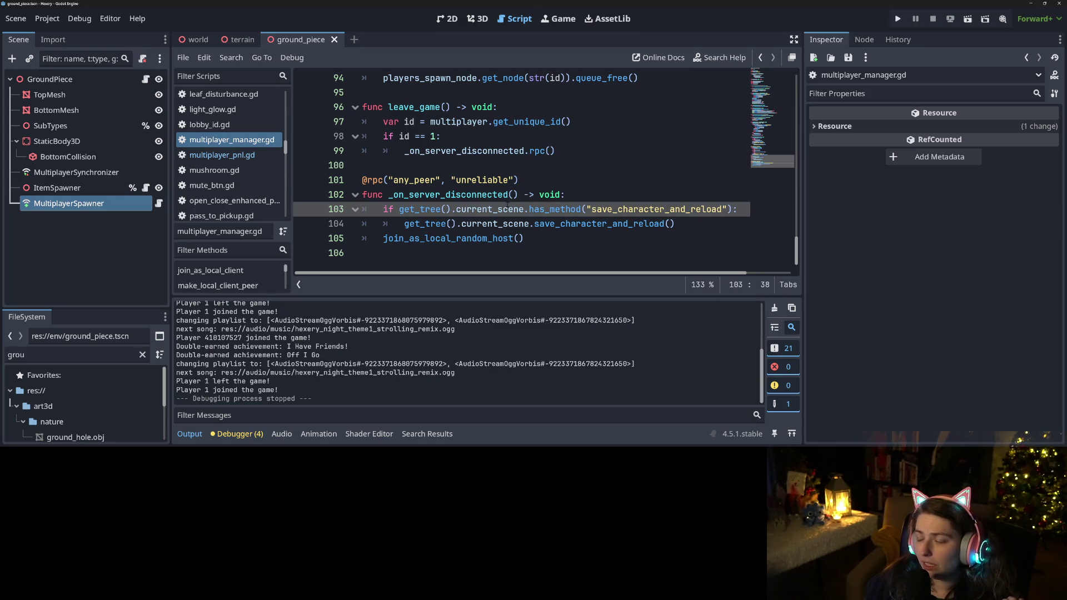
pyautogui.moveTo(507, 206)
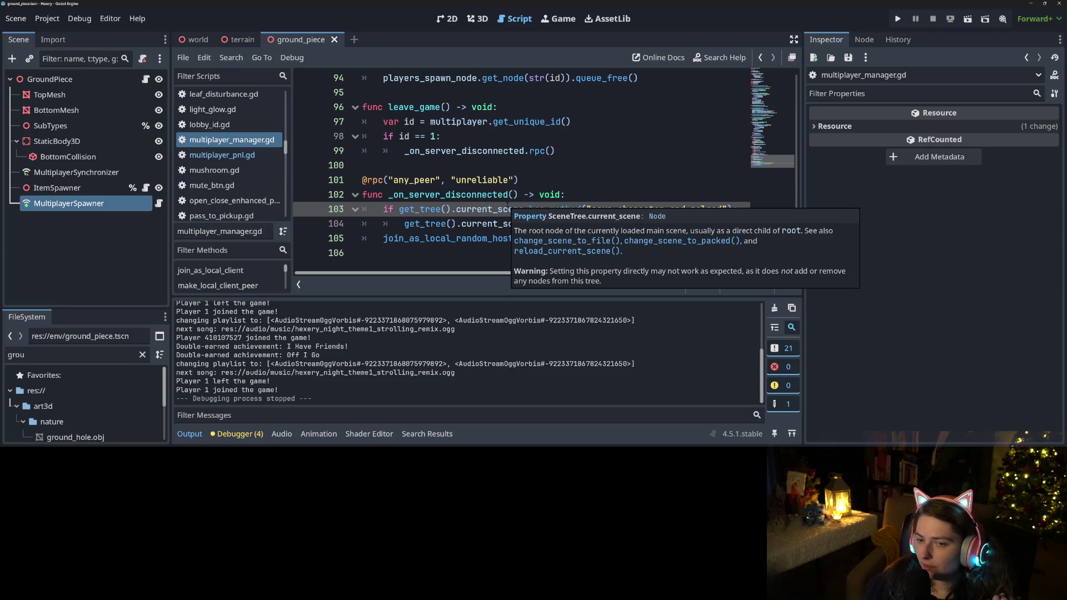
pyautogui.click(477, 195)
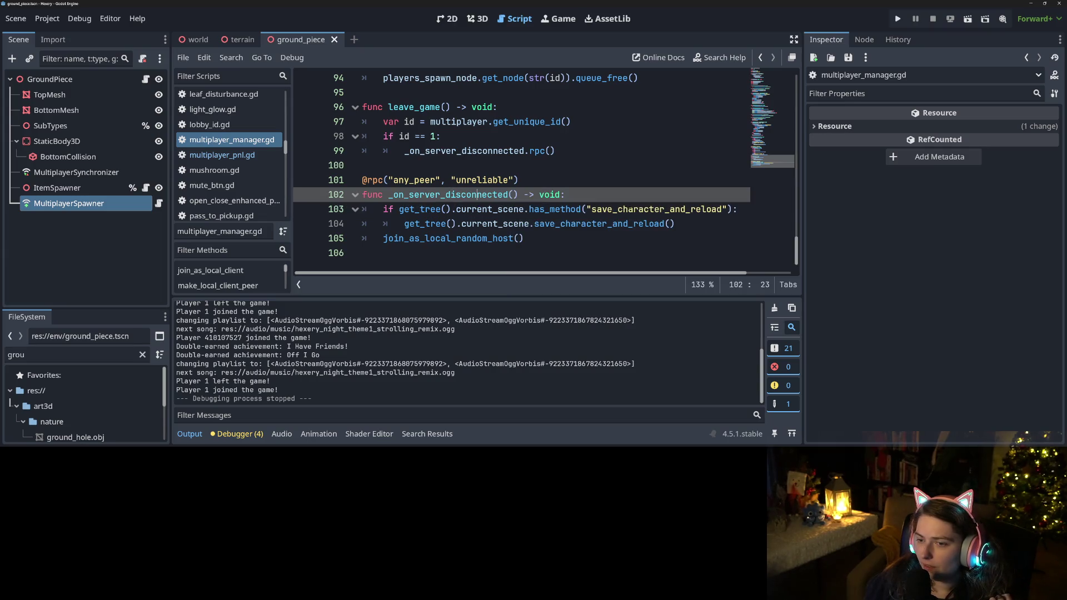
pyautogui.click(739, 209)
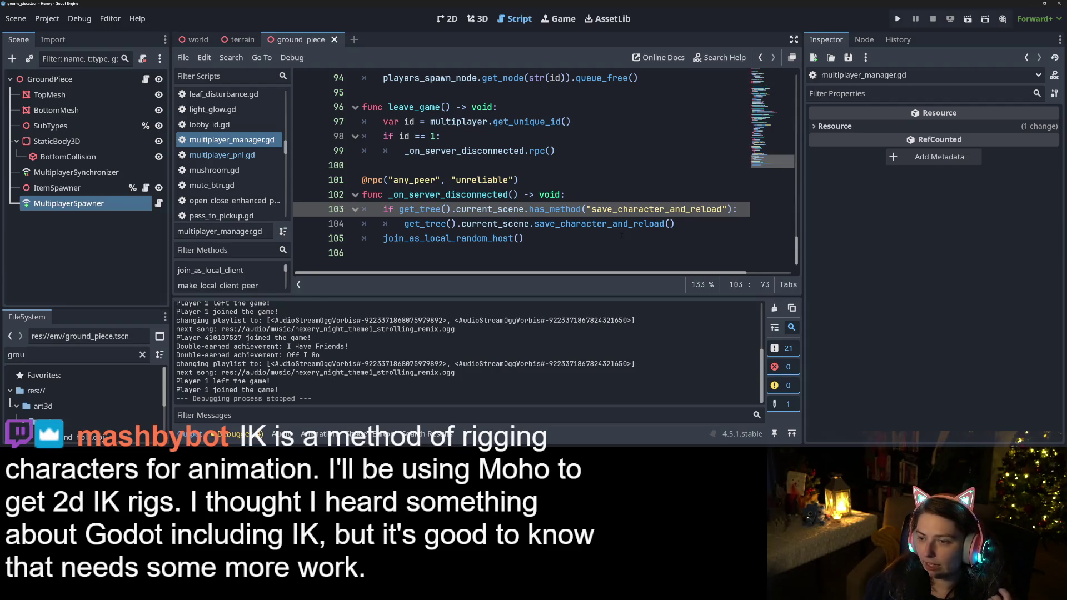
pyautogui.click(684, 225)
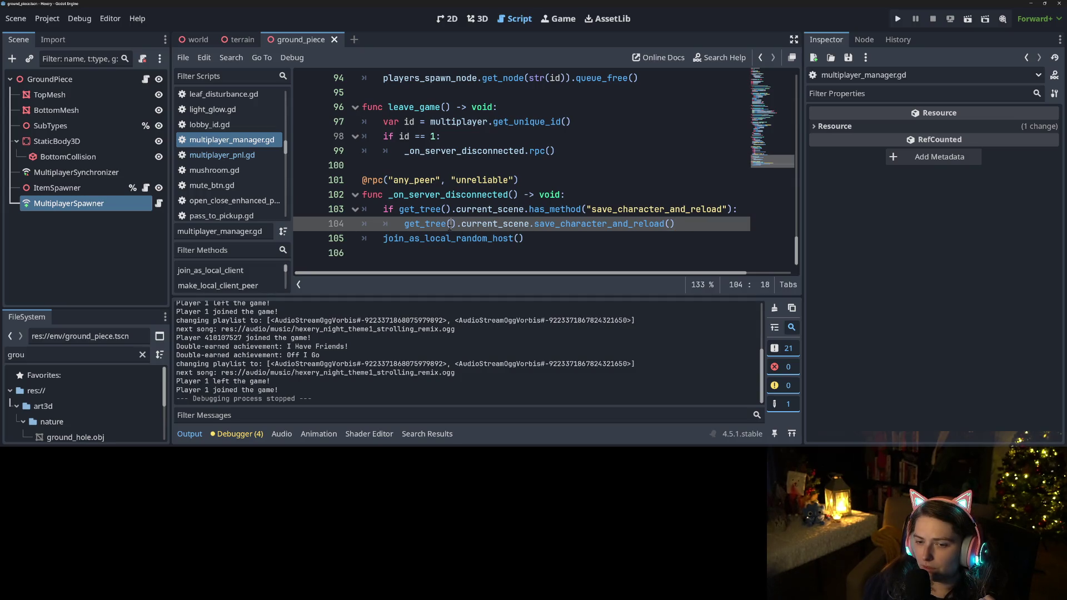
pyautogui.doubleClick(583, 225)
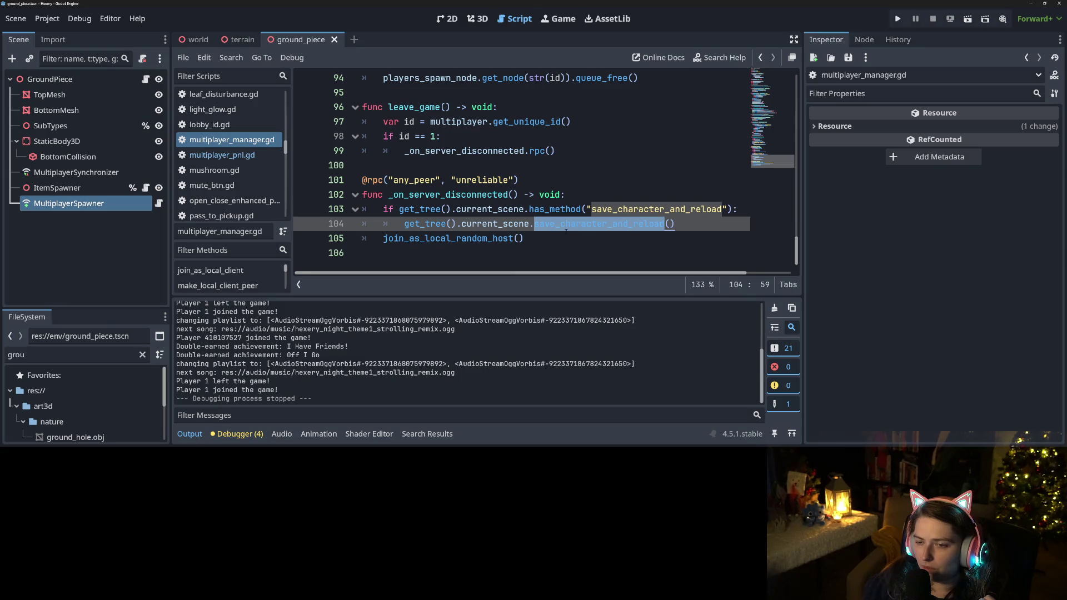
pyautogui.doubleClick(478, 243)
pyautogui.click(541, 243)
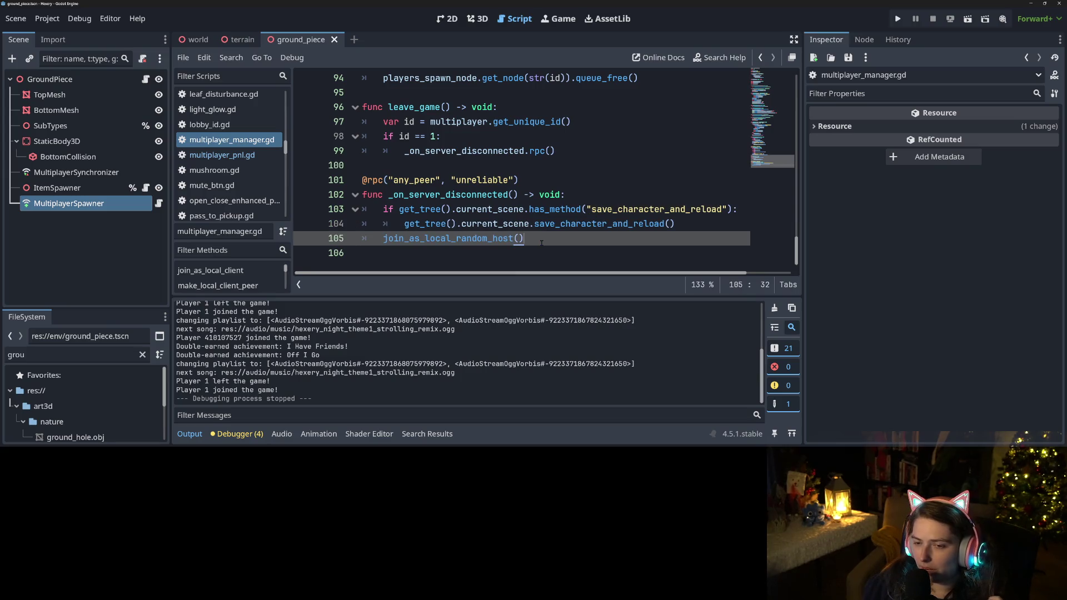
pyautogui.doubleClick(602, 228)
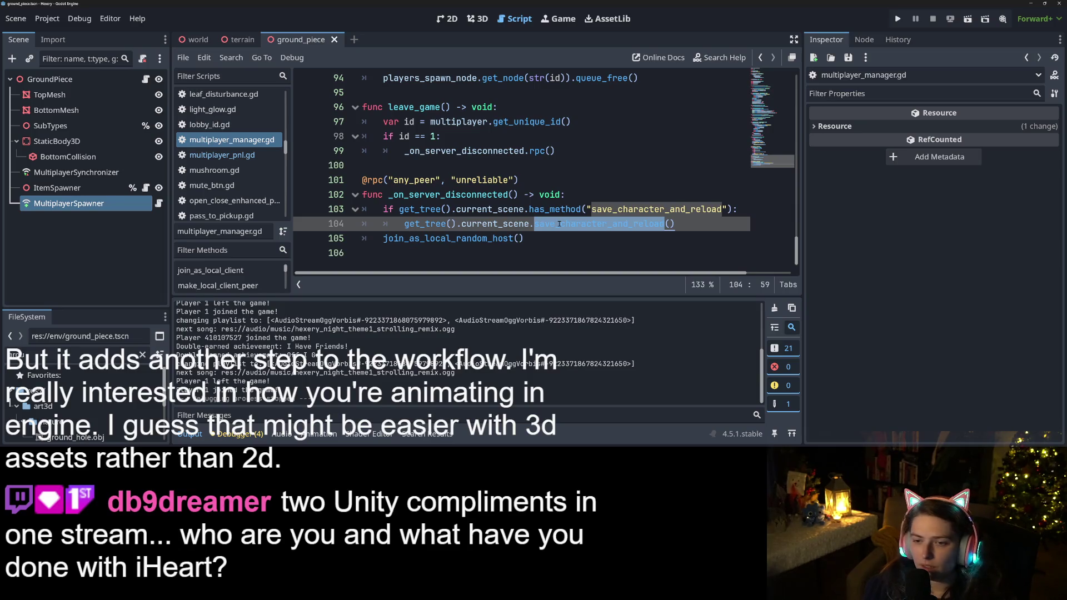
pyautogui.click(532, 240)
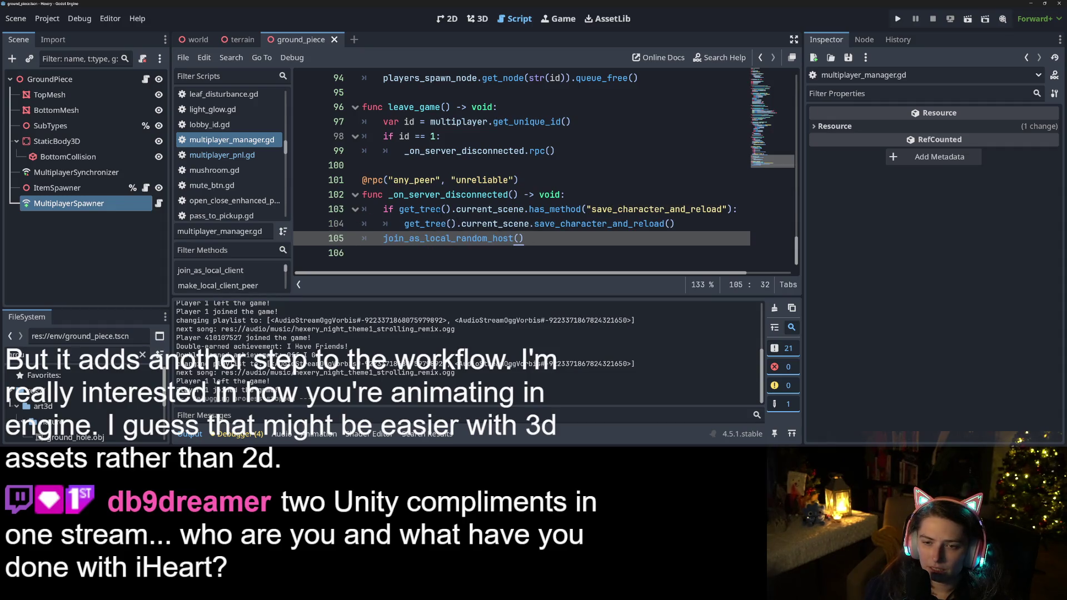
pyautogui.doubleClick(447, 195)
pyautogui.scroll(2, 447, 195)
pyautogui.scroll(-2, 447, 194)
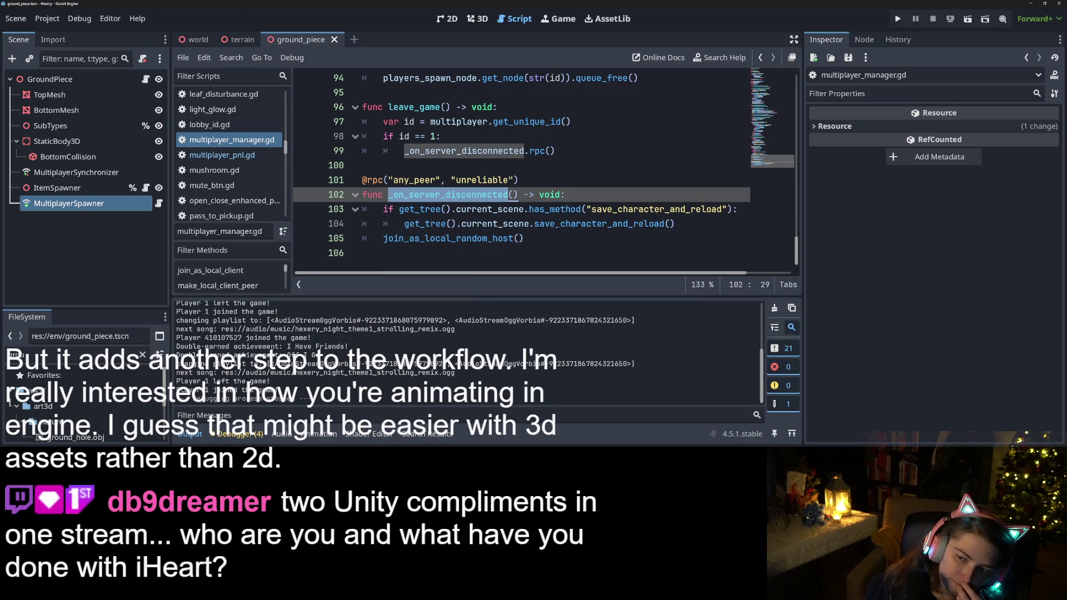
pyautogui.doubleClick(560, 228)
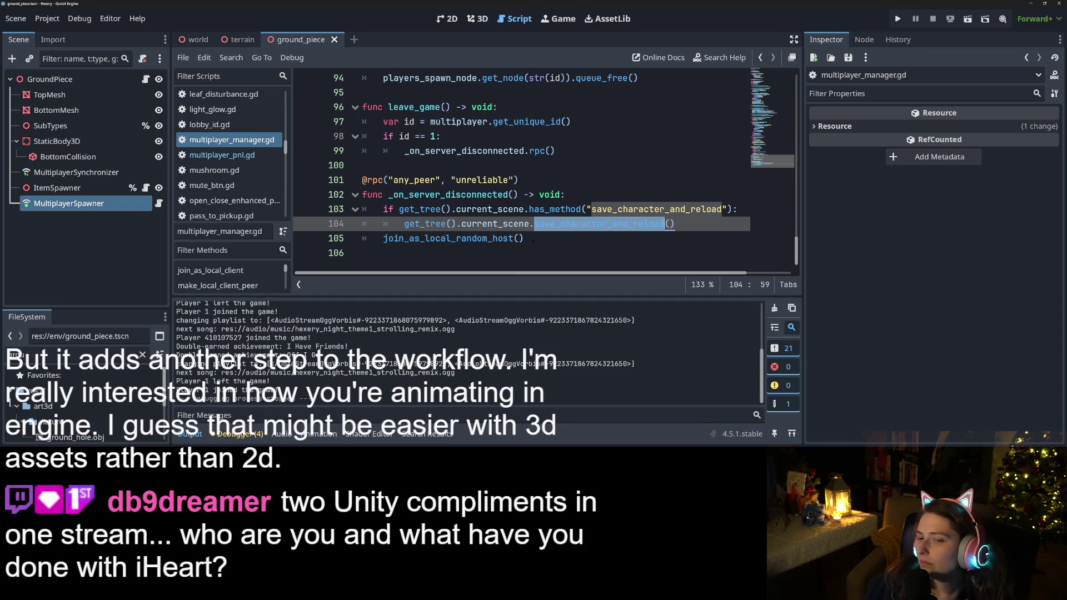
pyautogui.click(532, 239)
pyautogui.scroll(3, 542, 239)
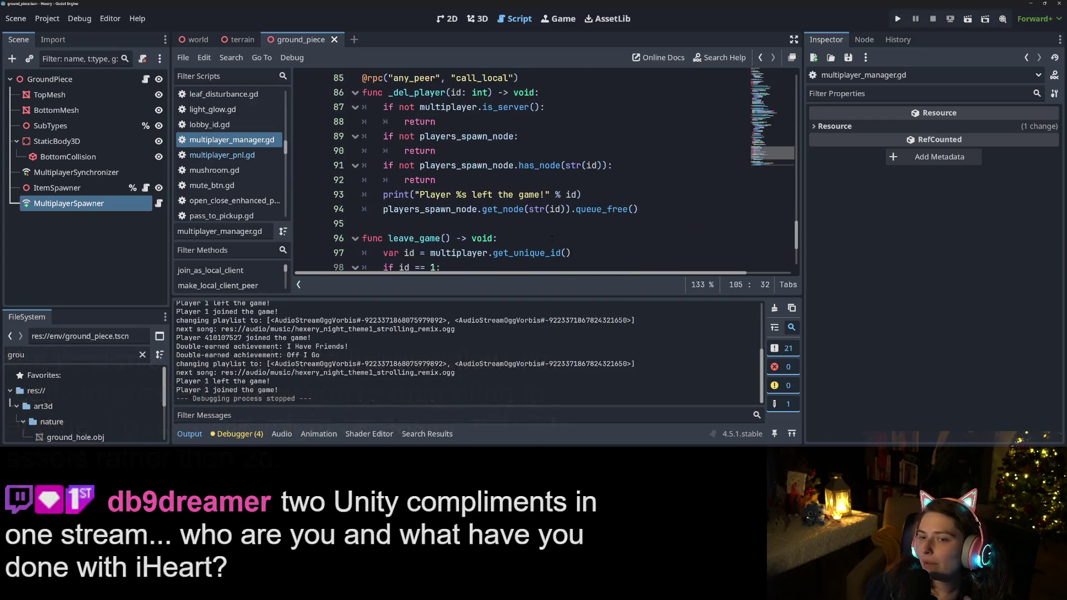
pyautogui.scroll(1, 551, 238)
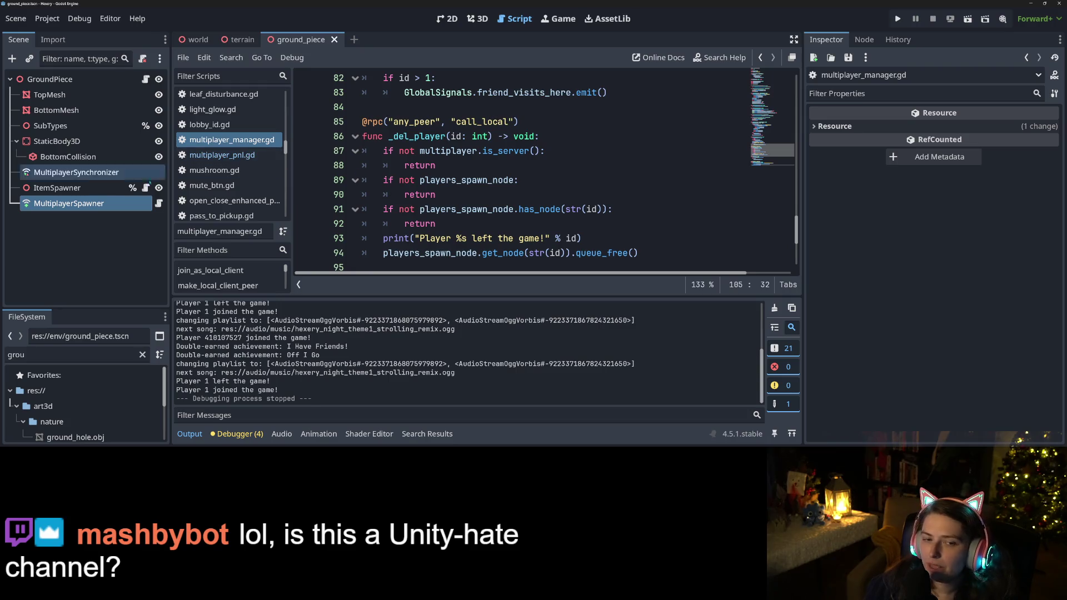
pyautogui.click(210, 156)
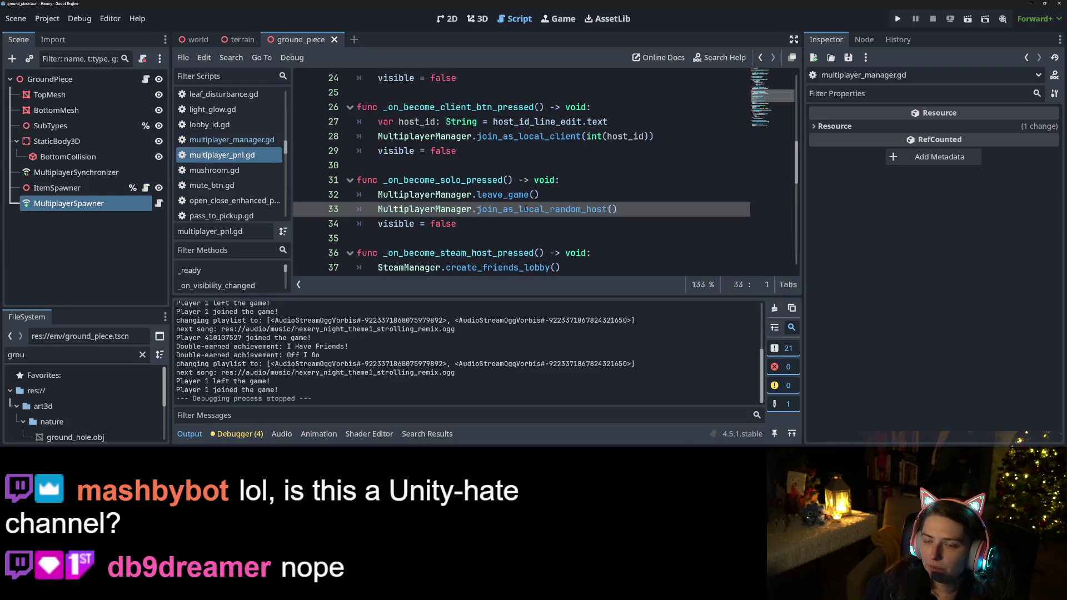
pyautogui.click(556, 193)
pyautogui.click(489, 208)
pyautogui.doubleClick(503, 196)
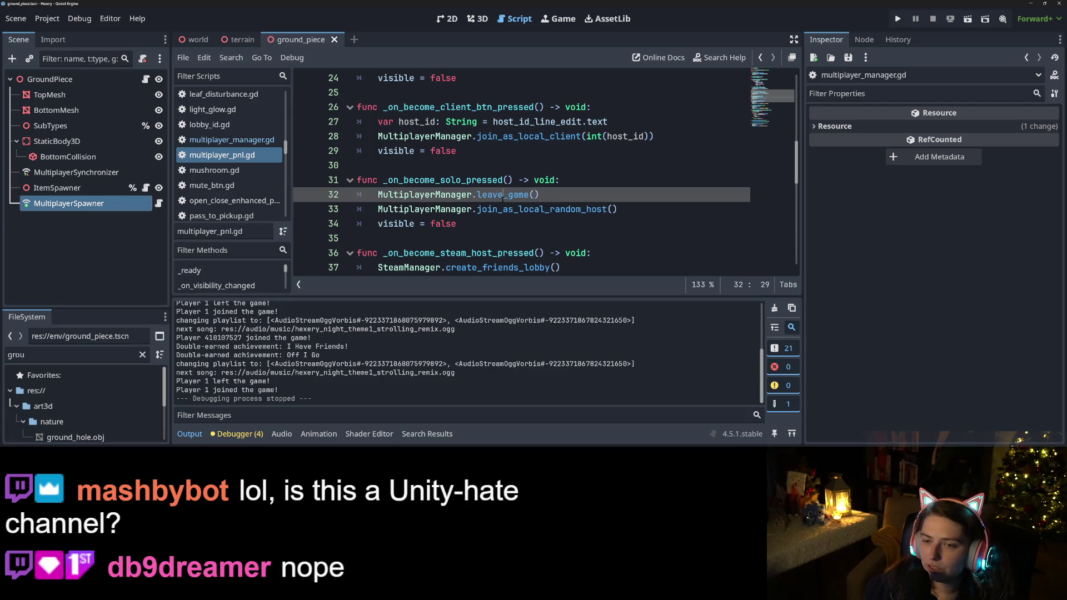
pyautogui.keyDown('ctrl'); pyautogui.click(504, 196); pyautogui.keyUp('ctrl')
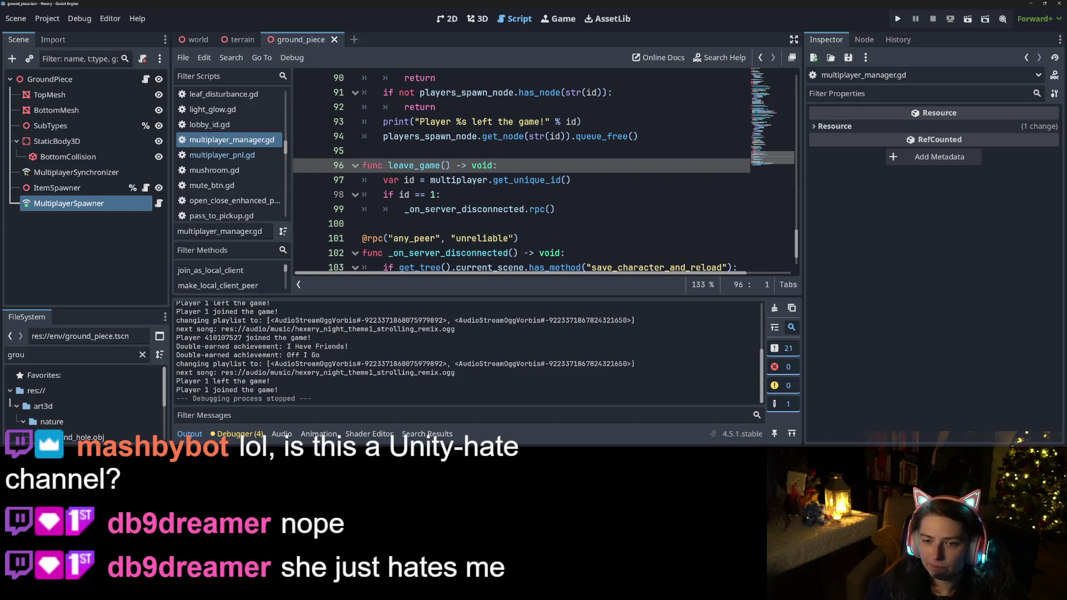
pyautogui.click(582, 209)
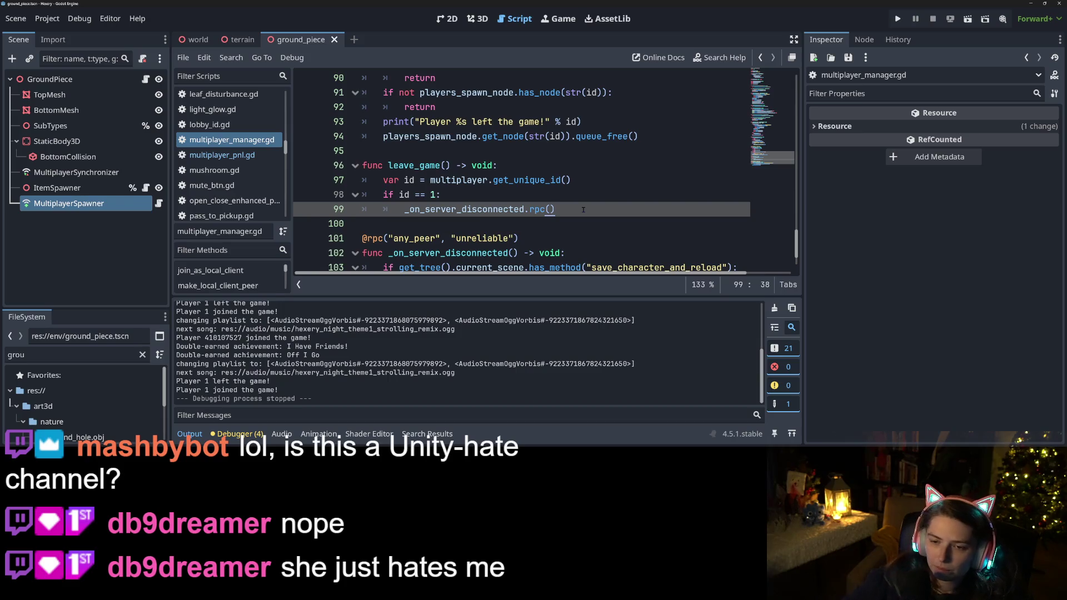
pyautogui.doubleClick(504, 204)
pyautogui.scroll(-2, 504, 183)
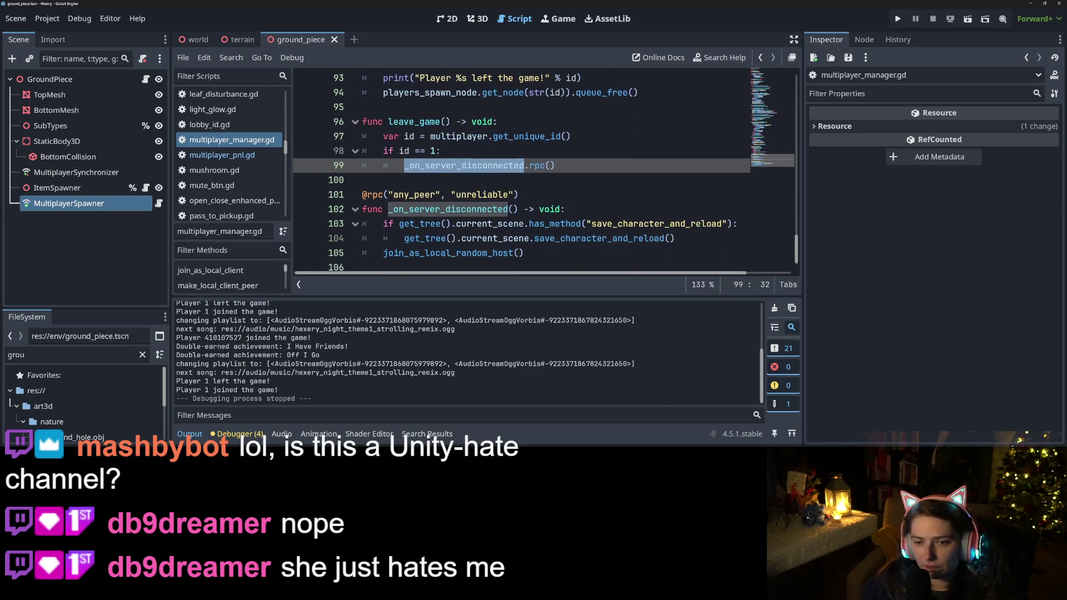
pyautogui.click(585, 151)
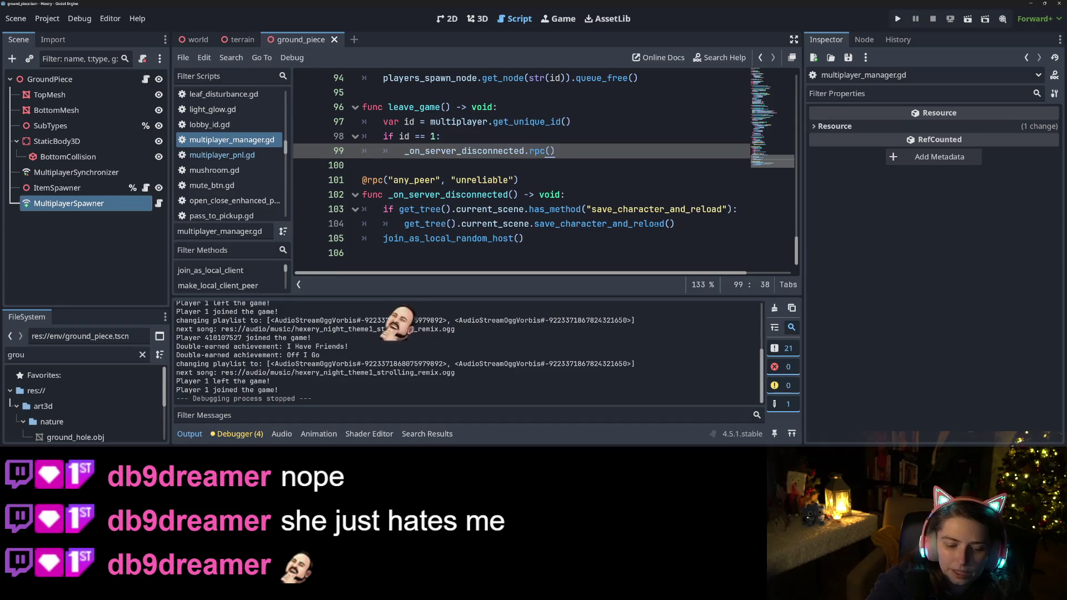
# Step: Insert a new line after the _on_server_disconnected.rpc() call on line 99
pyautogui.press('Return')
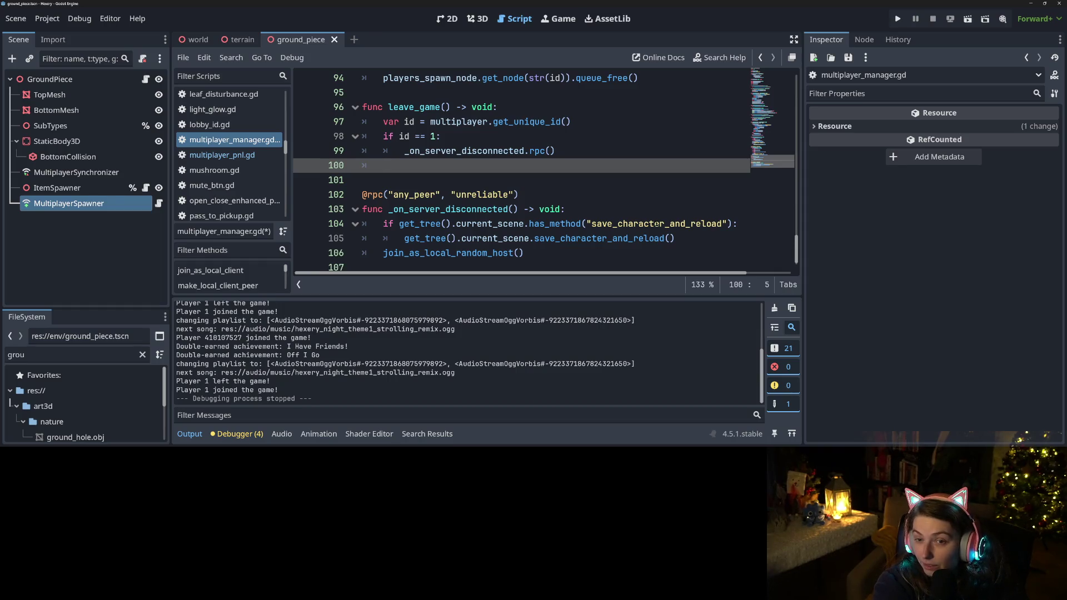
# Step: Indent line 100 and write 'await get_tree()' using the get_tree() autocomplete
pyautogui.press('Tab')
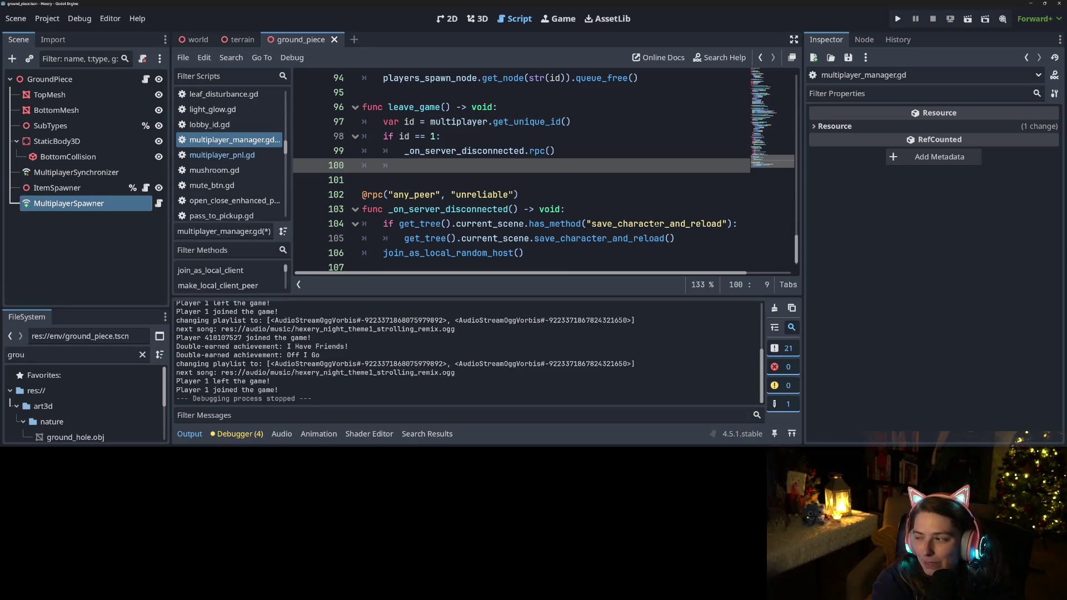
pyautogui.write('await')
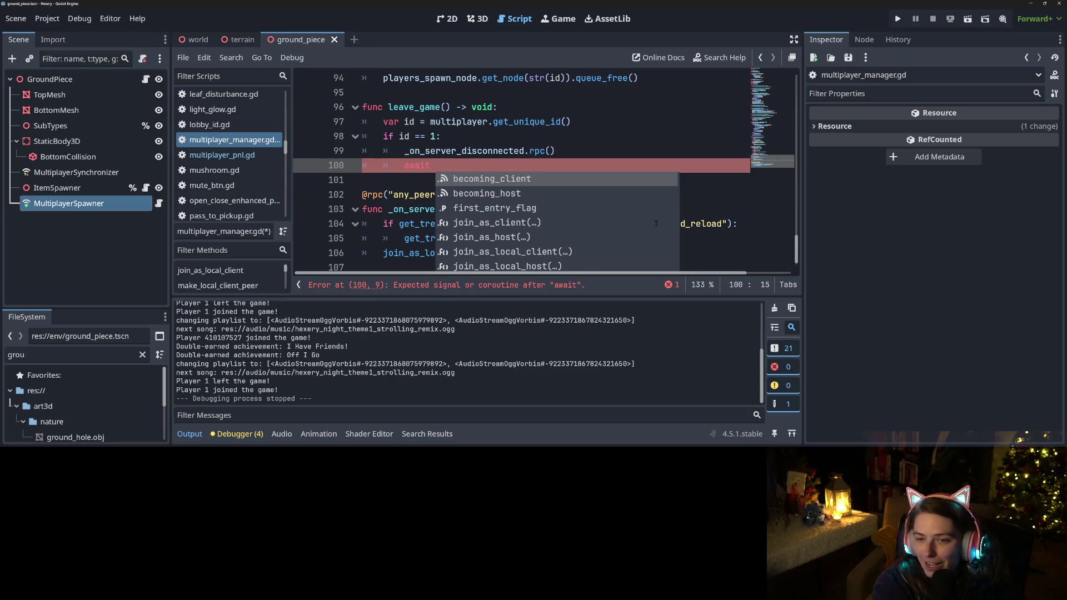
pyautogui.write('get')
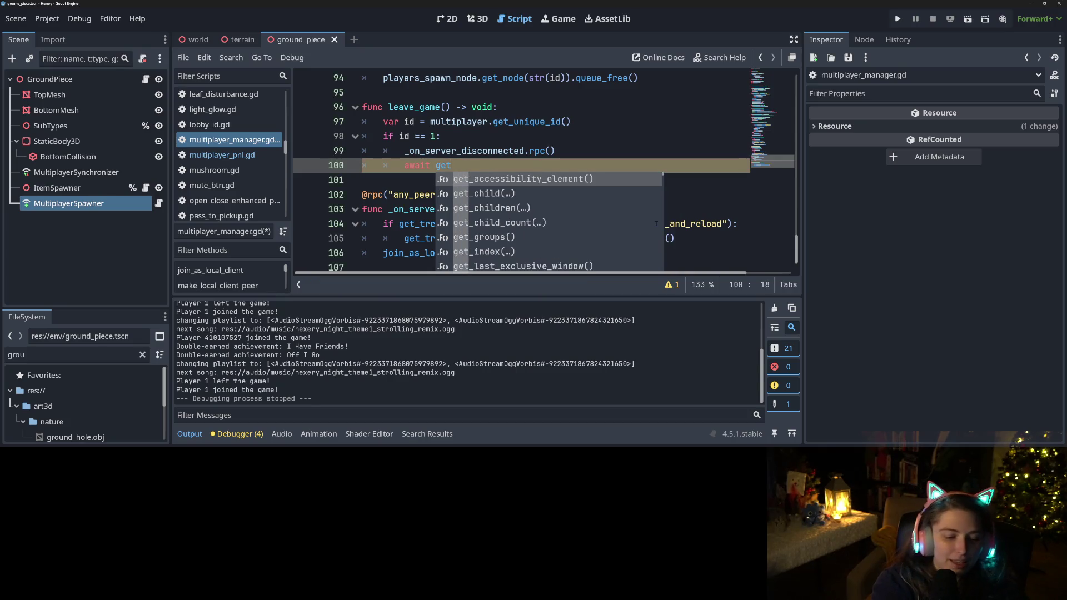
pyautogui.write('_tree')
pyautogui.press('Return')
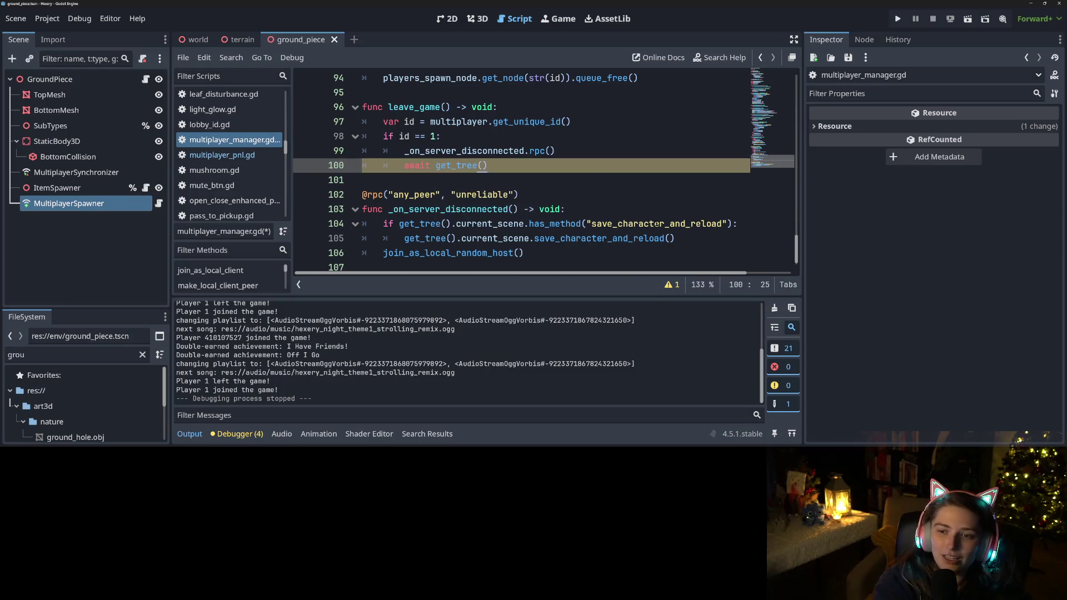